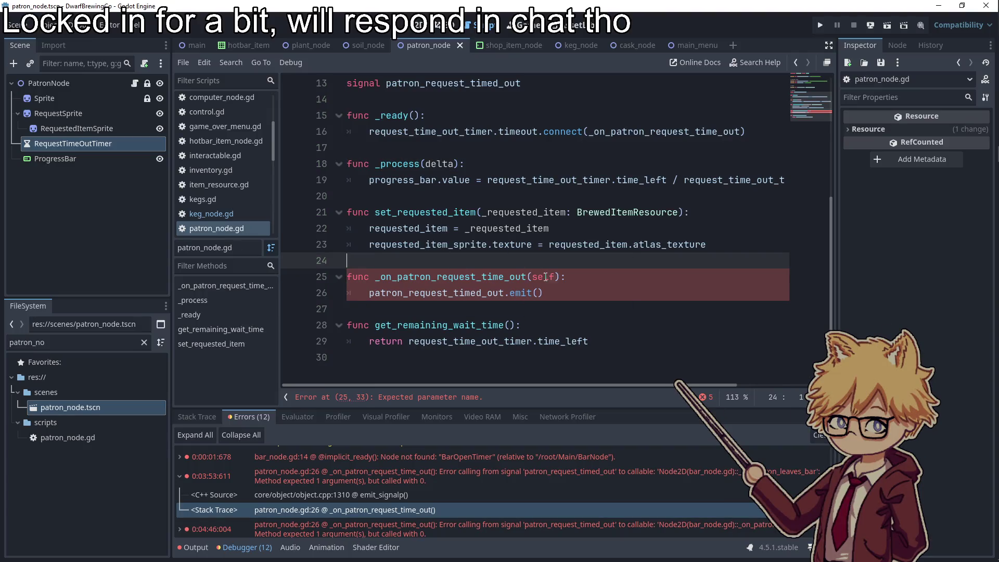
# Move self into the emit call on line 26, then add 'patron' at line 121 of bar_node.gd
pyautogui.doubleClick(545, 277)
pyautogui.moveTo(545, 276); pyautogui.dragTo(534, 293)
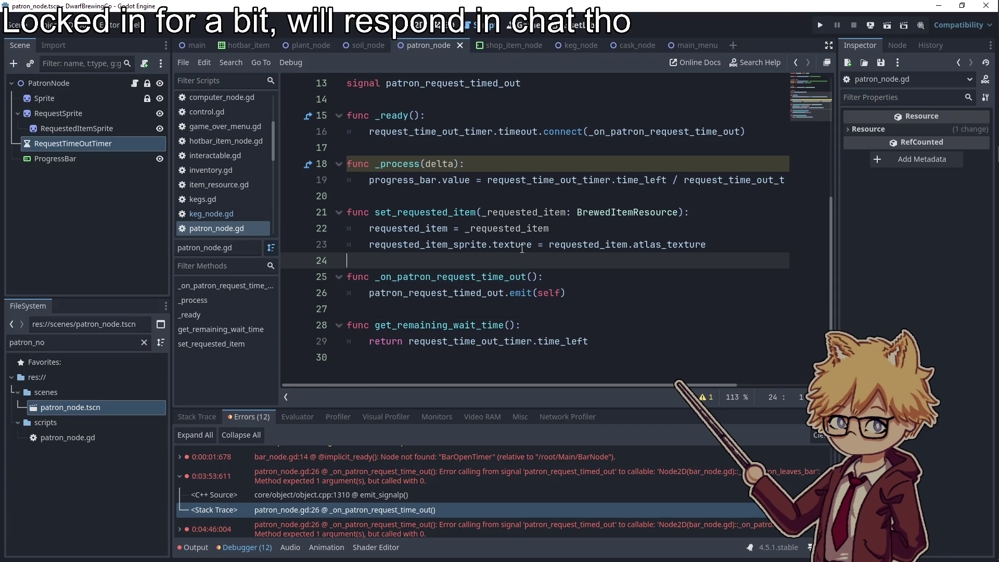
pyautogui.click(195, 45)
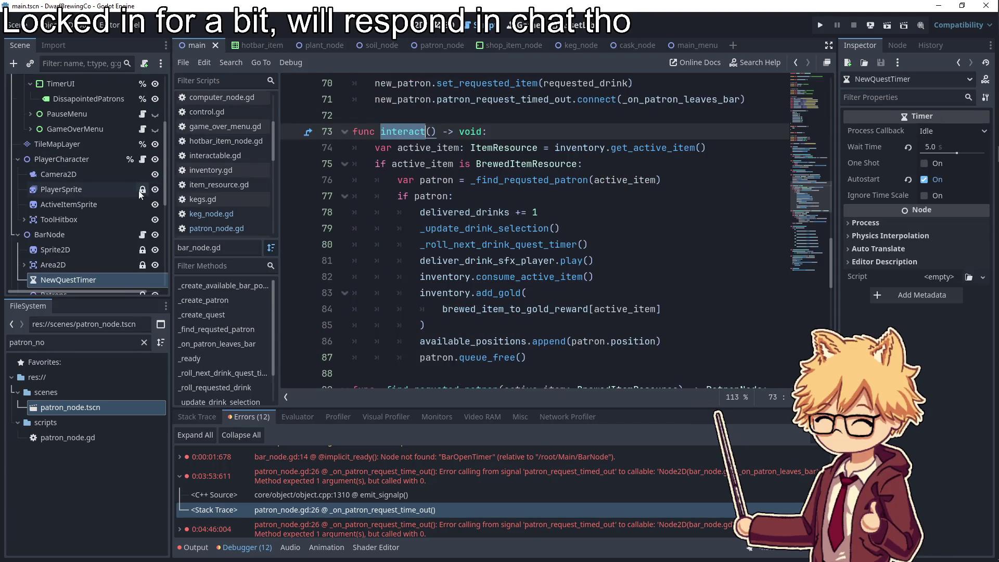
pyautogui.click(142, 237)
pyautogui.scroll(-10, 536, 211)
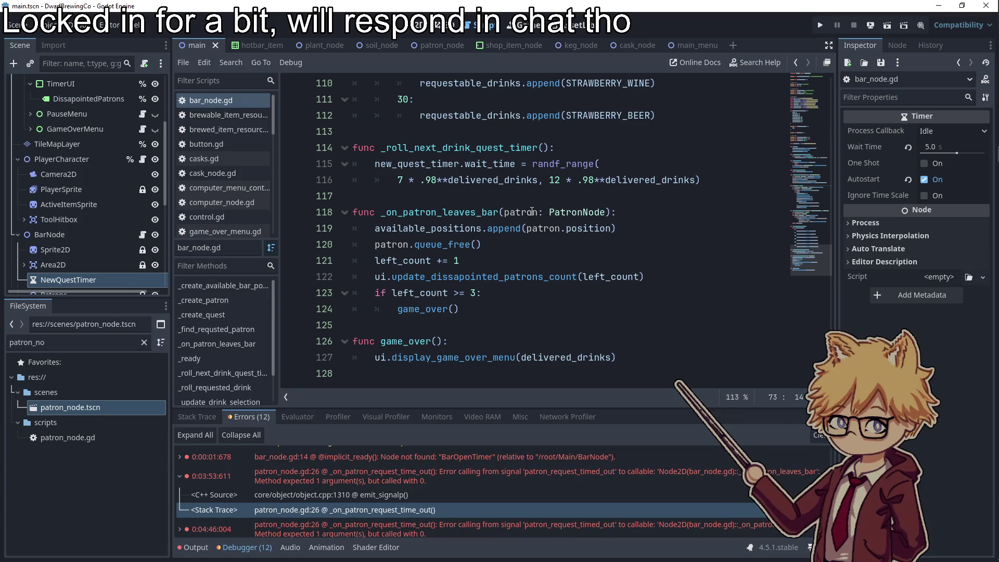
pyautogui.doubleClick(536, 211)
pyautogui.doubleClick(580, 211)
pyautogui.click(507, 267)
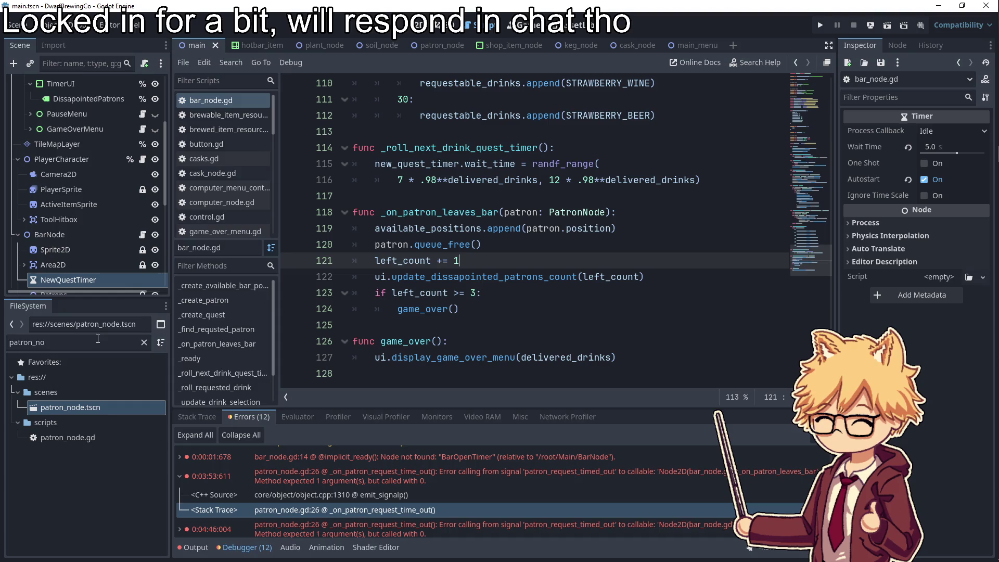
pyautogui.write('patron')
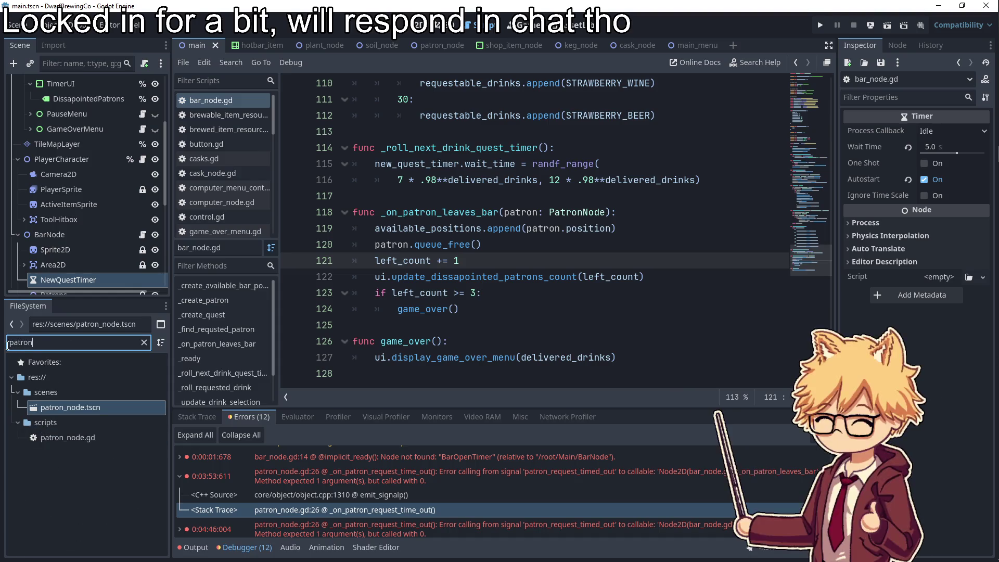
# Set the patron scene's RequestTimeOutTimer Wait Time to 5 seconds and run the project
pyautogui.doubleClick(71, 407)
pyautogui.click(931, 147)
pyautogui.write('2')
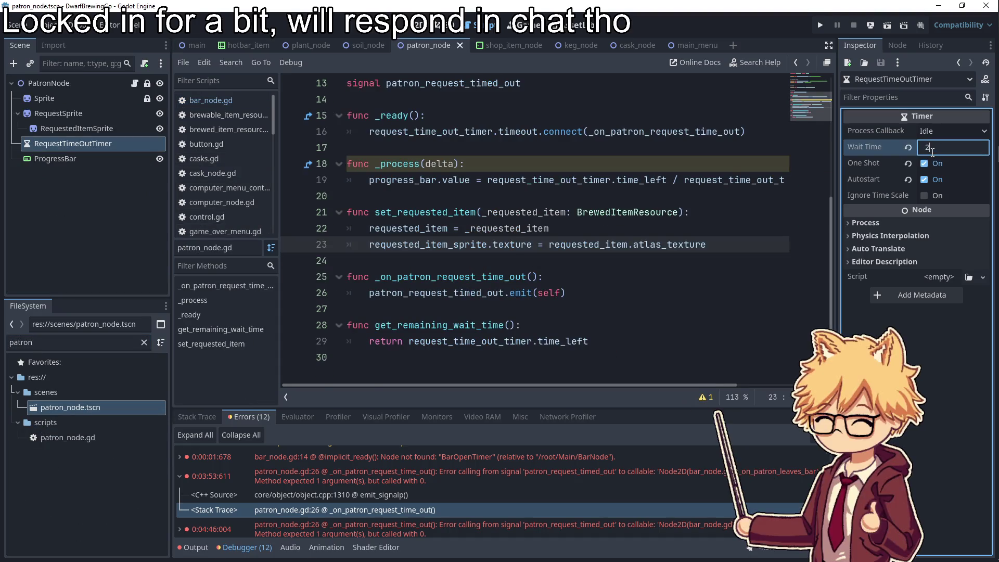
pyautogui.press('Return')
pyautogui.click(932, 150)
pyautogui.write('5')
pyautogui.press('Return')
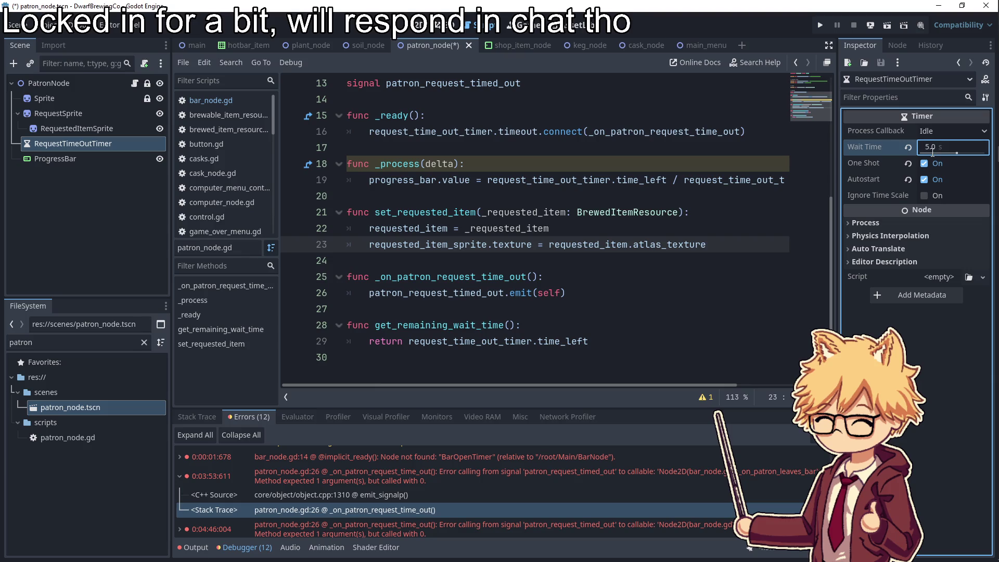
pyautogui.click(820, 25)
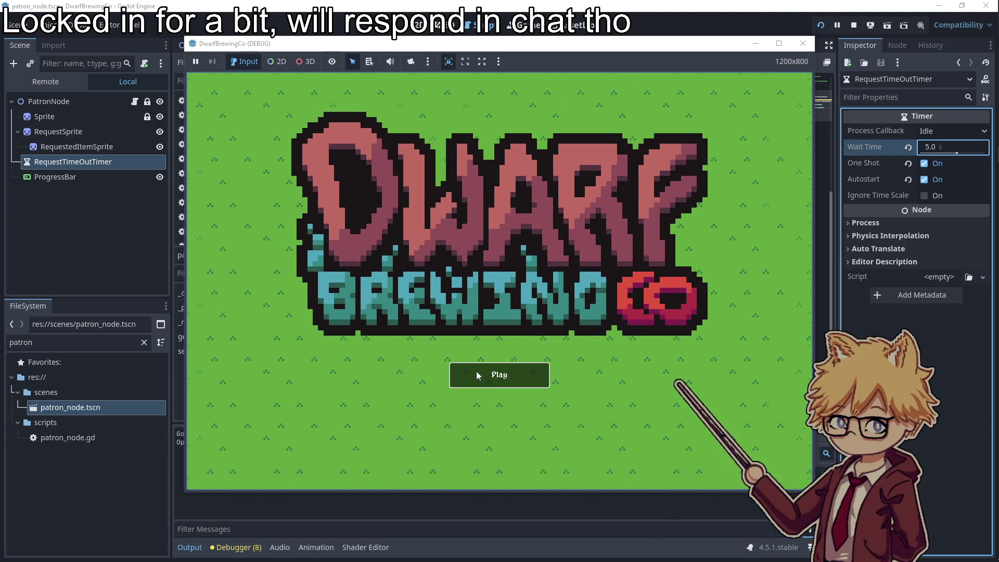
# Start a game, plant and harvest two seeds, brew a beer in the keg and serve it to the patron
pyautogui.click(476, 371)
pyautogui.press('Escape')
pyautogui.hotkey('w', 'a')
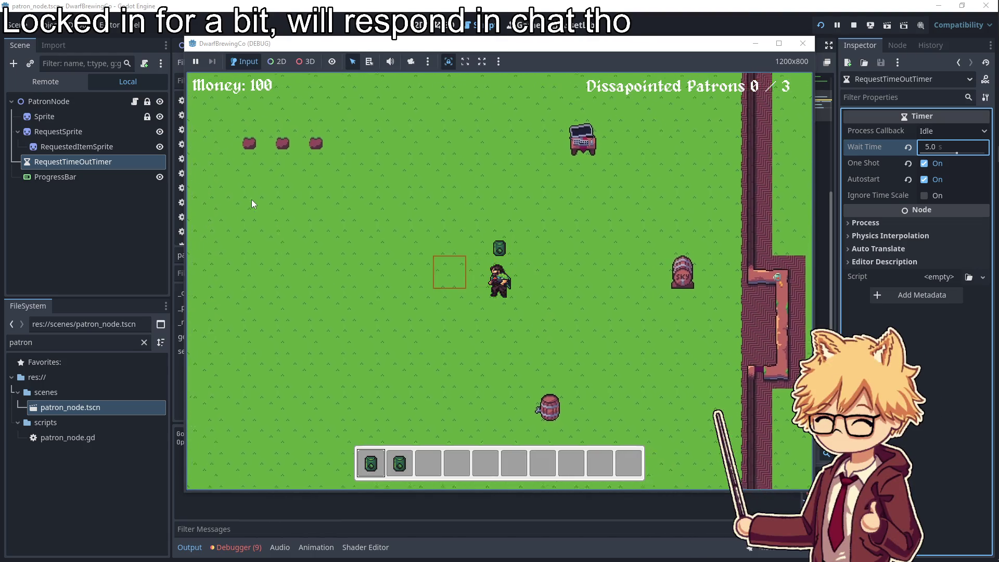
pyautogui.hotkey('w', 'a')
pyautogui.press('e')
pyautogui.press('e')
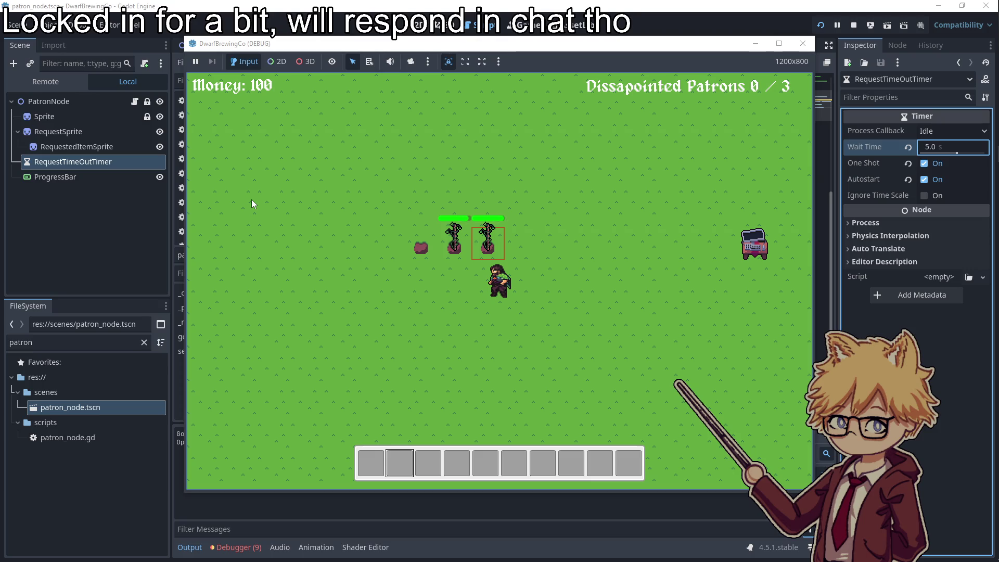
pyautogui.press('e')
pyautogui.press('e')
pyautogui.hotkey('s', 'd')
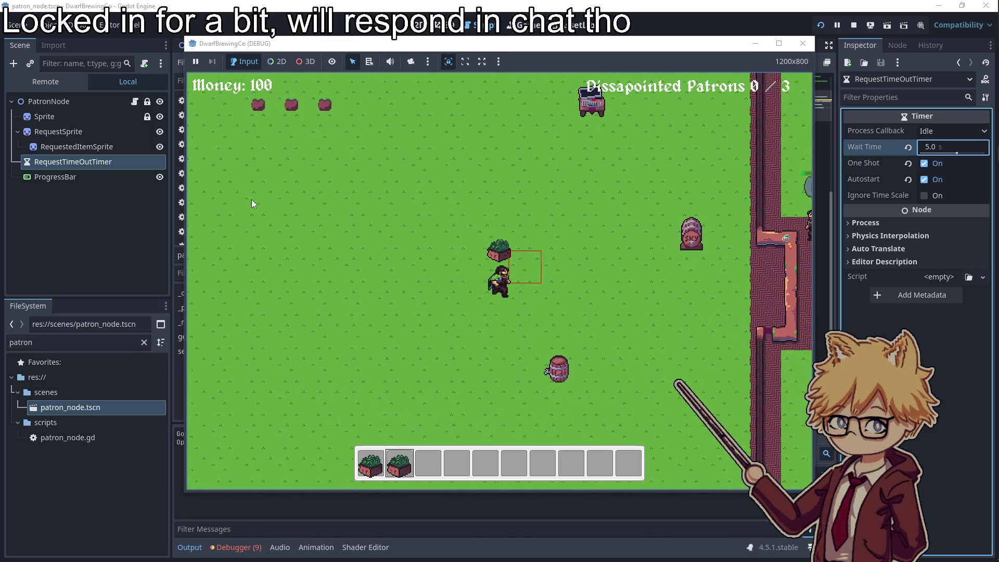
pyautogui.hotkey('s', 'd')
pyautogui.press('e')
pyautogui.press('a')
pyautogui.hotkey('s', 'a')
pyautogui.press('d')
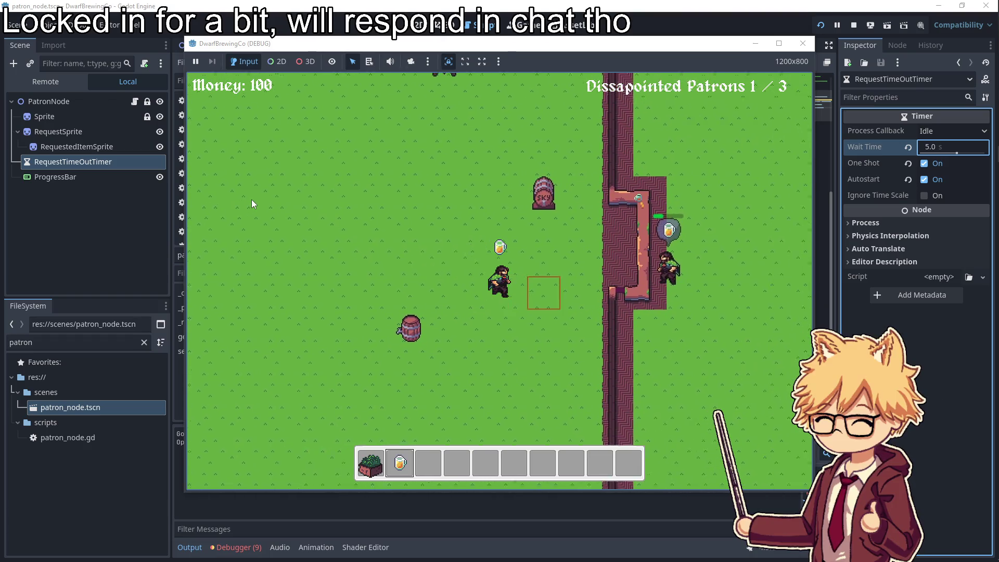
pyautogui.press('e')
# Keep playing until Game Over, choose Play Again, then close the debug game window
pyautogui.hotkey('s', 'a')
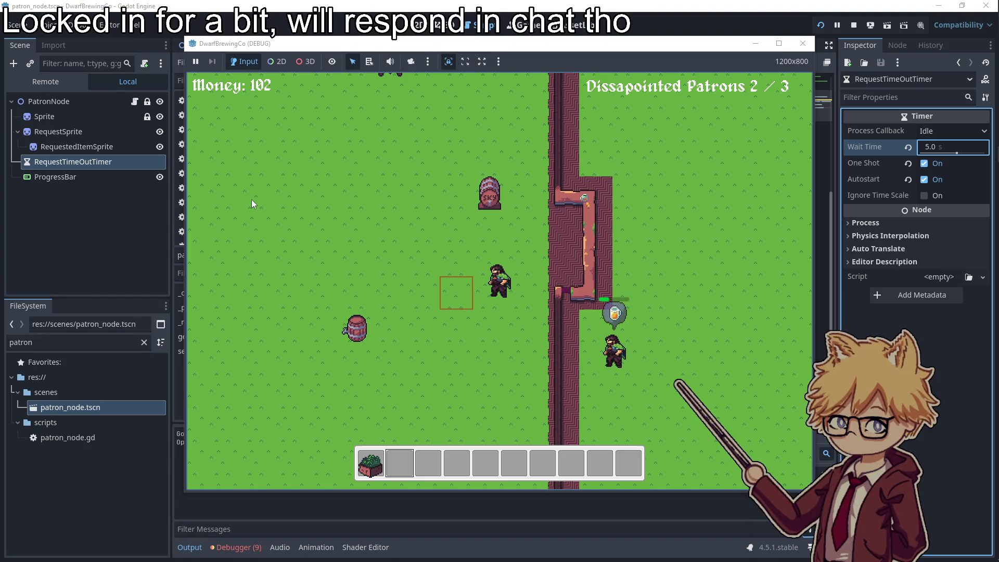
pyautogui.press('d')
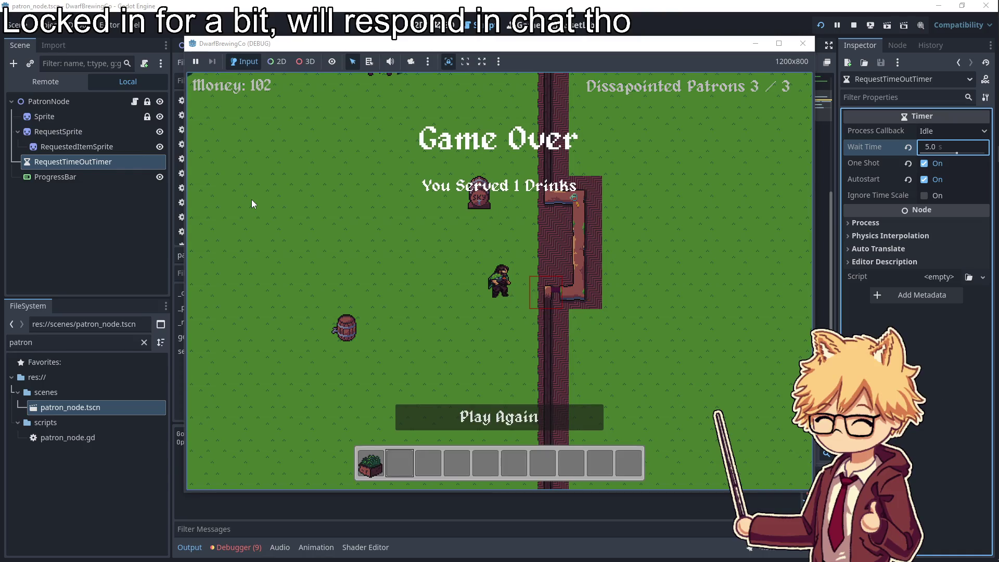
pyautogui.click(533, 406)
pyautogui.press('d')
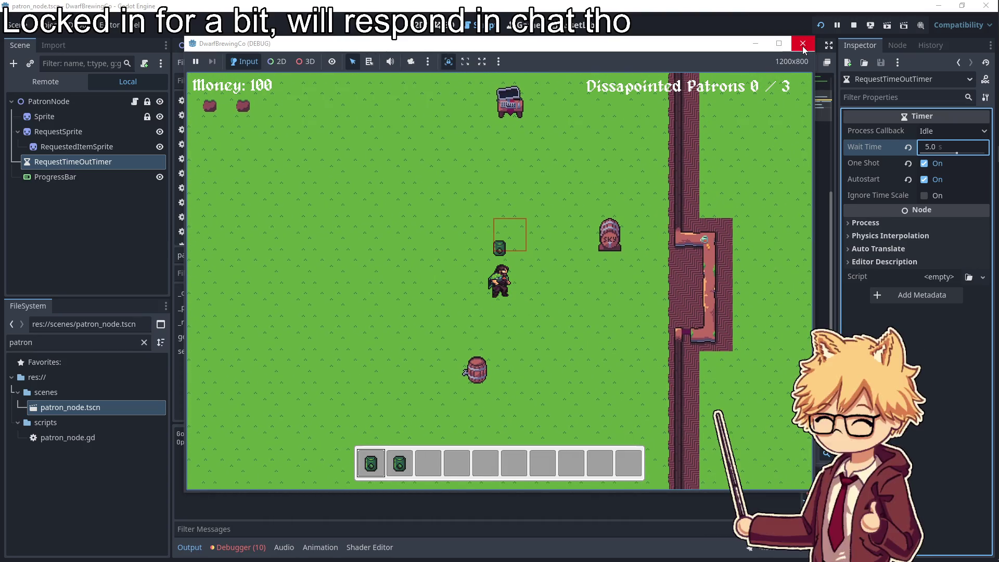
pyautogui.click(802, 46)
# In the Inventory node's inventory.gd, change add_gold(100) to add_gold(10)
pyautogui.click(182, 48)
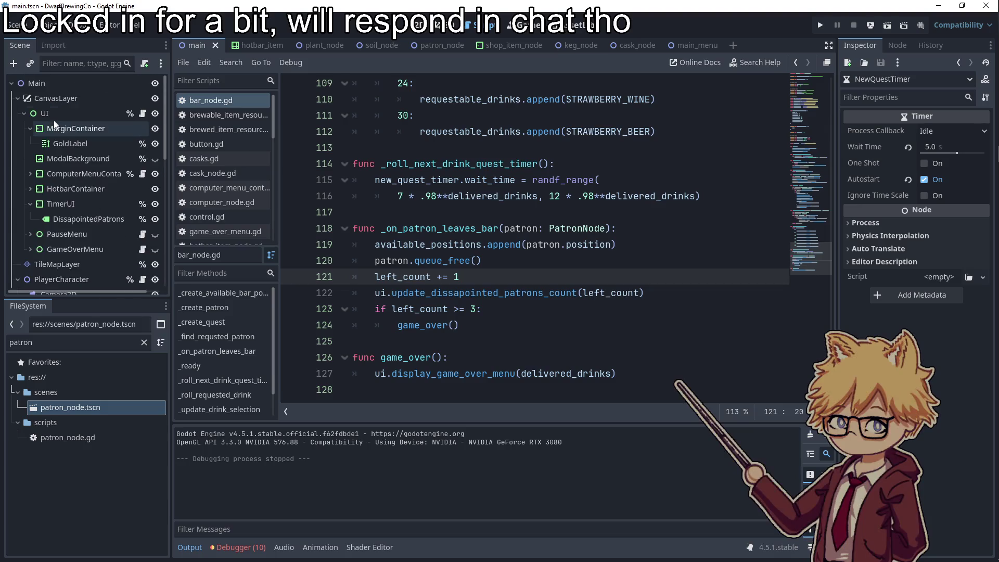
pyautogui.scroll(-5, 117, 213)
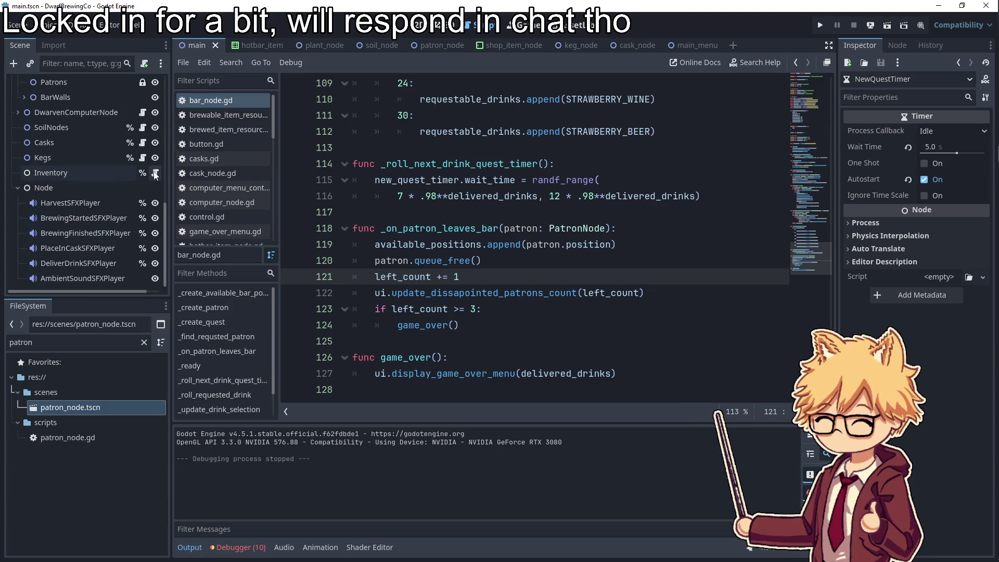
pyautogui.click(155, 173)
pyautogui.scroll(10, 468, 229)
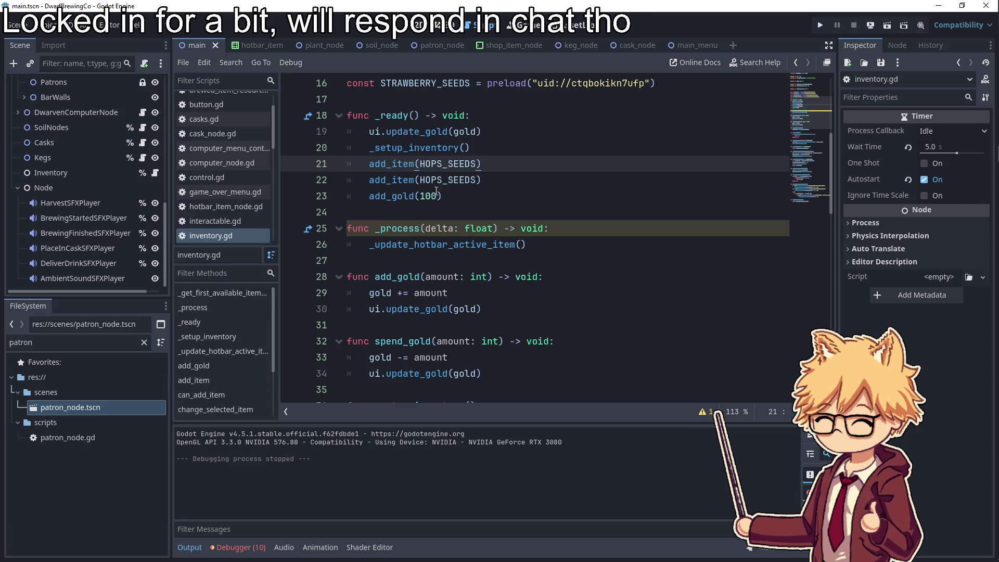
pyautogui.doubleClick(428, 196)
pyautogui.click(534, 183)
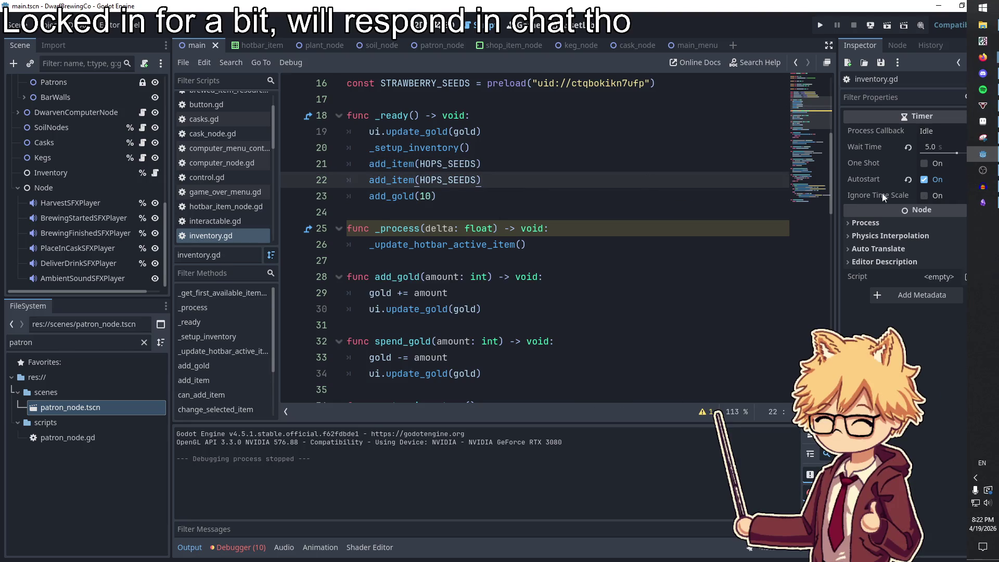
pyautogui.press('Down')
# Open the patron_node scene and set the RequestTimeOutTimer Wait Time to 50 seconds
pyautogui.click(60, 343)
pyautogui.doubleClick(61, 408)
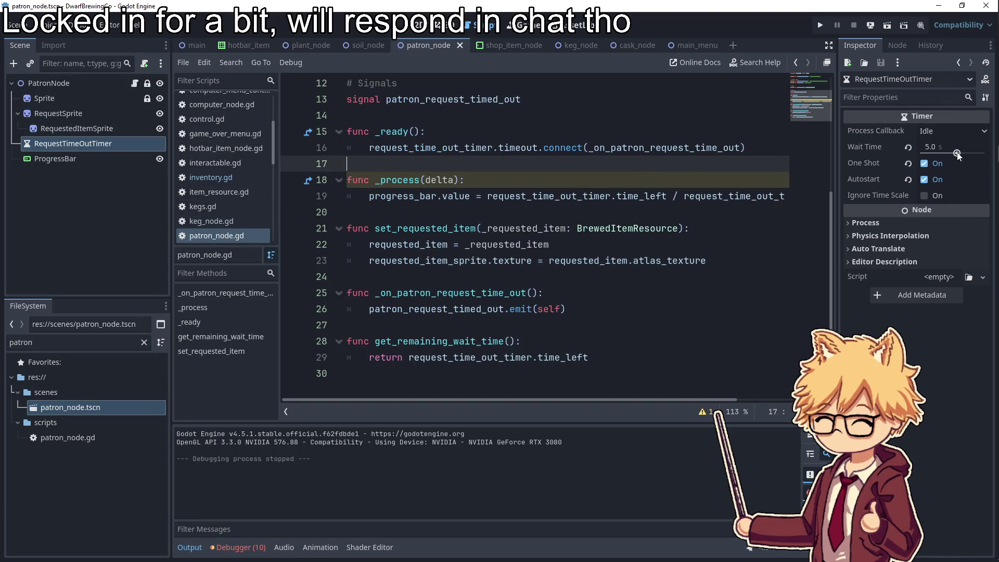
pyautogui.click(940, 149)
pyautogui.write('60')
pyautogui.press('Return')
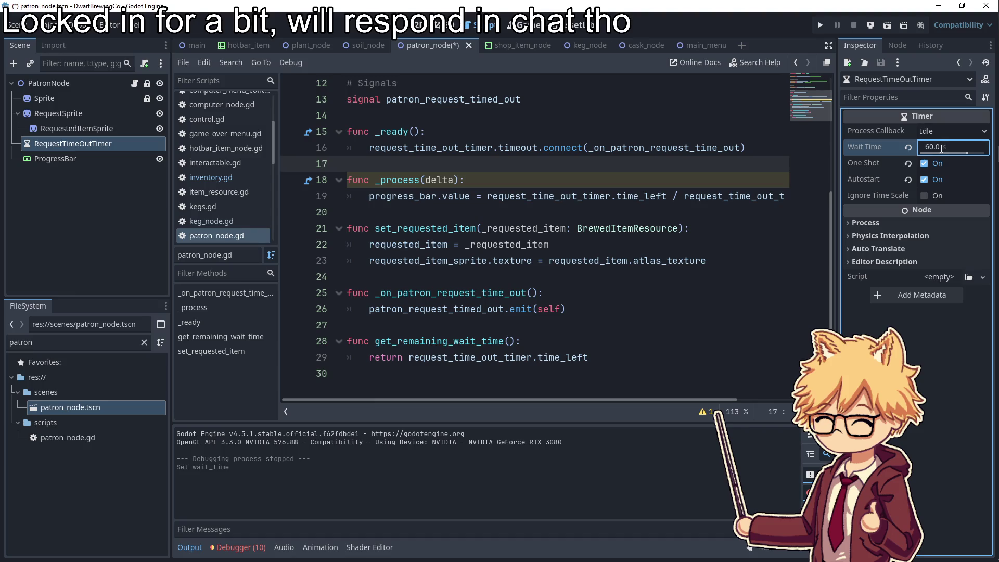
pyautogui.click(939, 145)
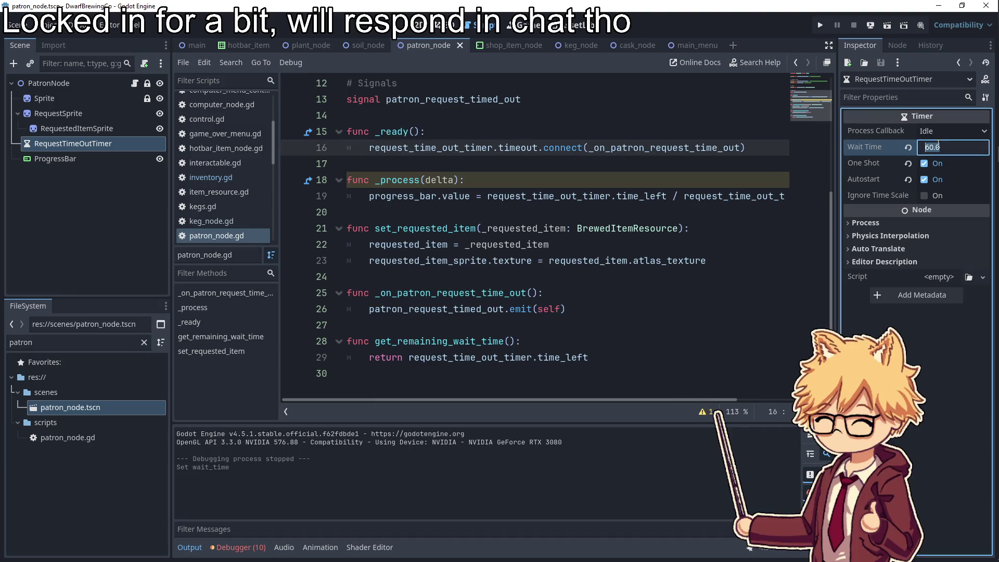
pyautogui.write('50')
pyautogui.press('Return')
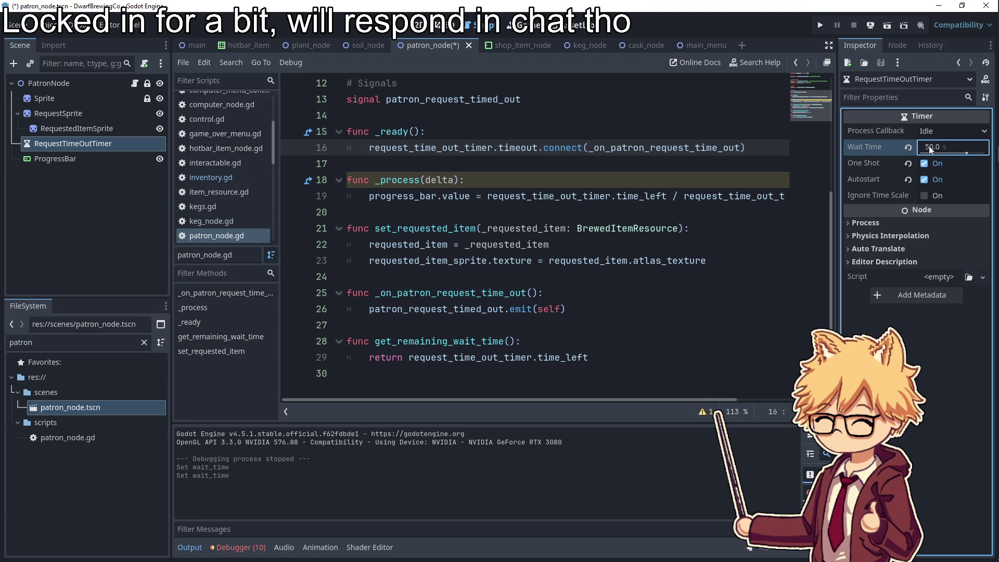
pyautogui.click(606, 165)
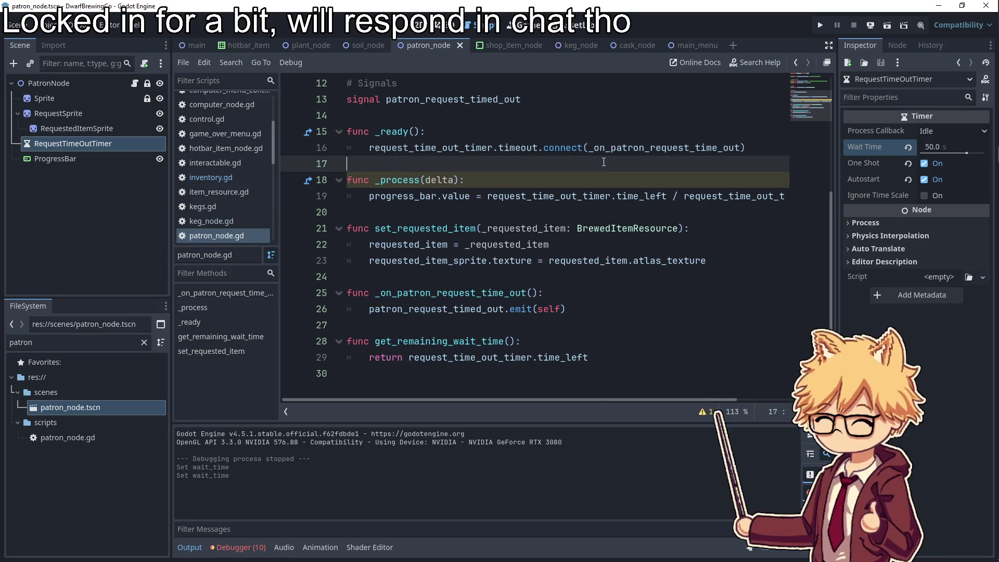
pyautogui.click(532, 195)
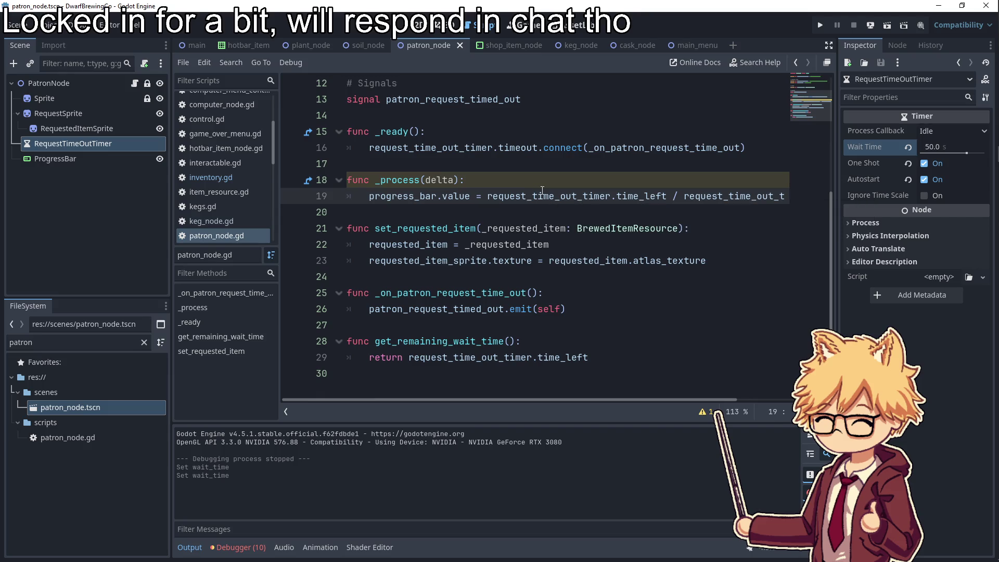
# Look through the Project menu, close it, then reopen it and choose Export...
pyautogui.moveTo(997, 203)
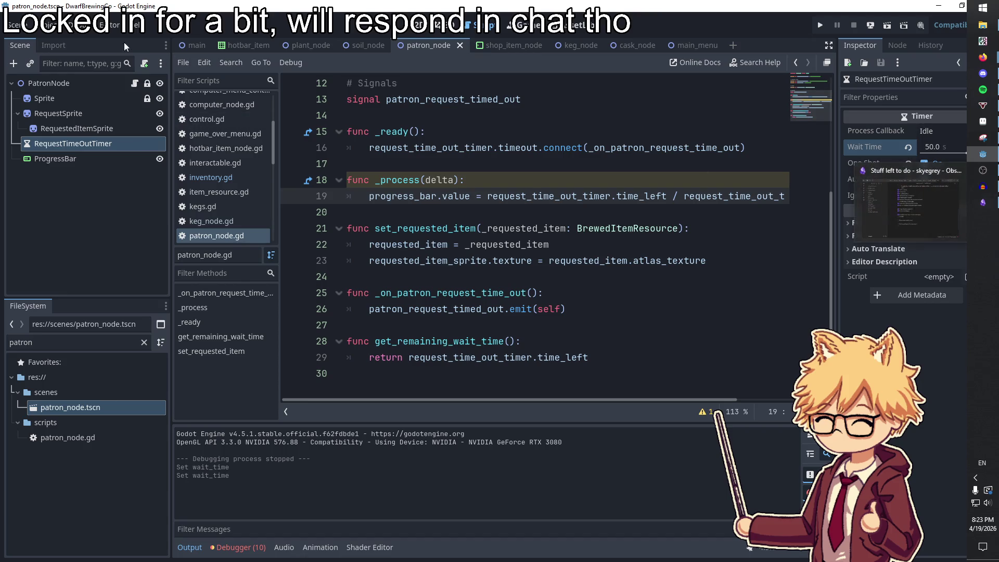
pyautogui.click(46, 25)
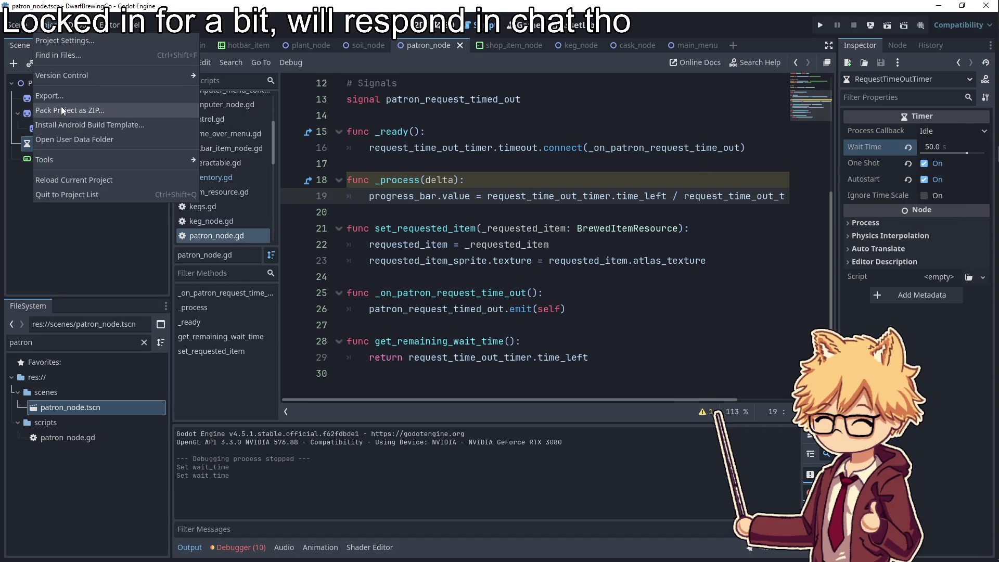
pyautogui.moveTo(66, 70)
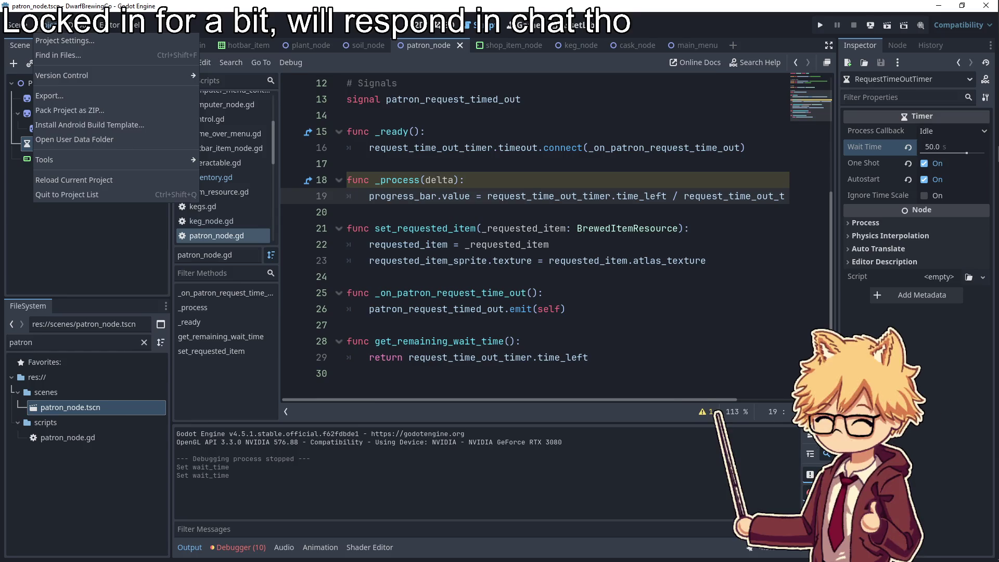
pyautogui.press('Escape')
pyautogui.click(51, 24)
pyautogui.click(75, 98)
# Try exporting the Web (Runnable) preset, then cancel and close the Export dialog
pyautogui.click(327, 188)
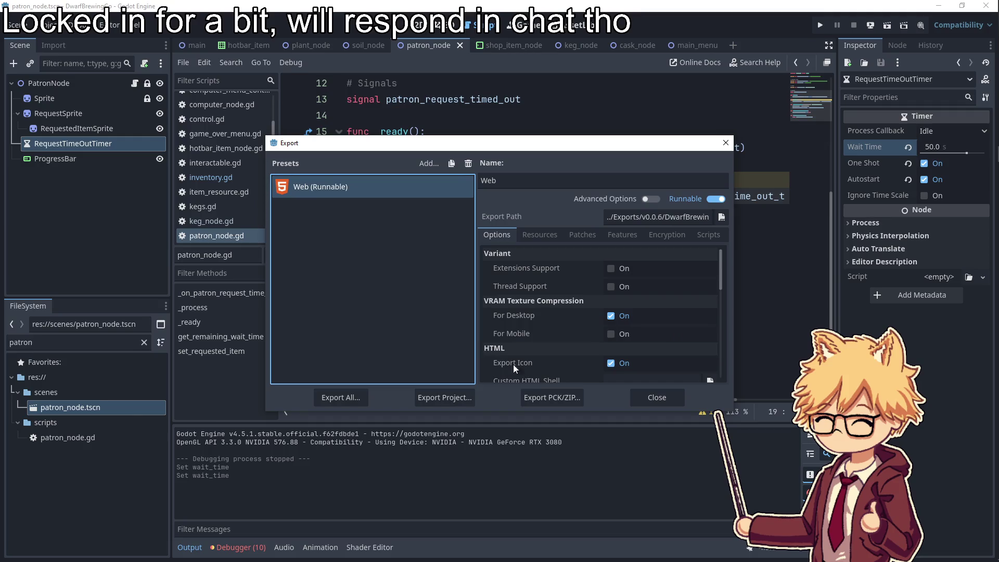
pyautogui.click(473, 398)
pyautogui.click(597, 448)
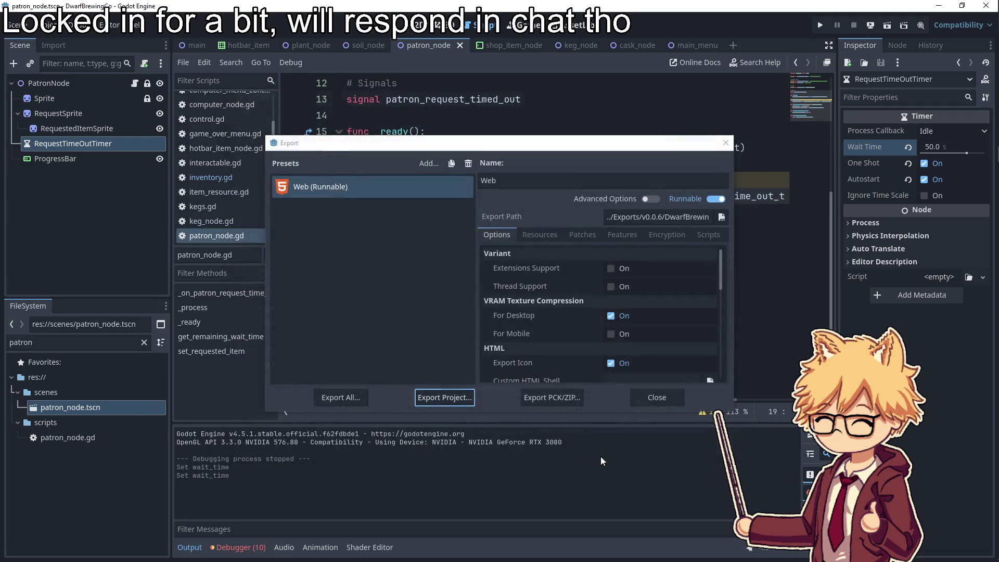
pyautogui.click(657, 398)
# Fix the debugger error by deleting the missing BarOpenTimer reference at bar_node.gd line 14
pyautogui.click(240, 547)
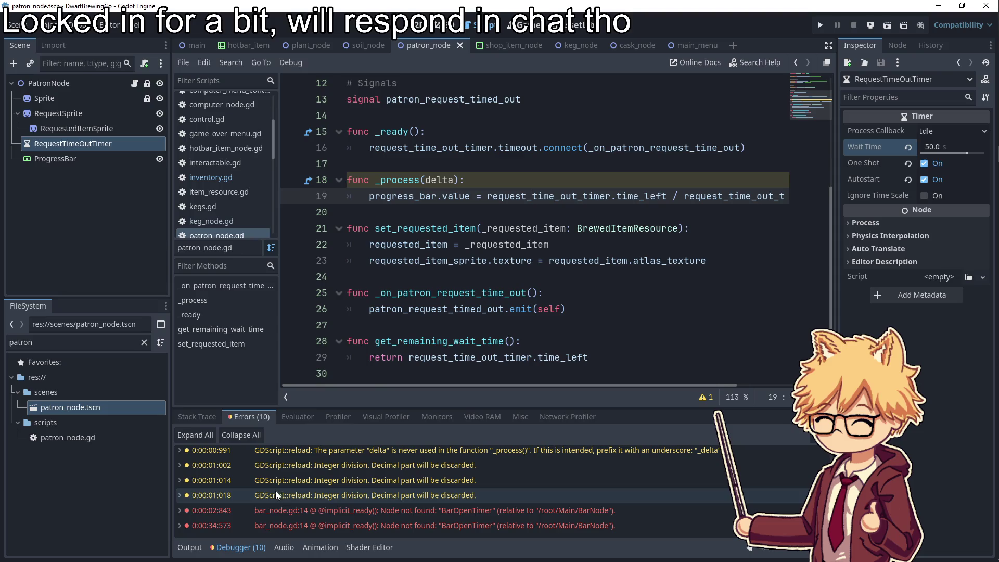
pyautogui.click(304, 511)
pyautogui.click(303, 510)
pyautogui.hotkey('shift', 'End')
pyautogui.press('BackSpace')
pyautogui.press('Delete')
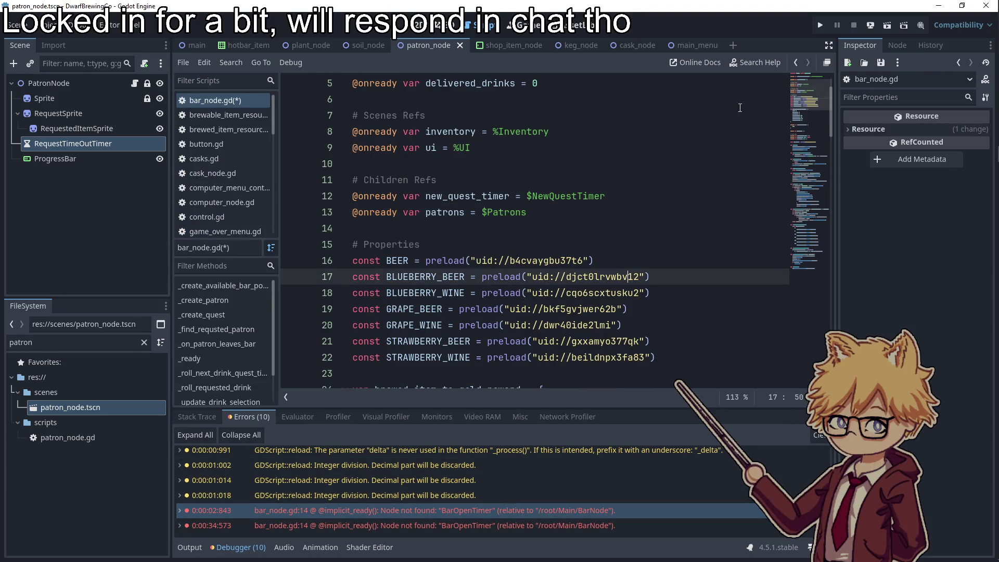
pyautogui.click(516, 520)
# Test-run the game from its title screen, then close the game window
pyautogui.click(820, 26)
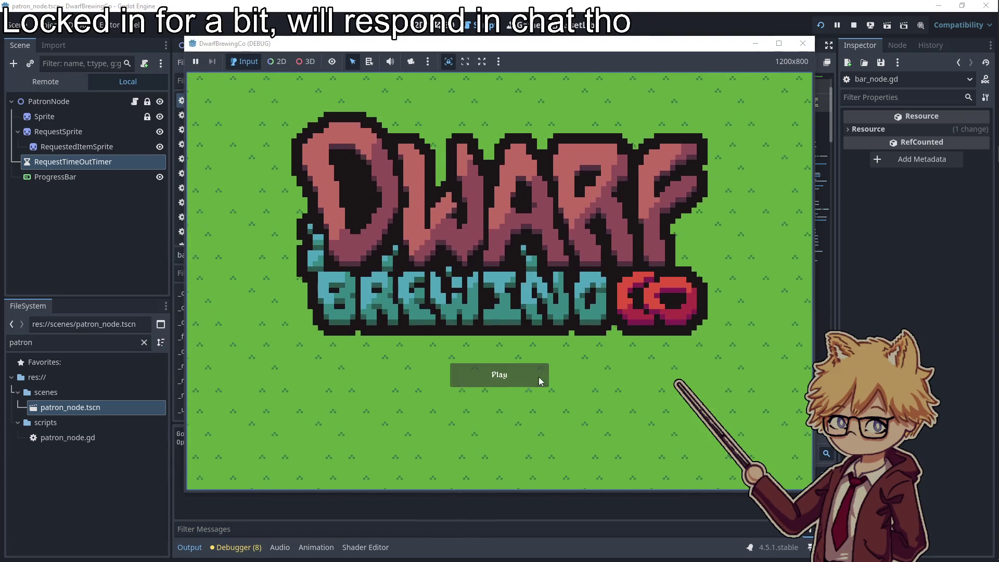
pyautogui.click(541, 375)
pyautogui.click(800, 49)
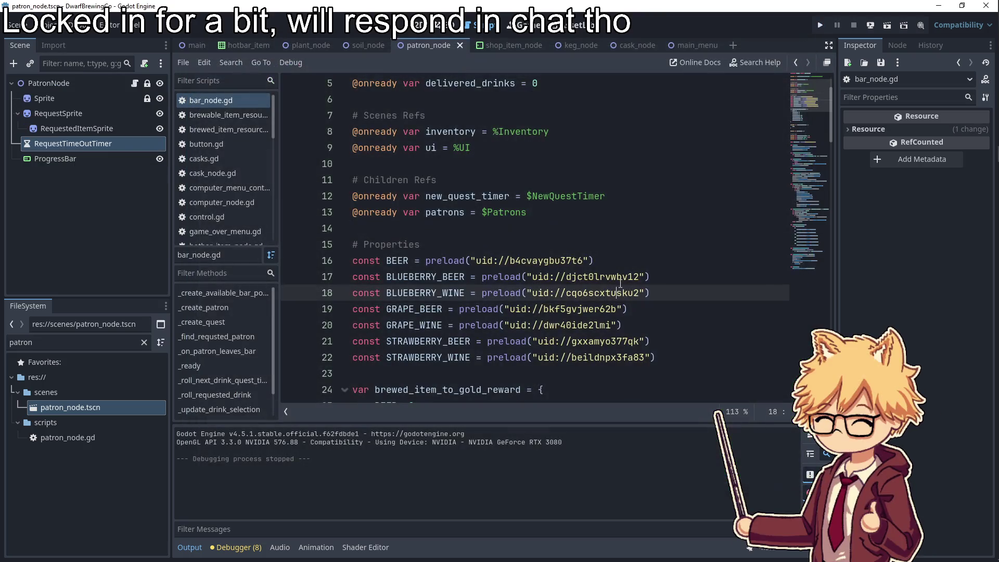
# Glance at Project Settings, close it, and open the Export dialog from the Project menu
pyautogui.moveTo(976, 175)
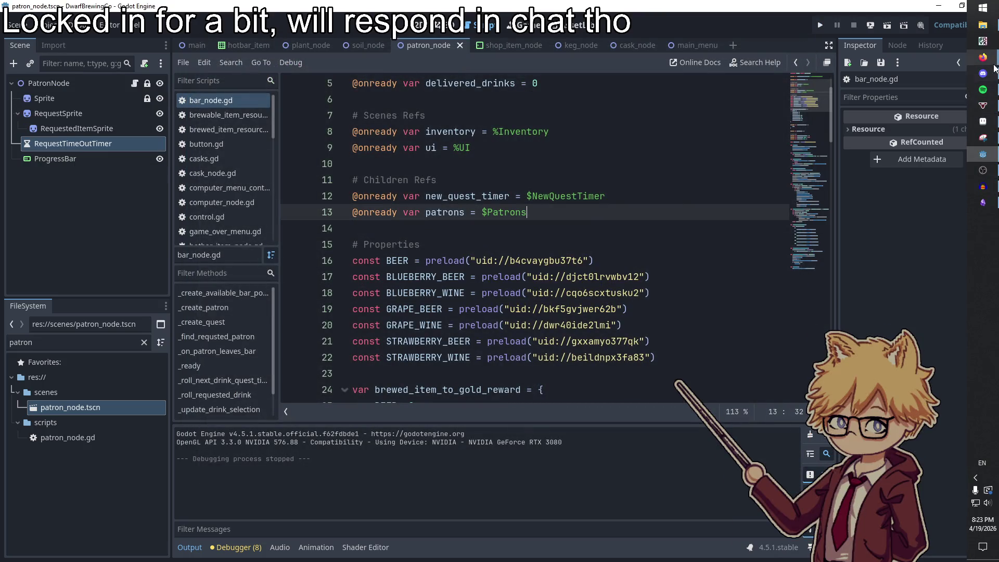
pyautogui.click(42, 25)
pyautogui.click(51, 42)
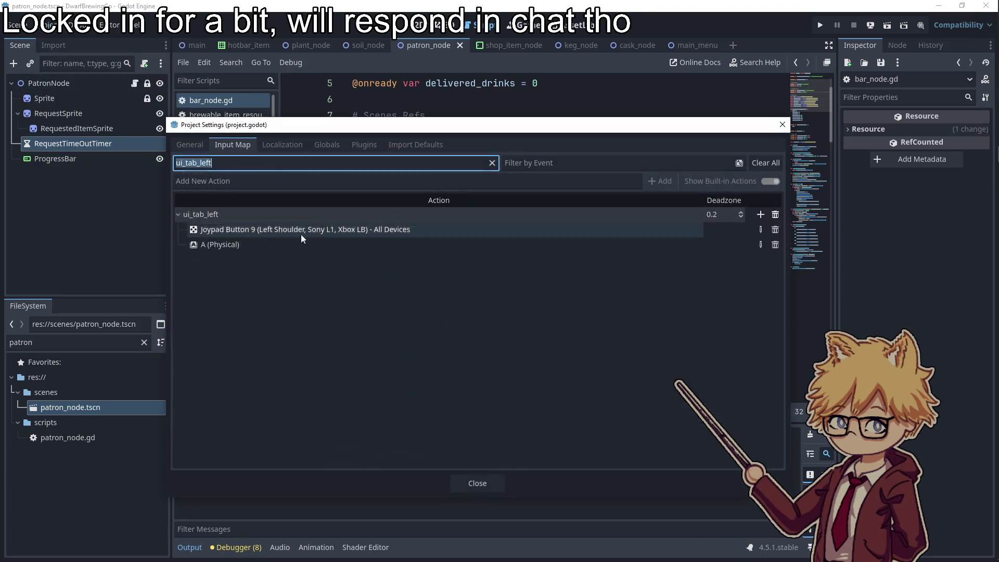
pyautogui.click(782, 125)
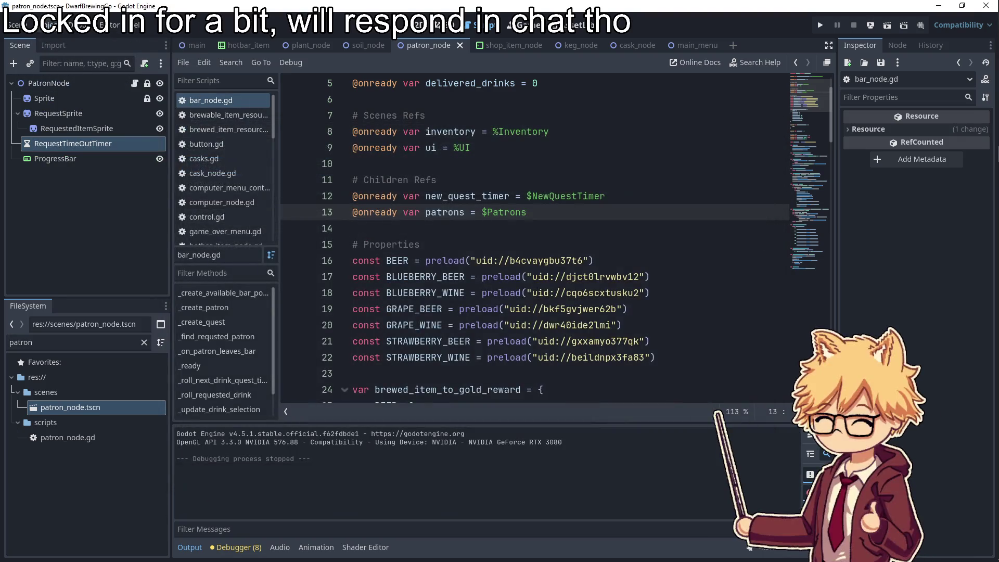
pyautogui.click(46, 24)
pyautogui.click(52, 97)
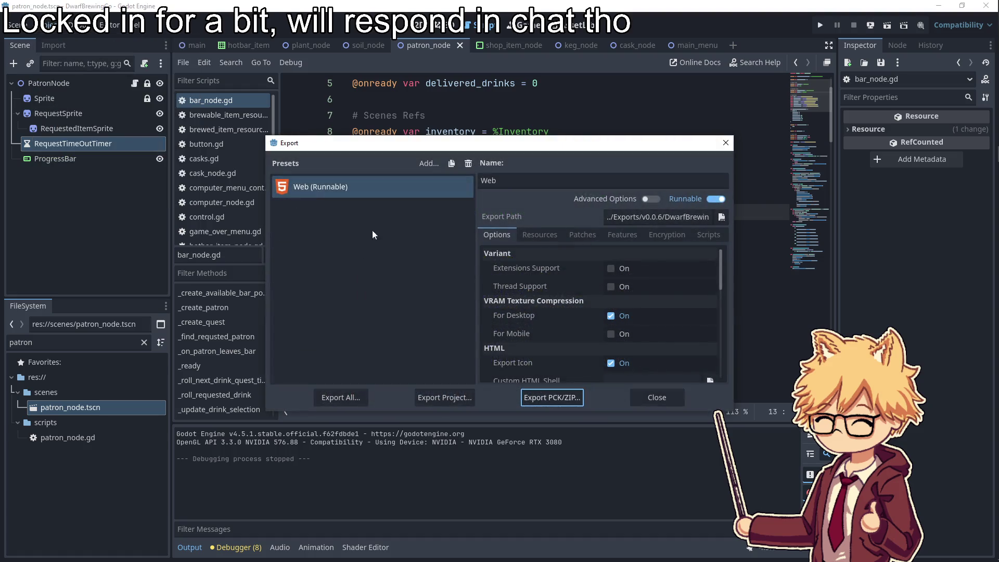
# Save the Web export into a new Exports/v1.0.0 folder, then select the exported HTML file in Explorer
pyautogui.click(437, 394)
pyautogui.click(264, 111)
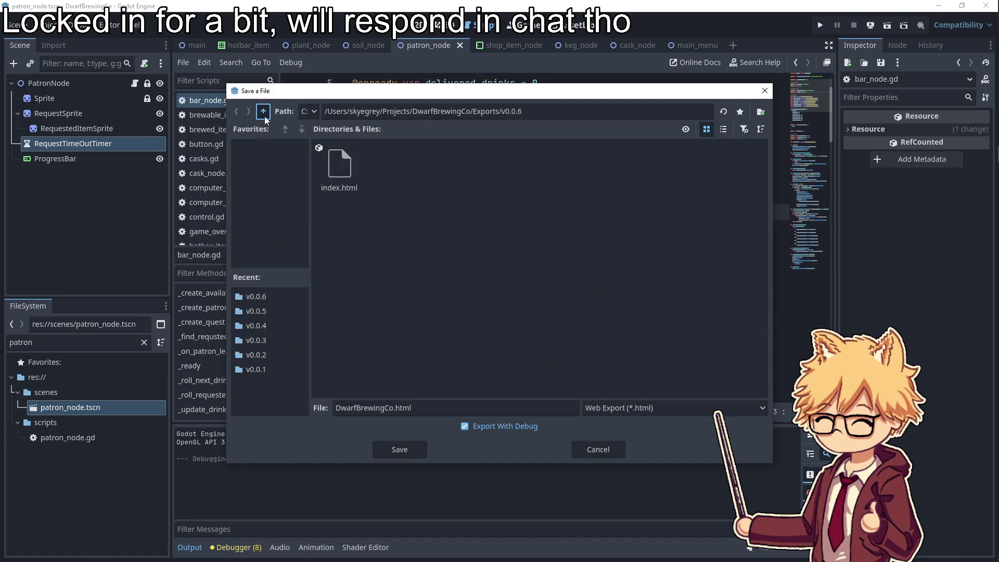
pyautogui.rightClick(420, 290)
pyautogui.click(458, 297)
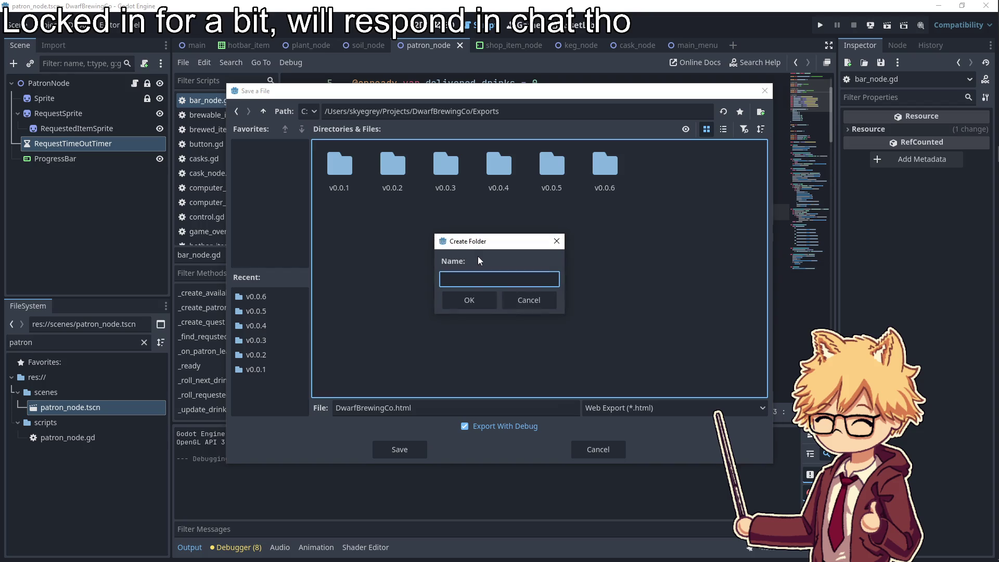
pyautogui.write('0.0')
pyautogui.press('Return')
pyautogui.click(400, 449)
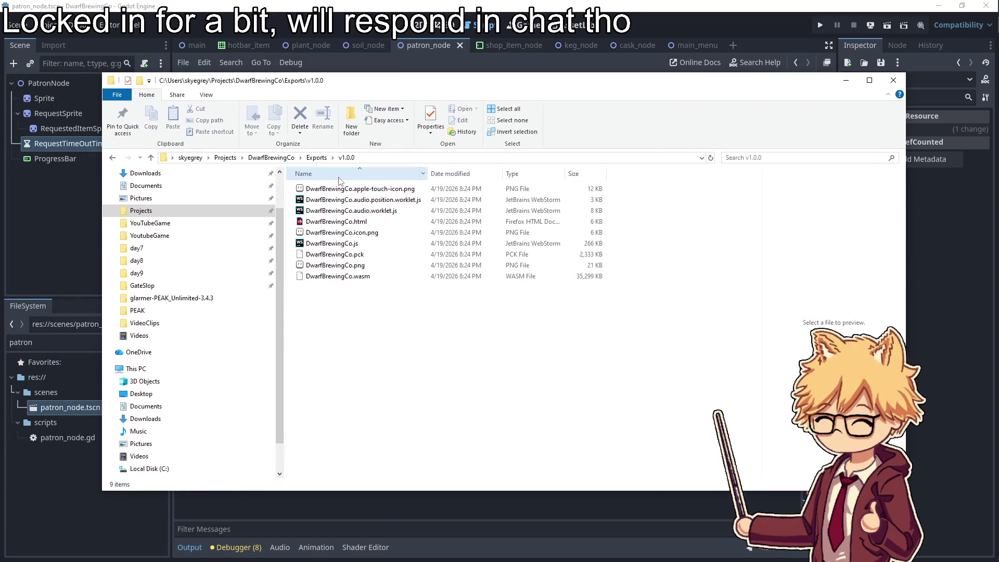
pyautogui.click(338, 221)
pyautogui.rightClick(319, 223)
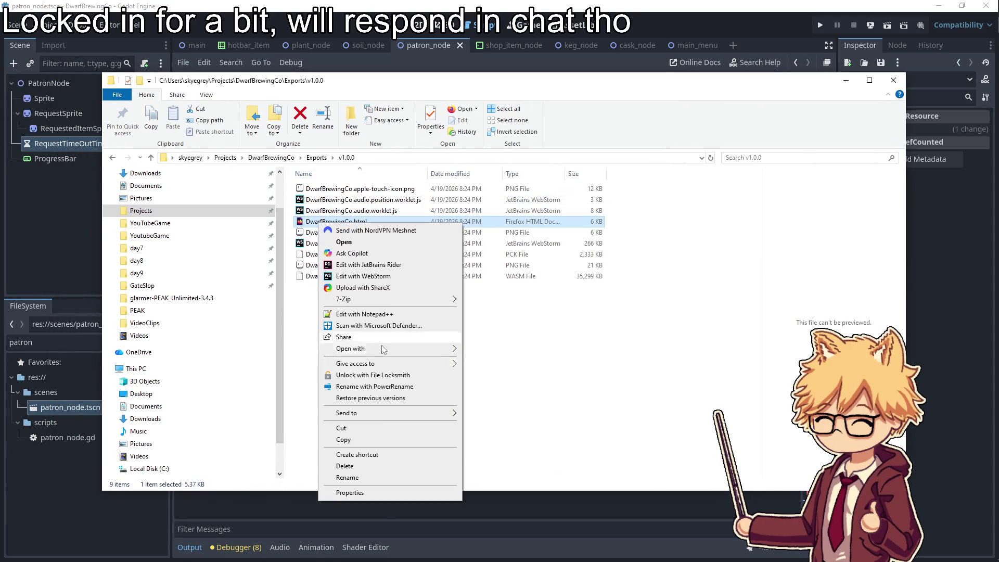
# Rename the exported HTML file to index.html
pyautogui.click(362, 475)
pyautogui.write('index')
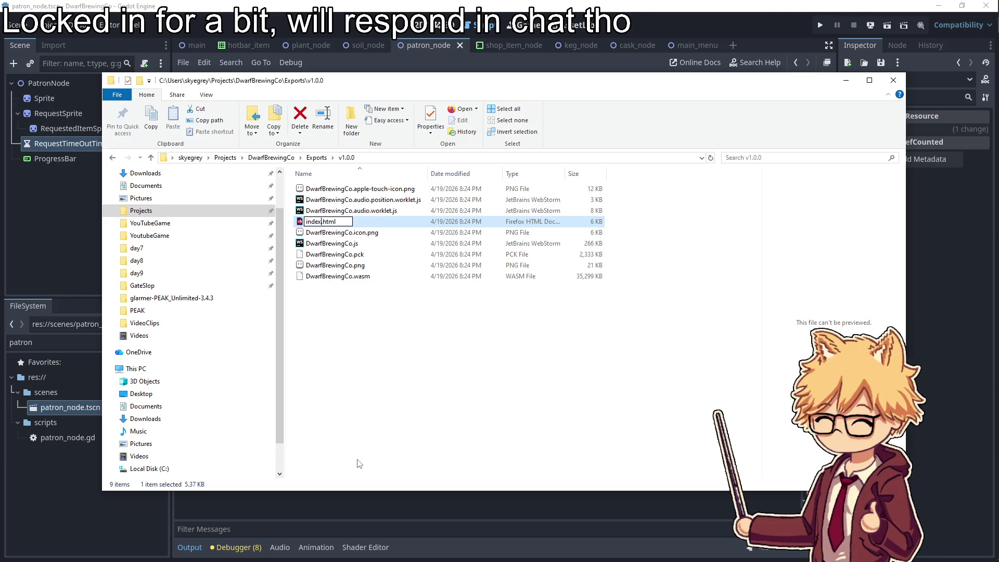
pyautogui.press('Return')
# Zip all nine build files into v1.0.0.zip with 7-Zip, then switch to itch.io in the browser
pyautogui.keyDown('shift'); pyautogui.click(339, 188); pyautogui.keyUp('shift')
pyautogui.rightClick(357, 215)
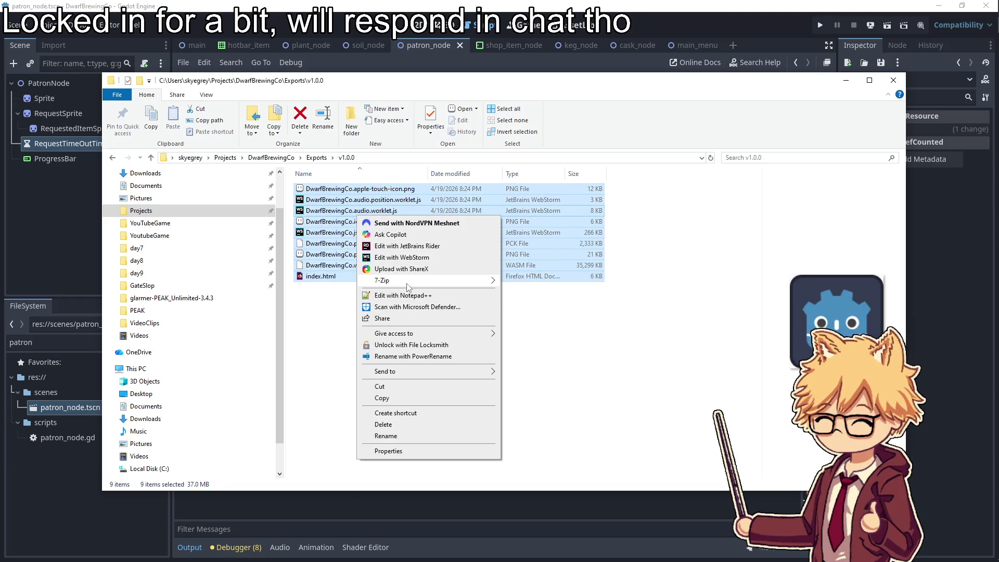
pyautogui.moveTo(416, 281)
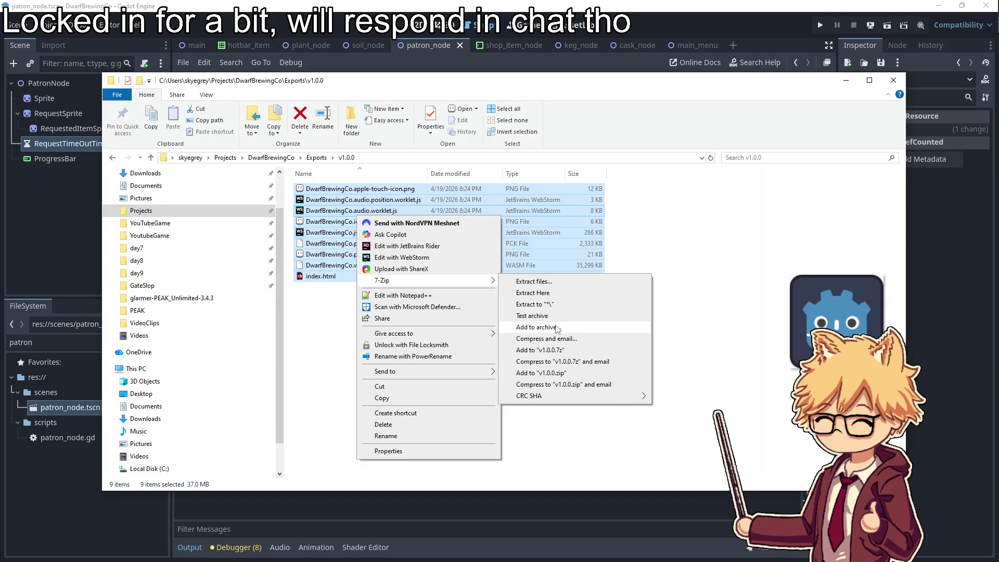
pyautogui.click(556, 327)
pyautogui.click(518, 416)
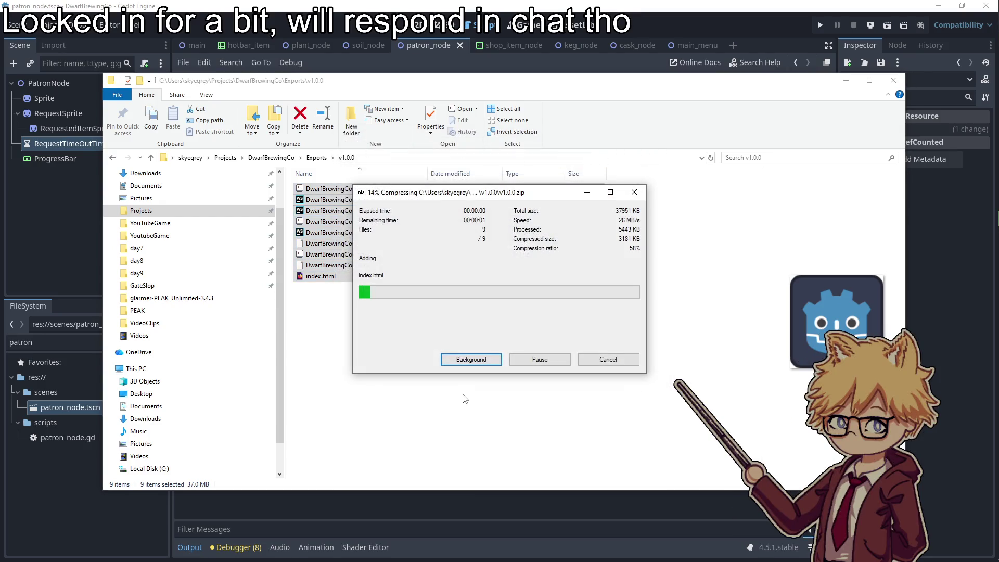
pyautogui.moveTo(994, 60)
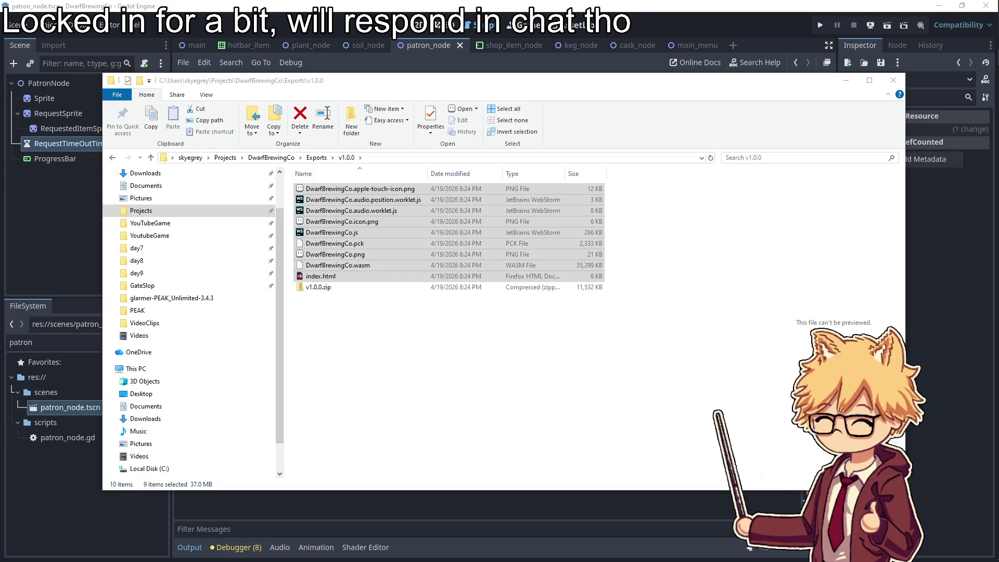
pyautogui.hotkey('alt', 'Tab')
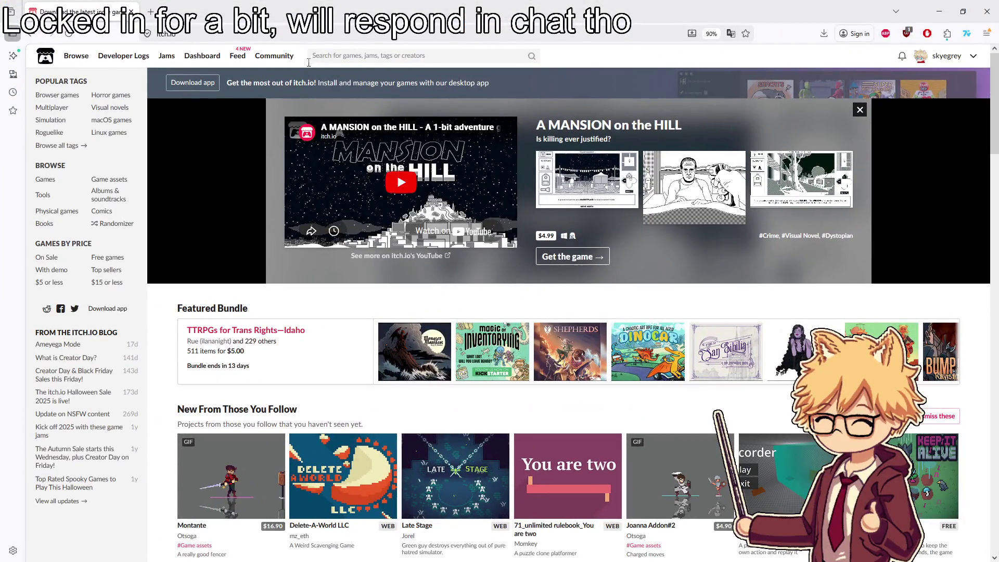
# From the itch.io dashboard, edit Dwarf Brewing Co and begin uploading a file under Uploads
pyautogui.click(202, 55)
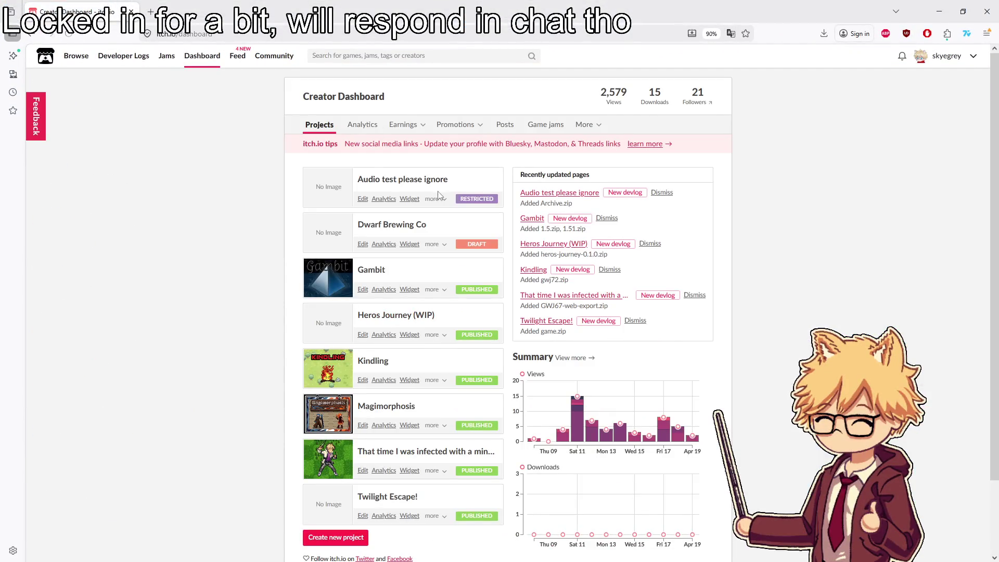
pyautogui.click(363, 244)
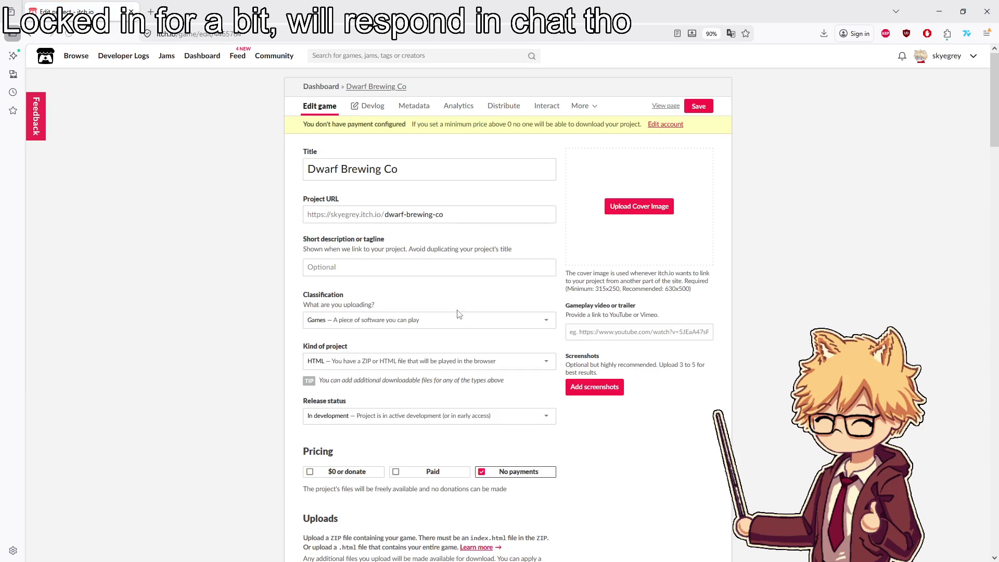
pyautogui.scroll(-10, 317, 305)
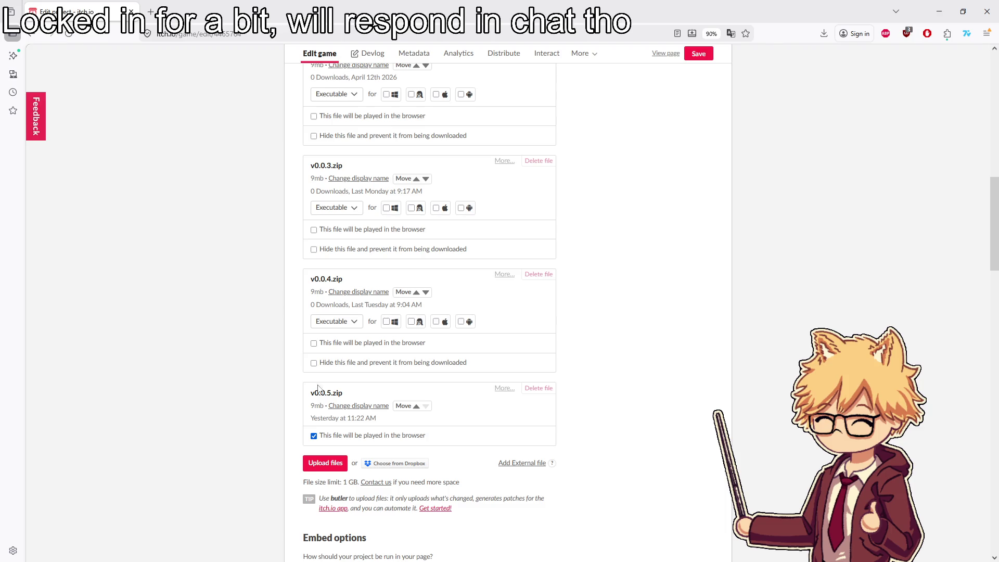
pyautogui.scroll(-4, 260, 416)
pyautogui.click(320, 304)
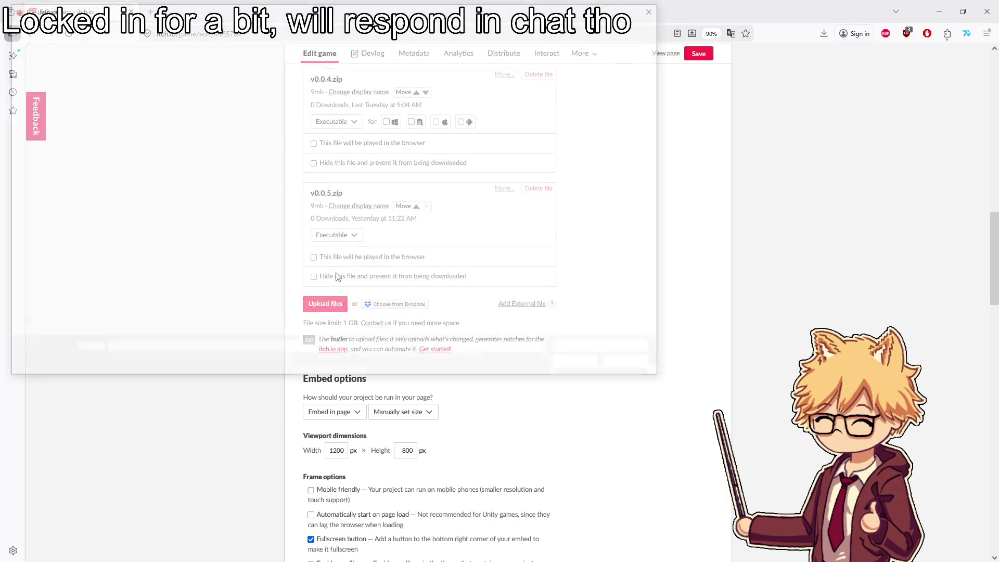
# Pick v1.0.0.zip from the v1.0.0 folder as the new upload
pyautogui.click(225, 24)
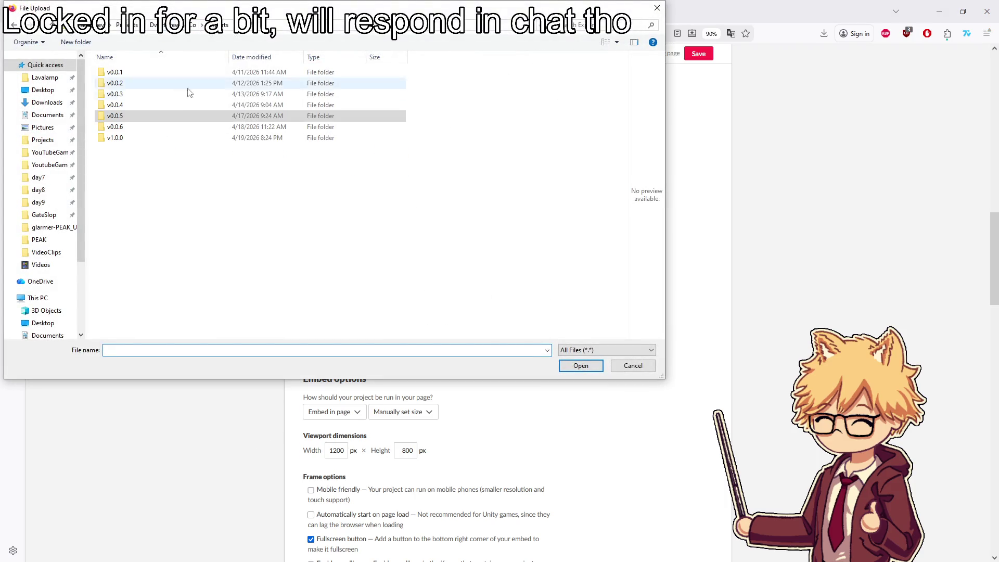
pyautogui.doubleClick(115, 138)
pyautogui.doubleClick(116, 198)
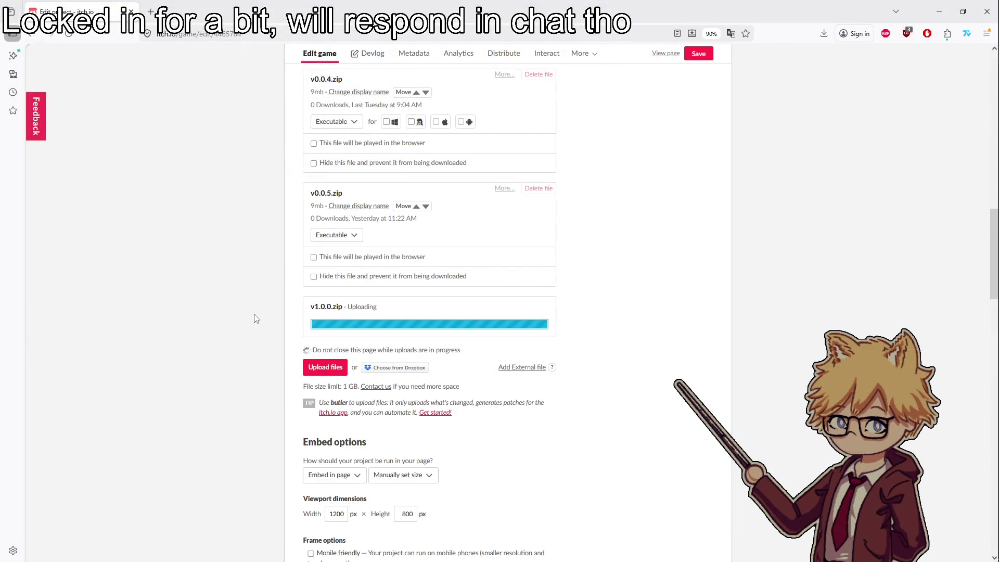
# Set the project's Visibility to Public and save the page
pyautogui.scroll(-2, 257, 319)
pyautogui.scroll(-10, 260, 318)
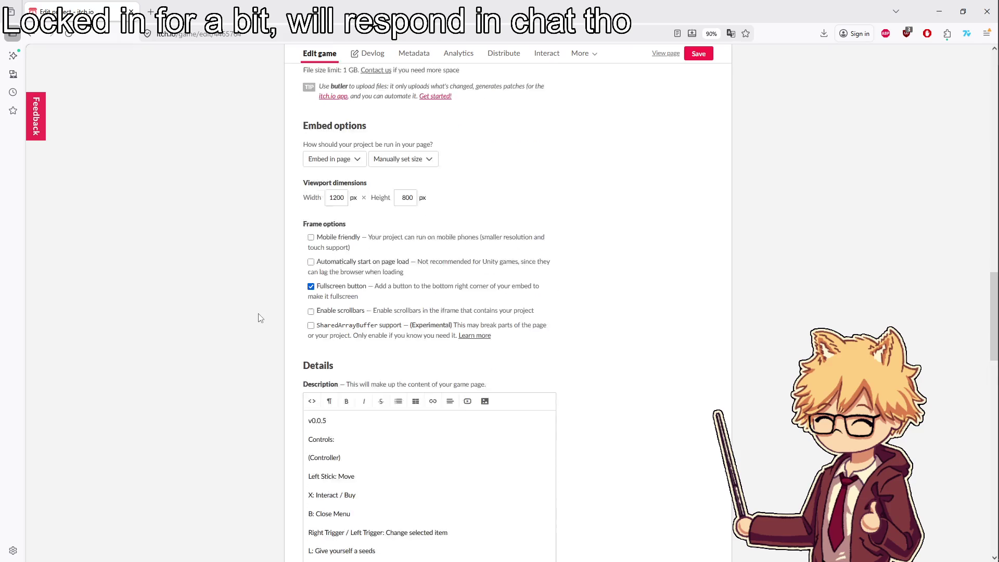
pyautogui.scroll(-3, 259, 316)
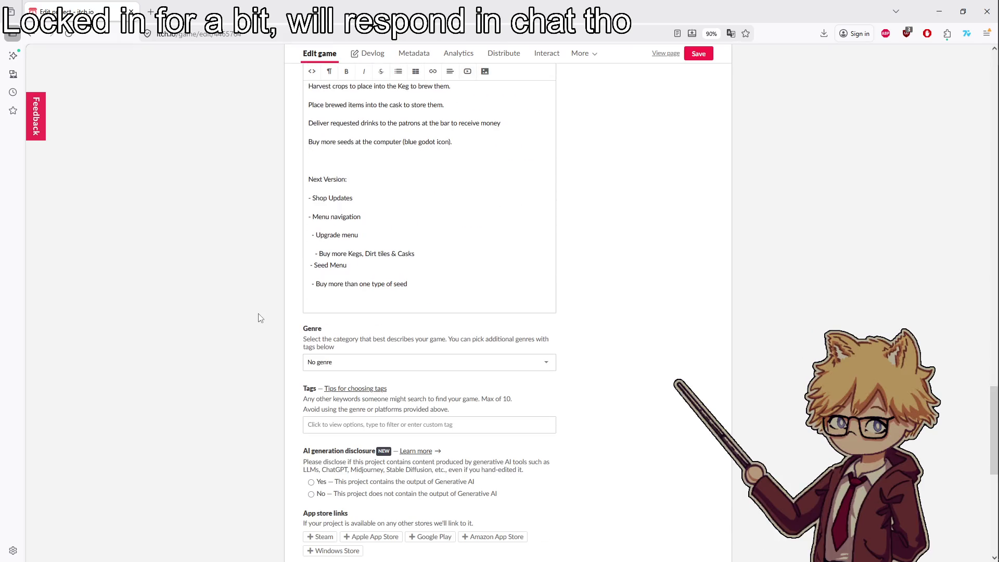
pyautogui.scroll(6, 420, 278)
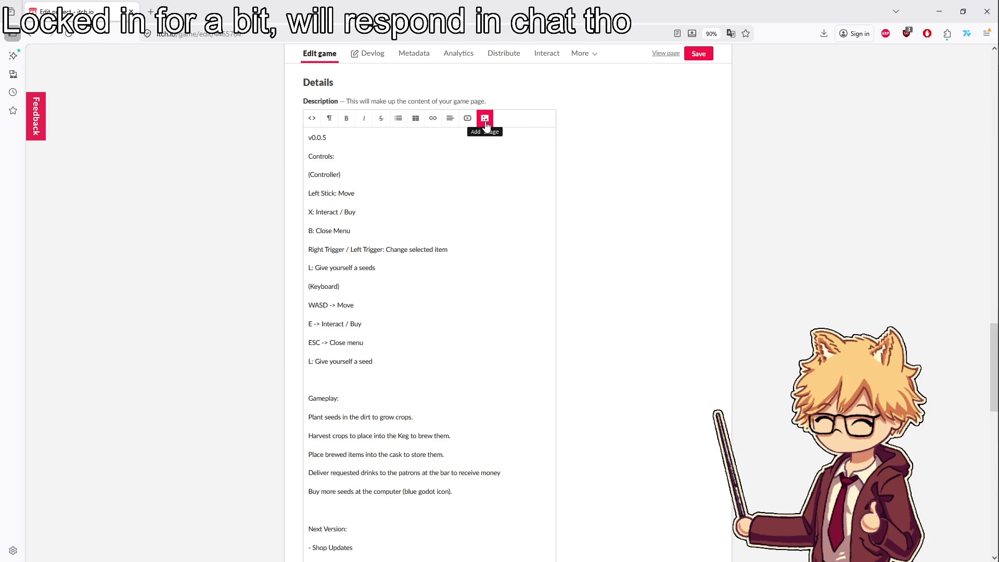
pyautogui.scroll(-10, 416, 321)
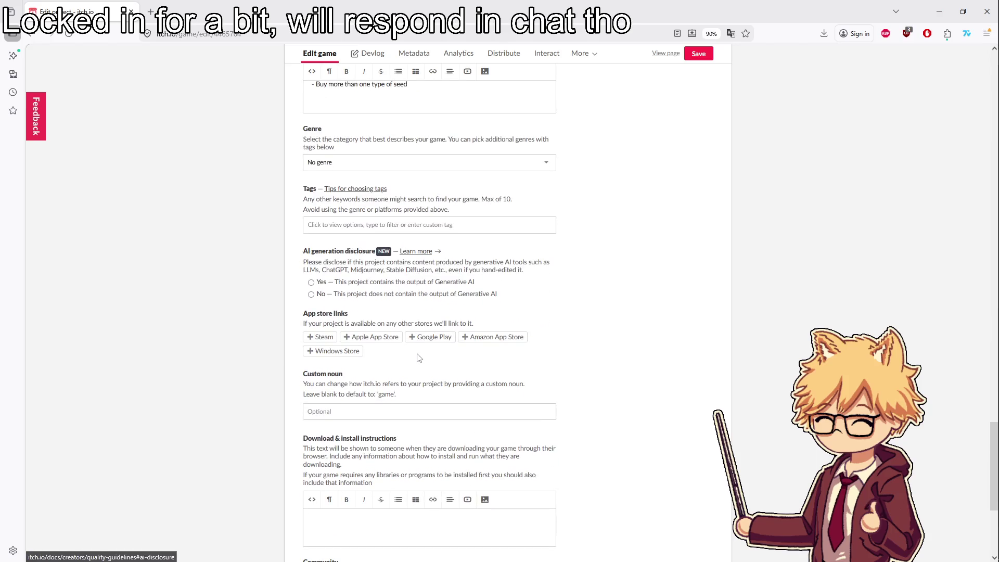
pyautogui.scroll(-5, 418, 354)
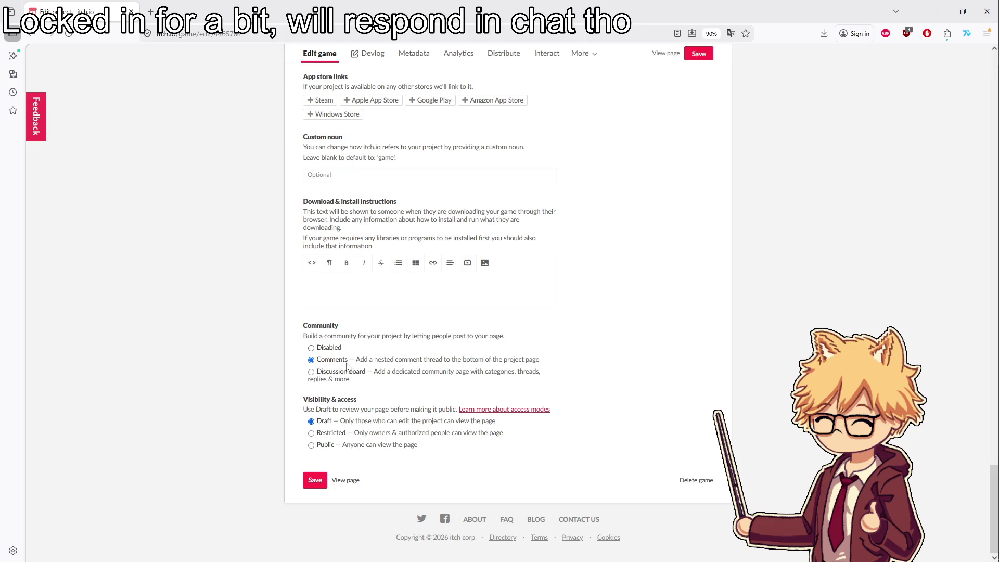
pyautogui.click(315, 482)
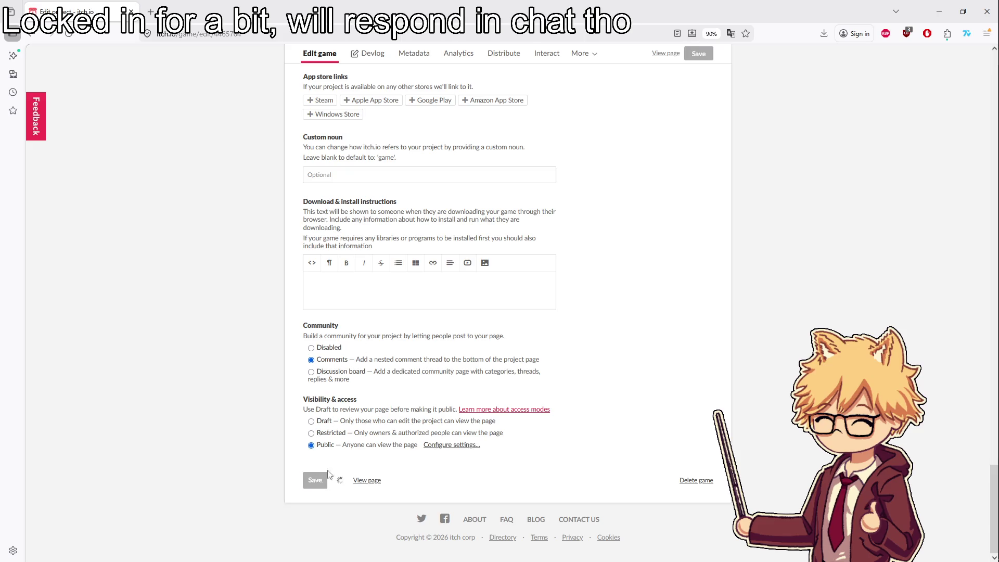
# View the published game page, return to Edit game, and back out of a cover image upload
pyautogui.click(670, 54)
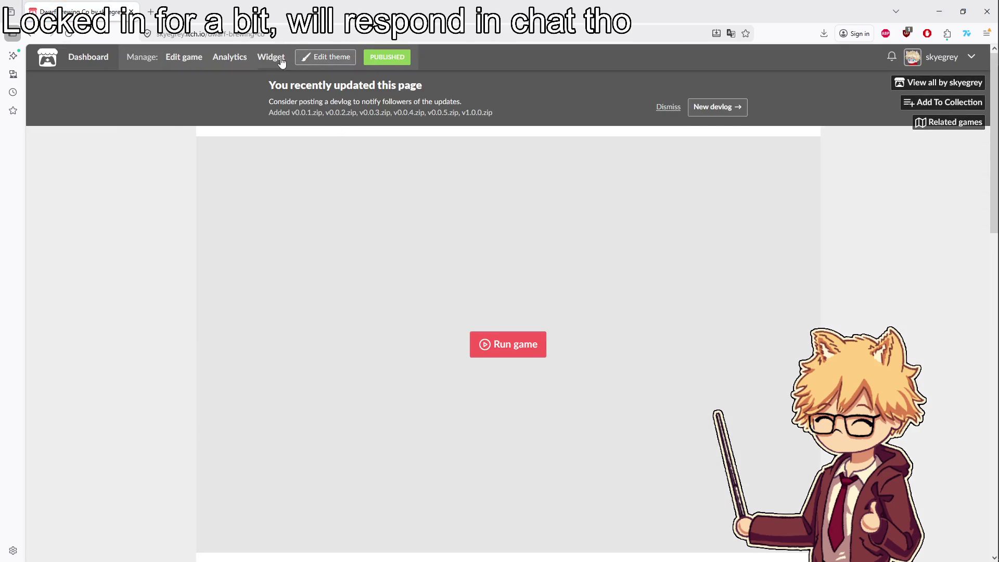
pyautogui.click(182, 59)
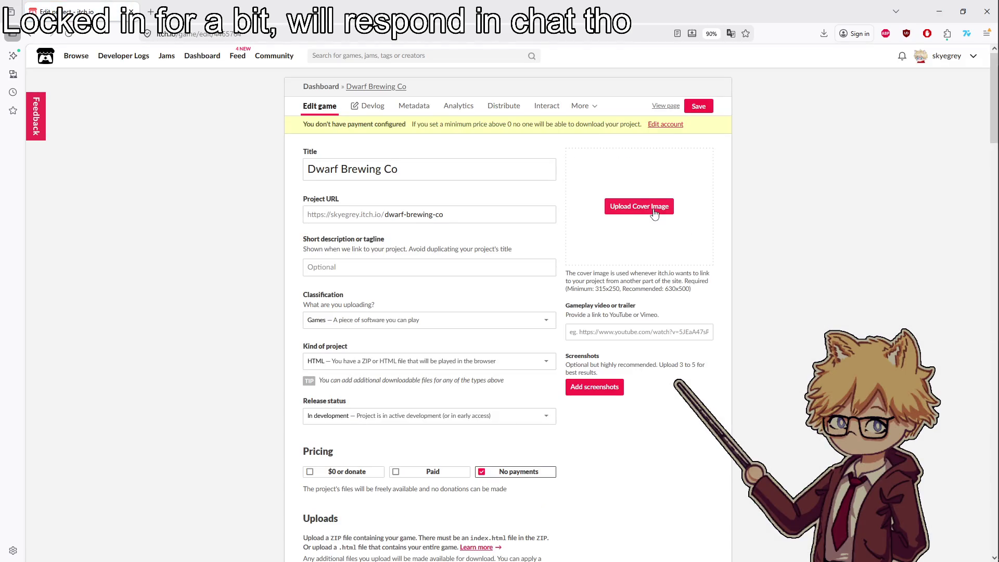
pyautogui.click(651, 213)
pyautogui.click(657, 8)
# Close Godot's Export dialog and run the Dwarf Brewing Co project
pyautogui.moveTo(996, 98)
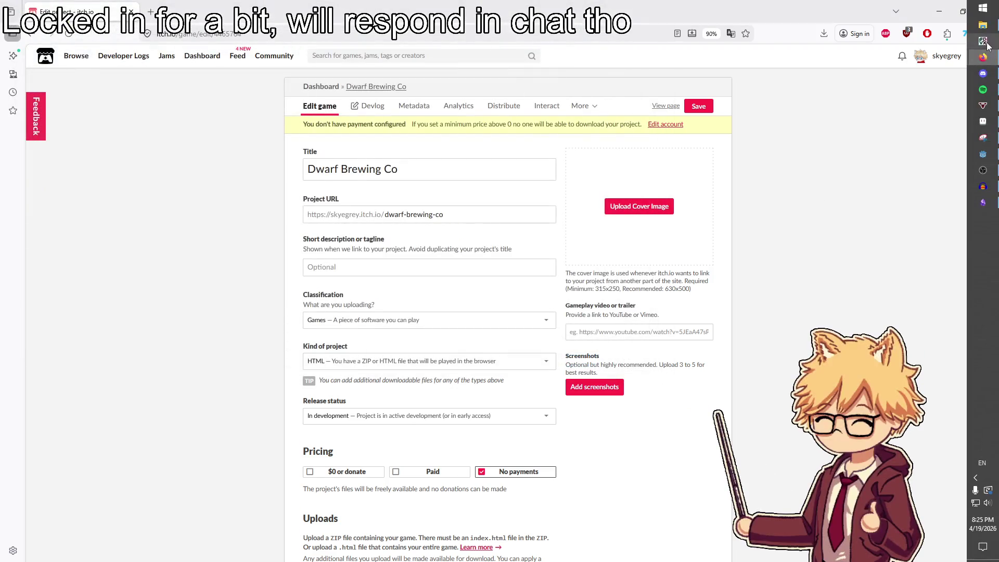
pyautogui.click(982, 155)
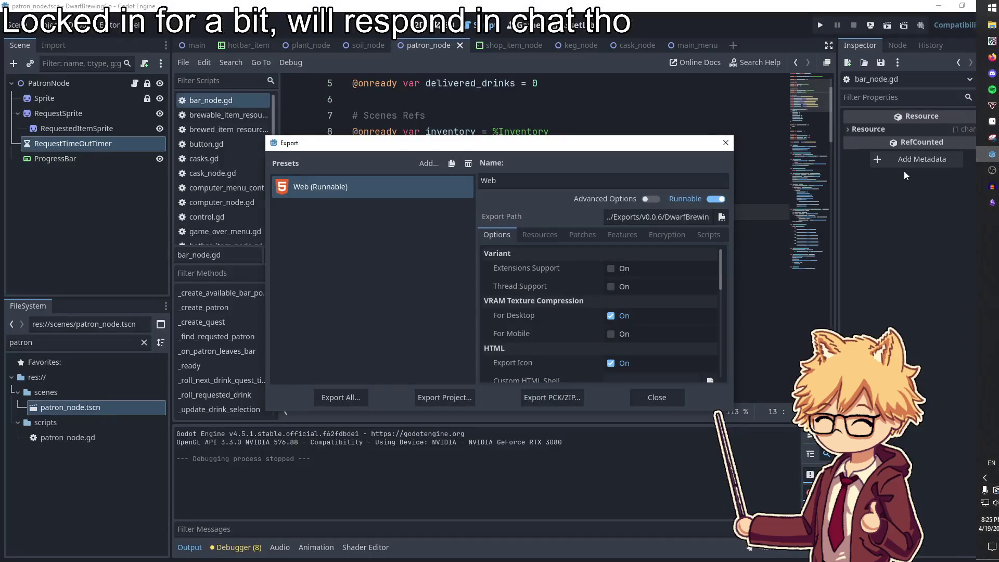
pyautogui.click(643, 402)
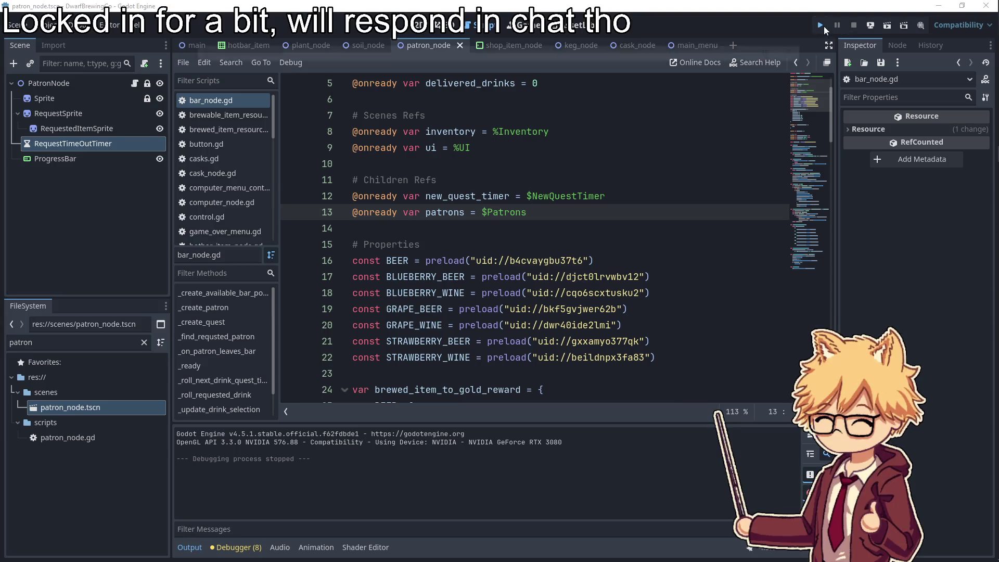
pyautogui.click(820, 25)
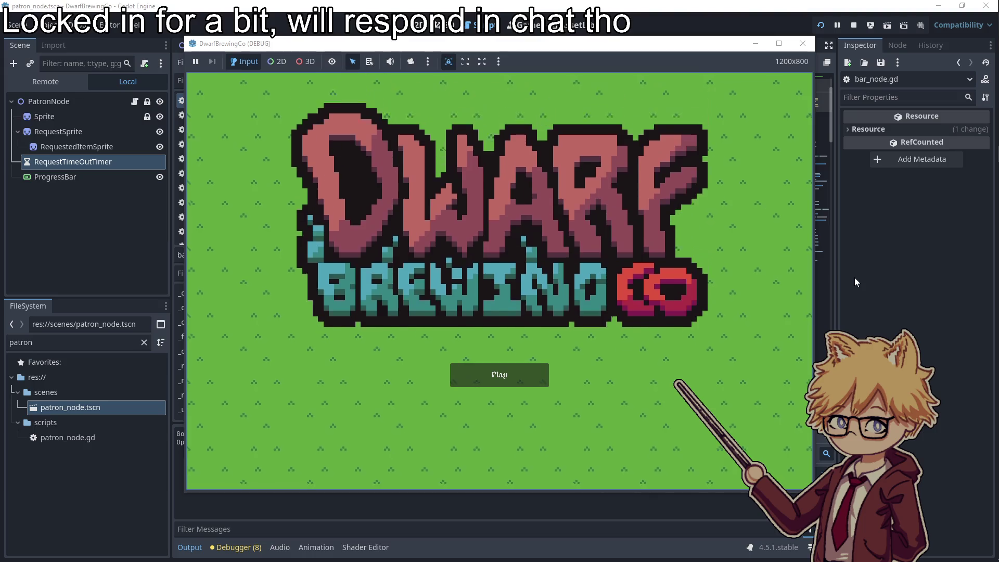
# Search for Snipping Tool, dismiss the search, stop the game with F8 and switch to Aseprite
pyautogui.press('super')
pyautogui.write('snip')
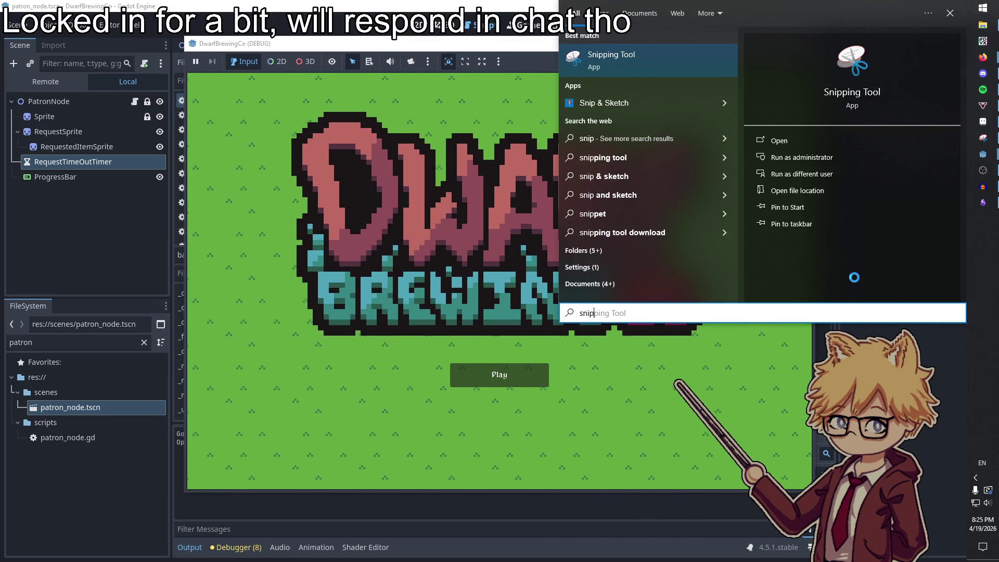
pyautogui.press('BackSpace')
pyautogui.press('BackSpace')
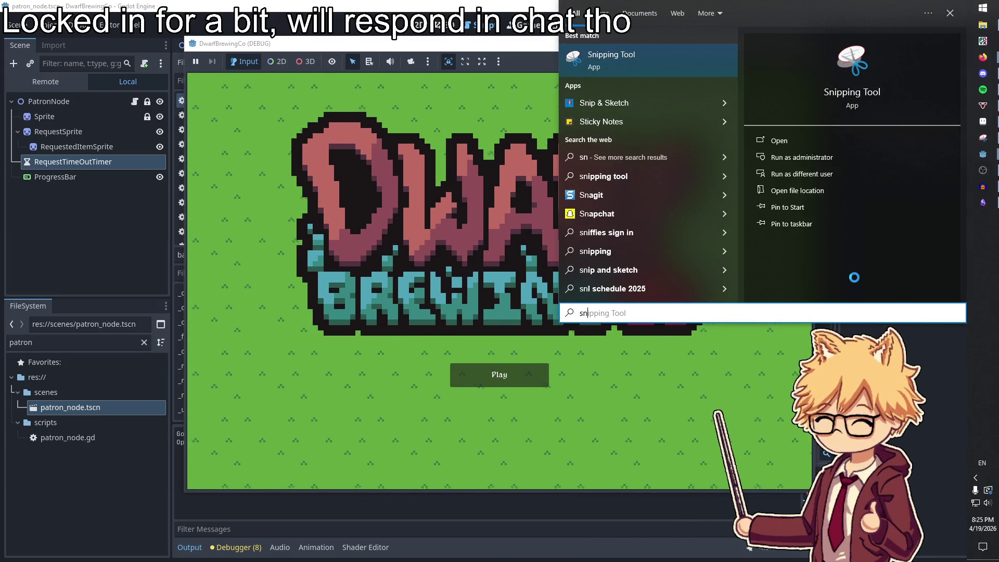
pyautogui.press('Escape')
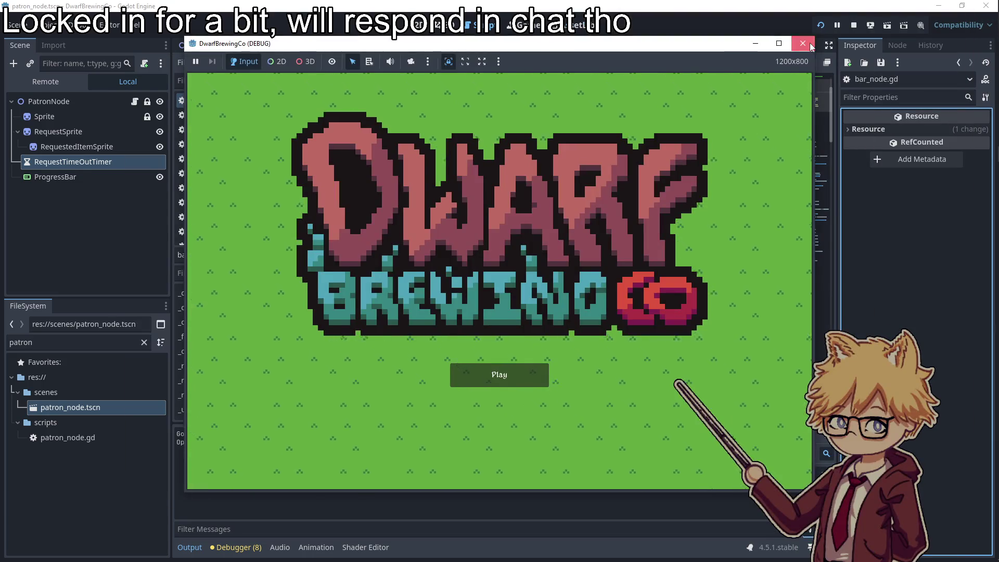
pyautogui.press('F8')
pyautogui.click(992, 121)
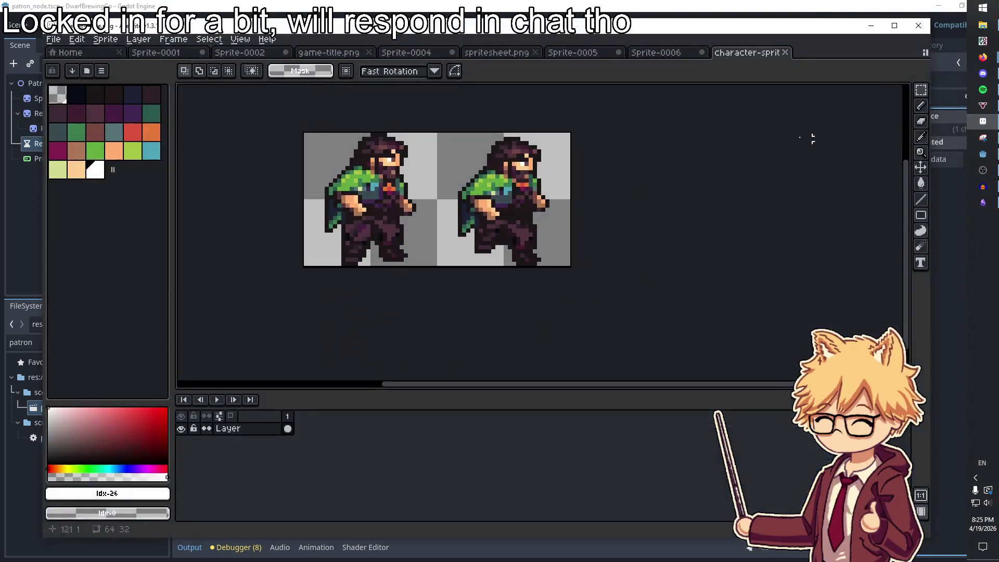
# Create a new 64×32 sprite from Aseprite's start page
pyautogui.click(70, 52)
pyautogui.click(53, 39)
pyautogui.click(61, 49)
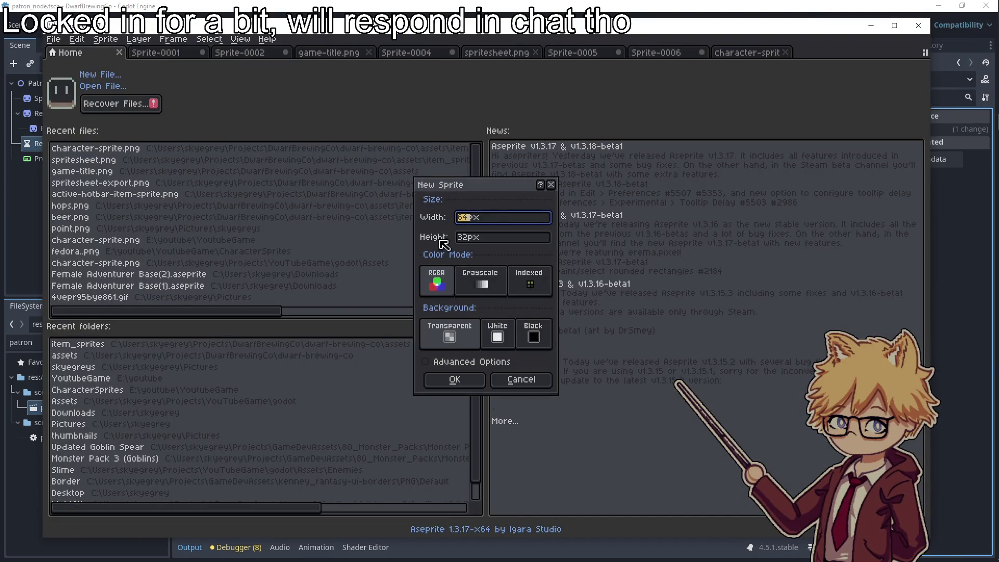
pyautogui.click(452, 378)
# Cycle through the open windows, including the itch.io edit page, and return to Aseprite
pyautogui.hotkey('alt', 'Tab')
pyautogui.hotkey('alt', 'Tab')
pyautogui.press('Escape')
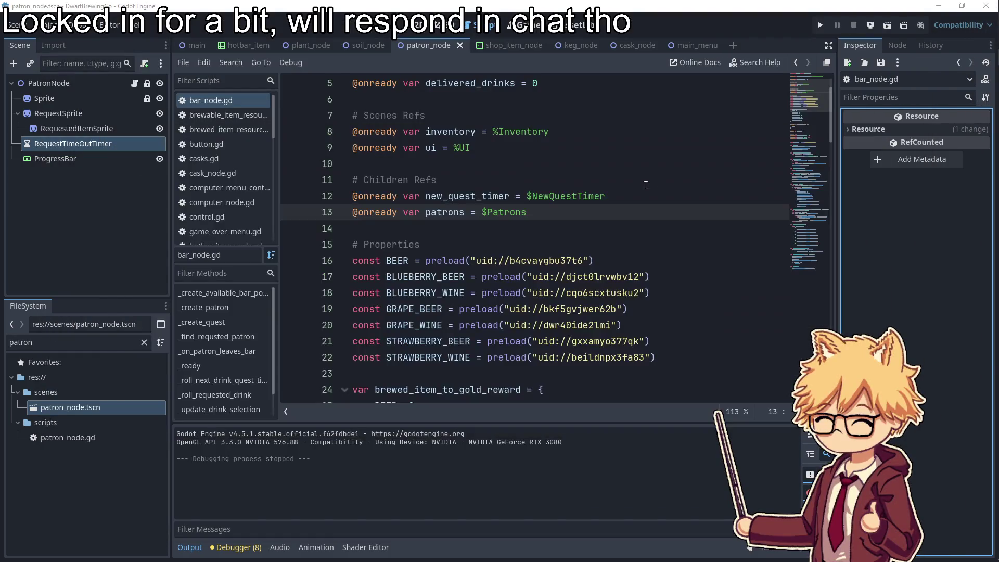
pyautogui.hotkey('alt', 'Tab')
pyautogui.click(625, 206)
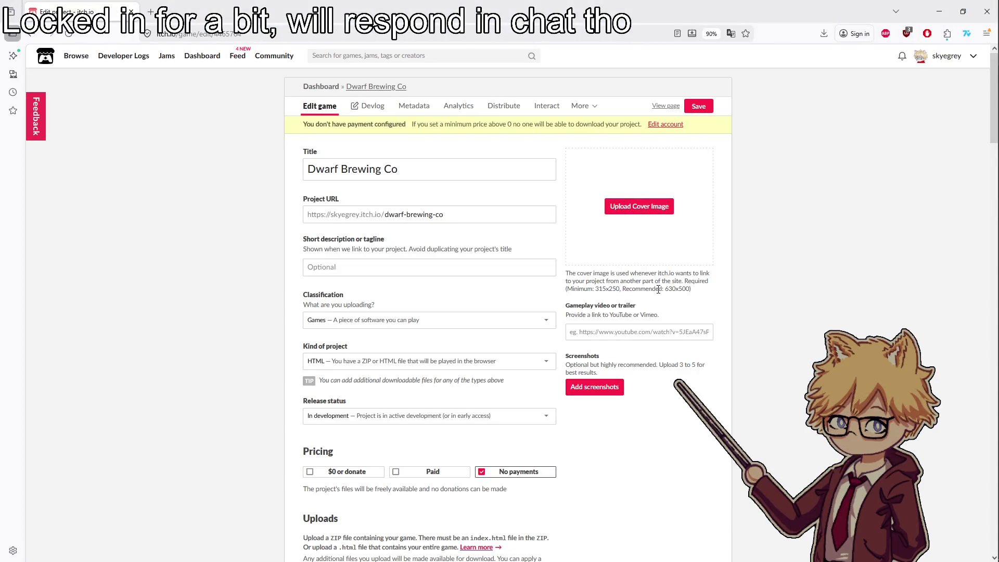
pyautogui.hotkey('alt', 'Tab')
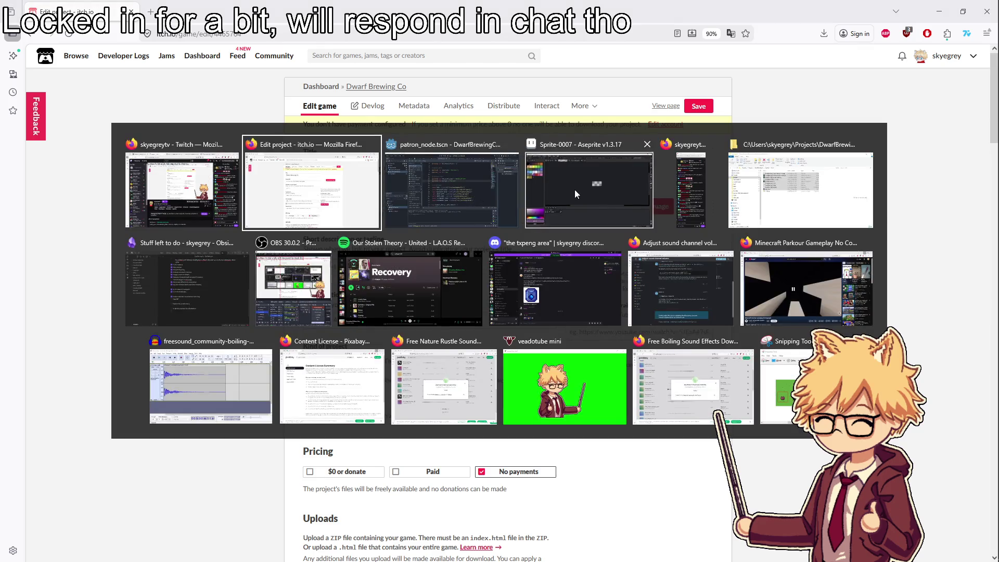
pyautogui.click(575, 189)
# Create a new 630×500 sprite in Aseprite
pyautogui.click(58, 43)
pyautogui.click(67, 55)
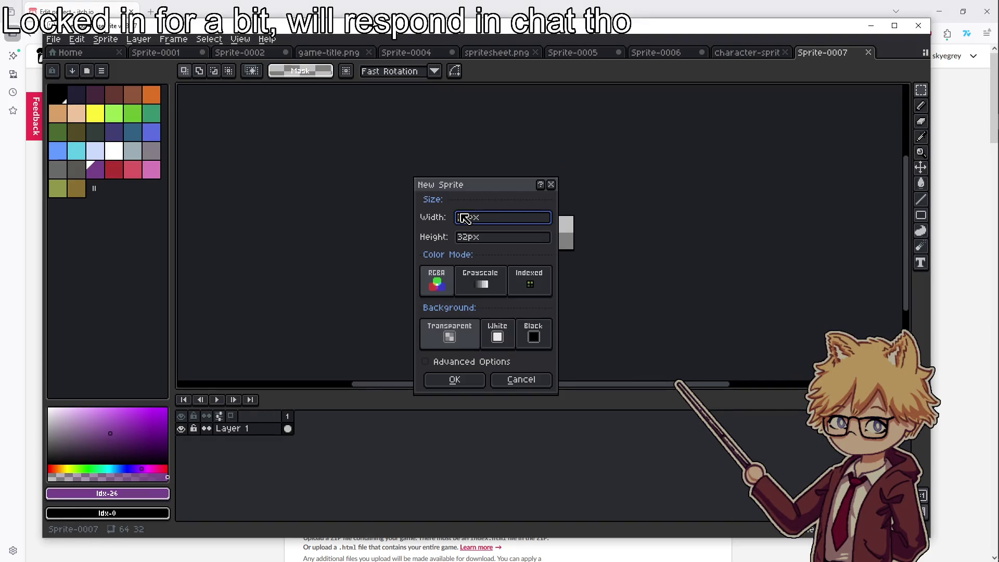
pyautogui.write('630')
pyautogui.press('Tab')
pyautogui.write('500')
pyautogui.press('Return')
pyautogui.scroll(-3, 547, 234)
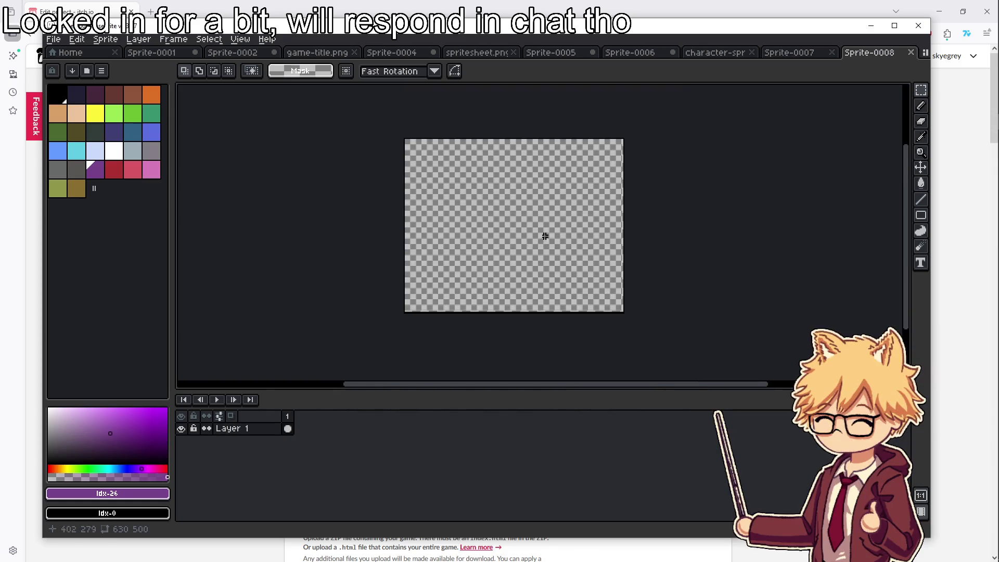
# Copy the DWARF BREWING CO logo from game-title.png, paste it into the 630×500 sprite, and deselect it
pyautogui.click(563, 54)
pyautogui.click(491, 53)
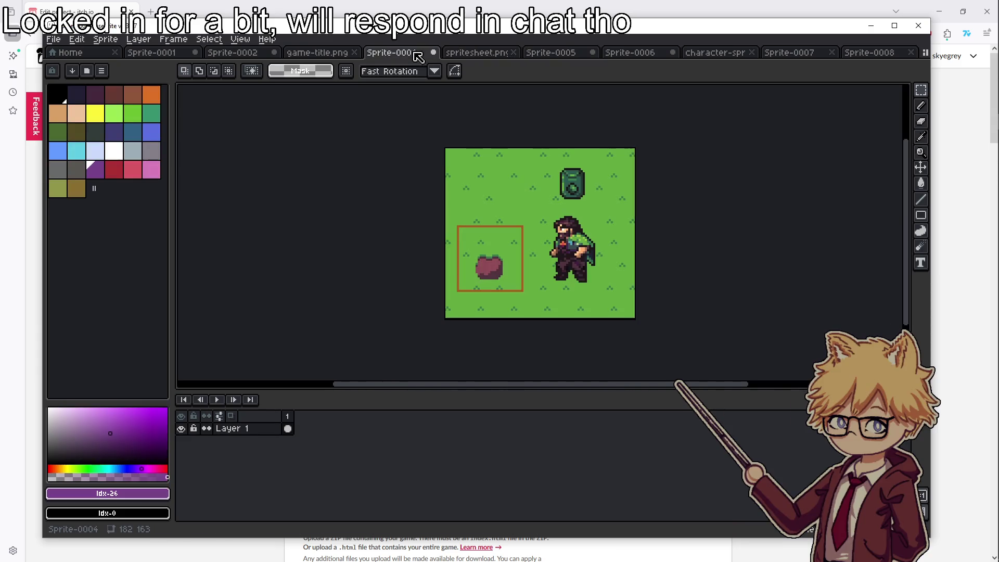
pyautogui.click(322, 54)
pyautogui.hotkey('ctrl', 'c')
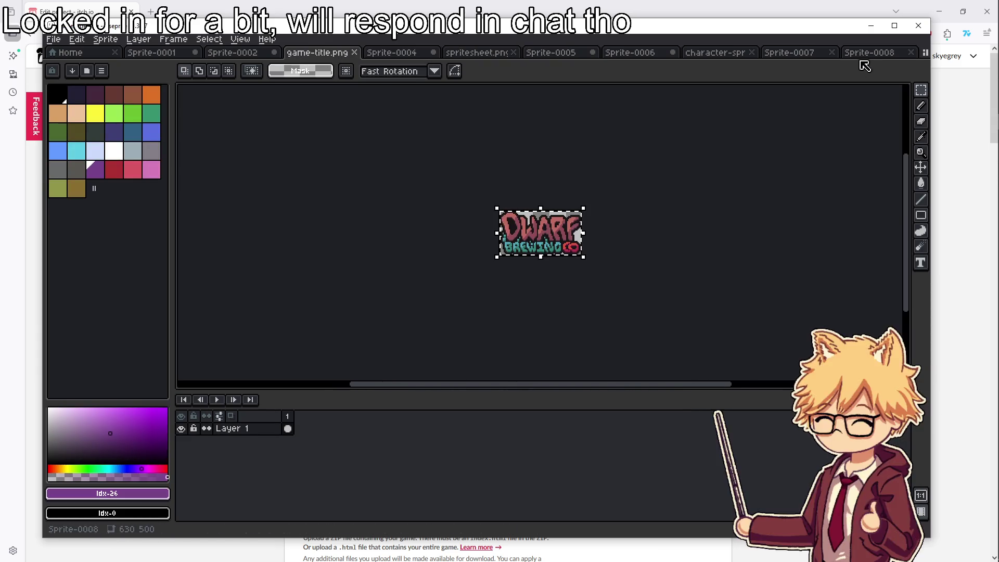
pyautogui.hotkey('ctrl', 'Tab')
pyautogui.hotkey('ctrl', 'v')
pyautogui.scroll(4, 364, 156)
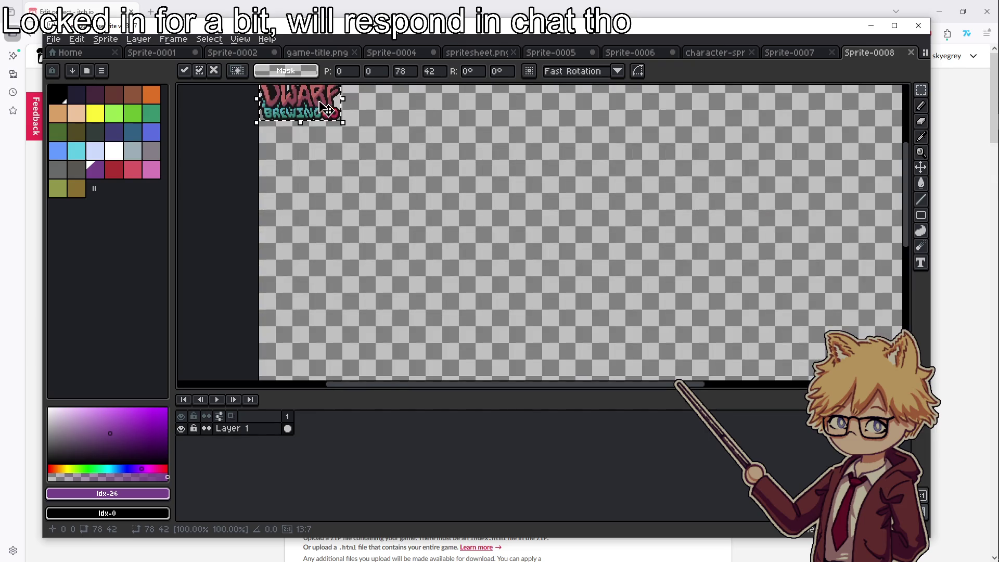
pyautogui.press('Return')
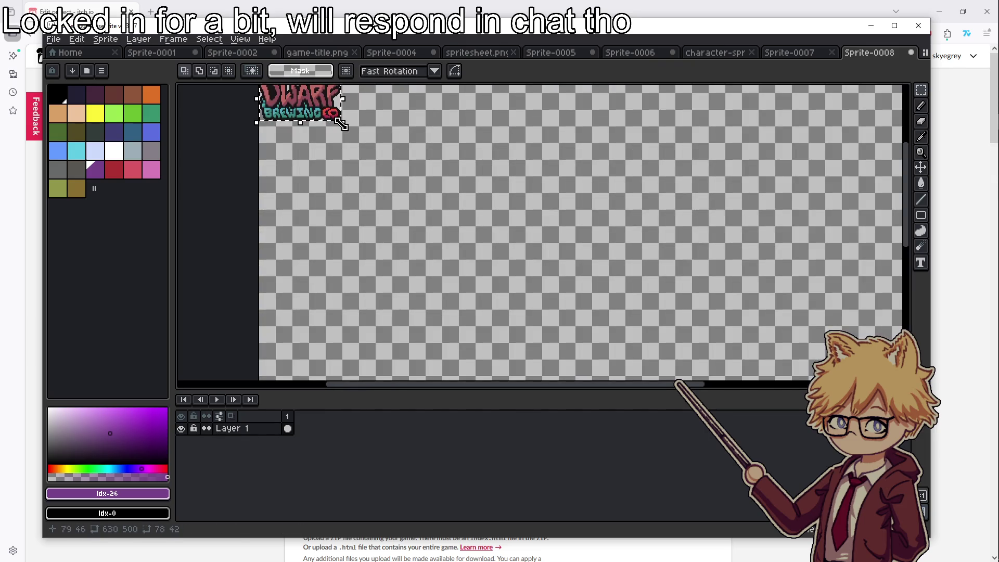
pyautogui.scroll(-3, 342, 133)
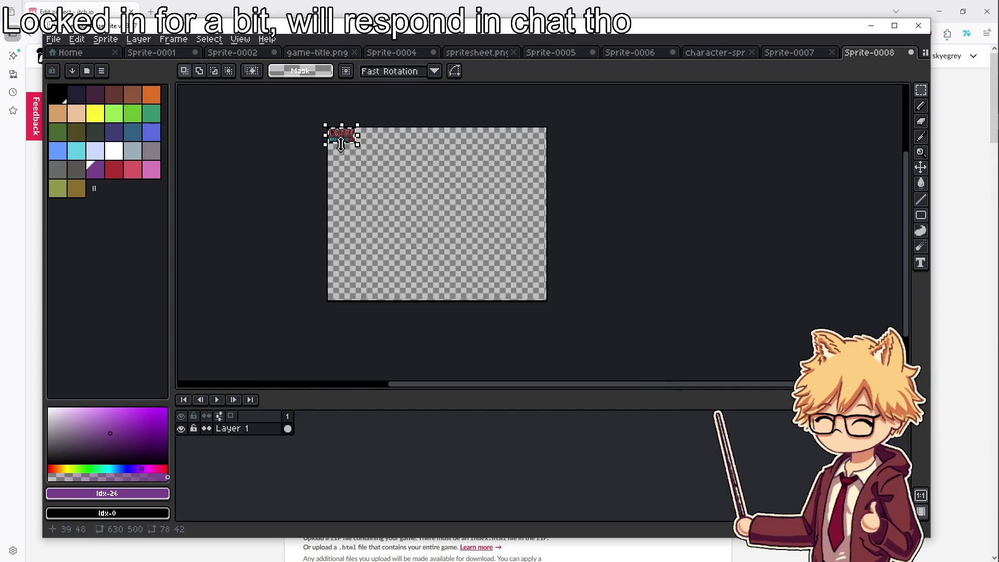
pyautogui.click(277, 149)
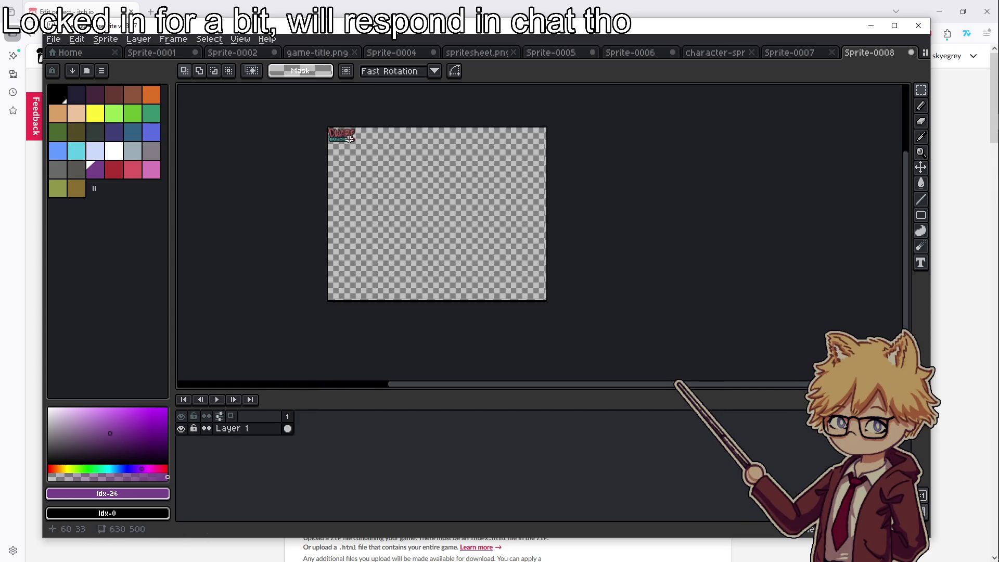
# Launch GIMP from the system search
pyautogui.press('super')
pyautogui.write('gimp')
pyautogui.press('Return')
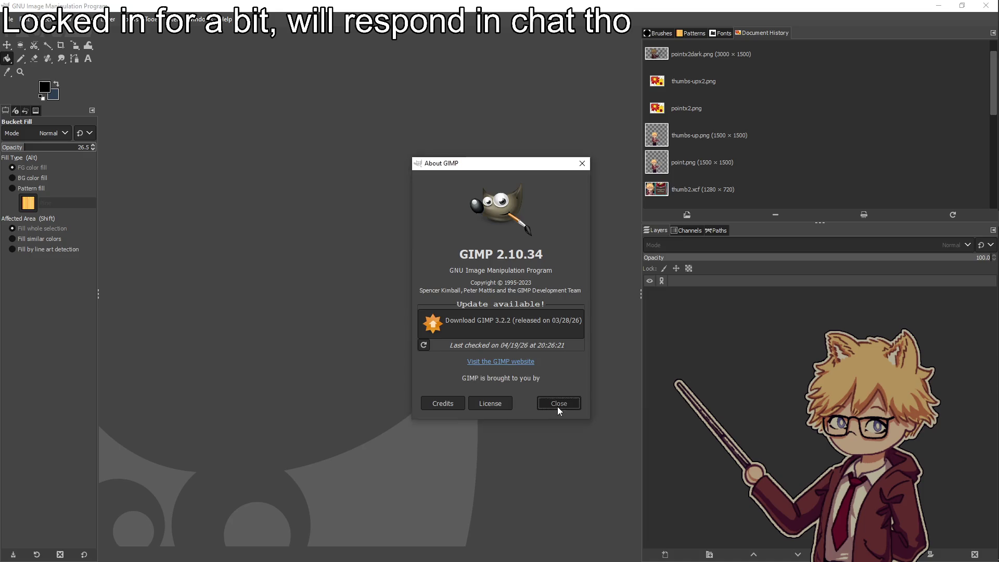
# Dismiss GIMP's About notice and create a new 630×500 image with a dark blue background
pyautogui.click(557, 403)
pyautogui.click(10, 22)
pyautogui.click(26, 57)
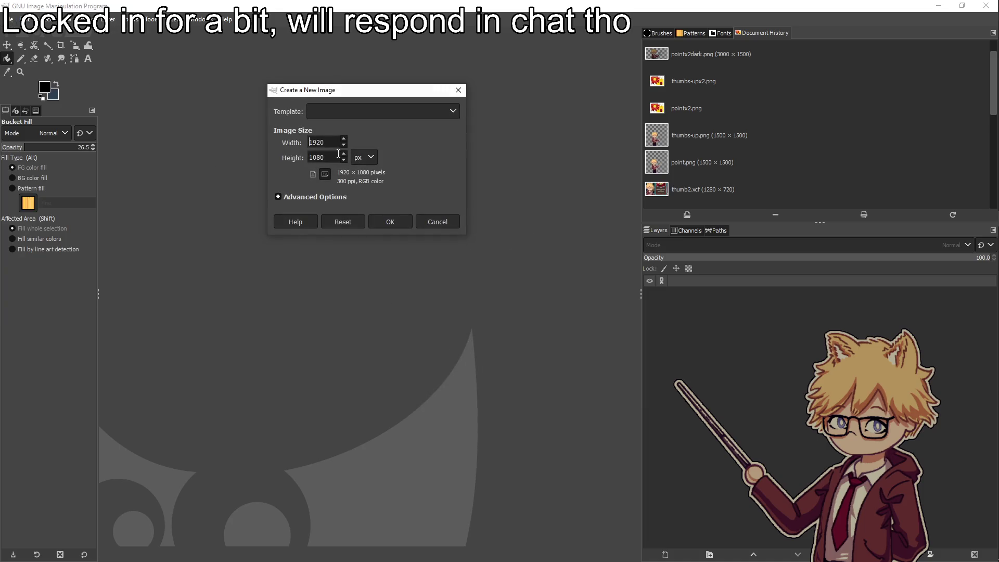
pyautogui.hotkey('alt', 'Tab')
pyautogui.press('Tab')
pyautogui.press('Tab')
pyautogui.press('Tab')
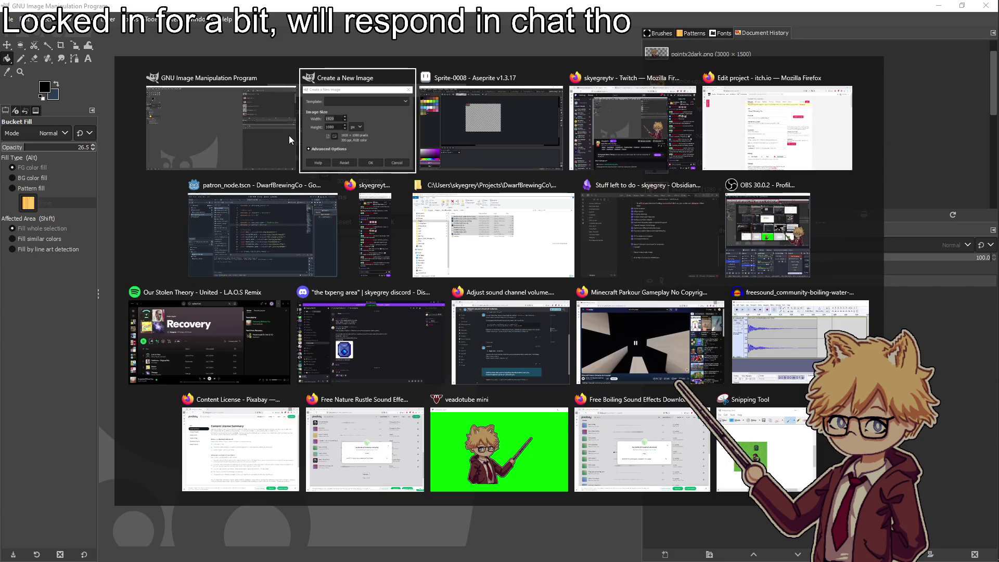
pyautogui.hotkey('alt', 'Tab')
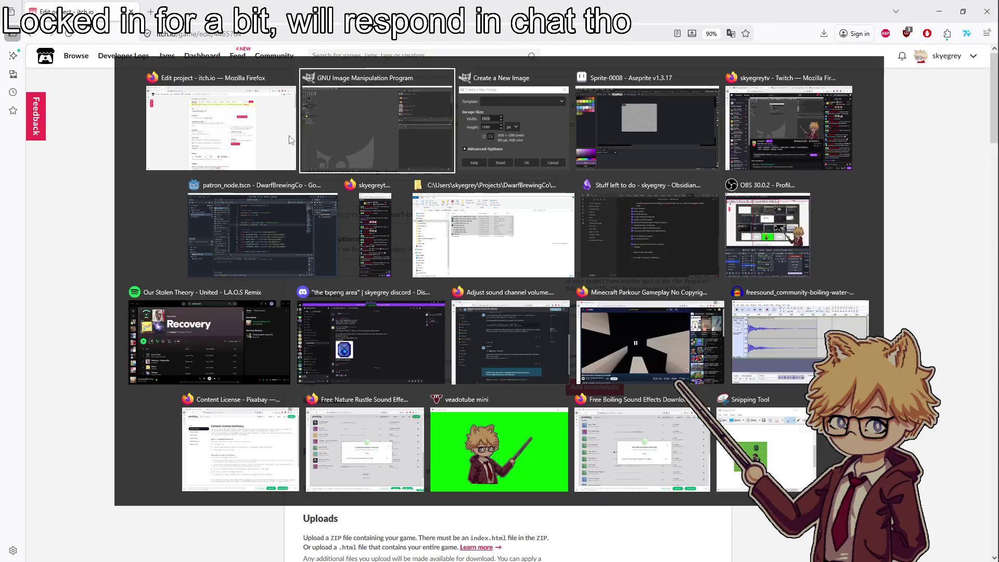
pyautogui.write('630')
pyautogui.press('Tab')
pyautogui.write('50')
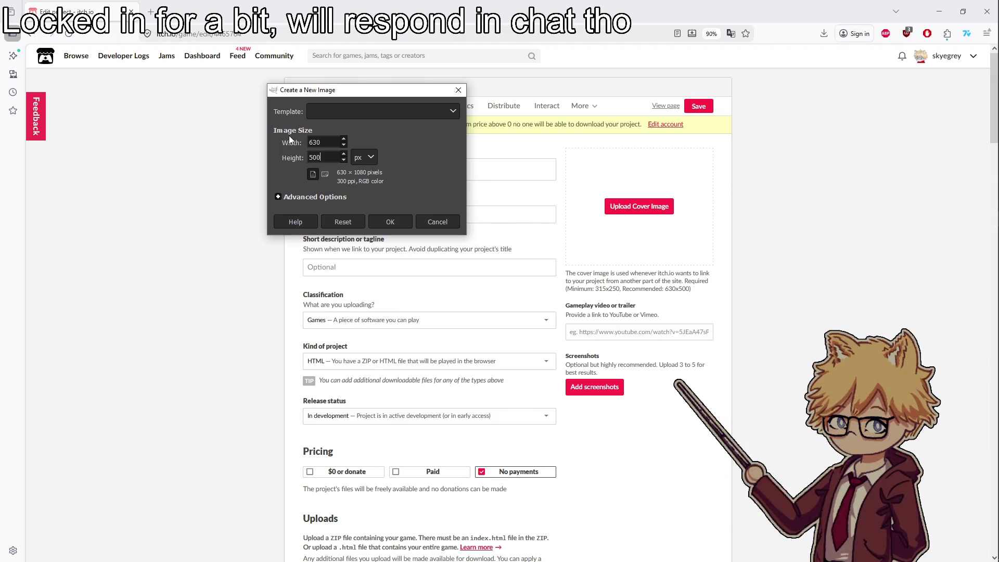
pyautogui.write('0')
pyautogui.press('Return')
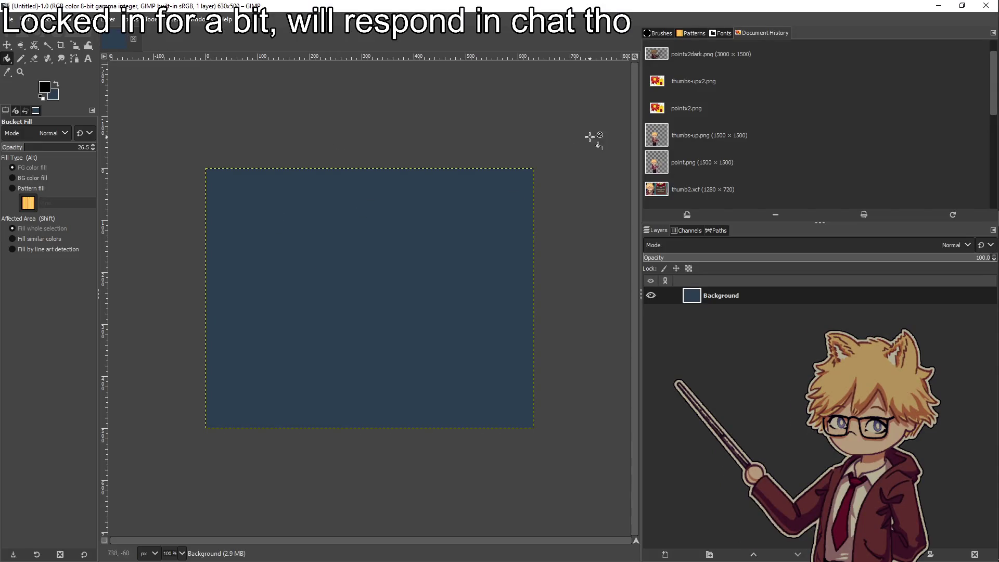
pyautogui.click(107, 19)
# Apply Color to Alpha and erase the top-left area of the canvas
pyautogui.moveTo(130, 19)
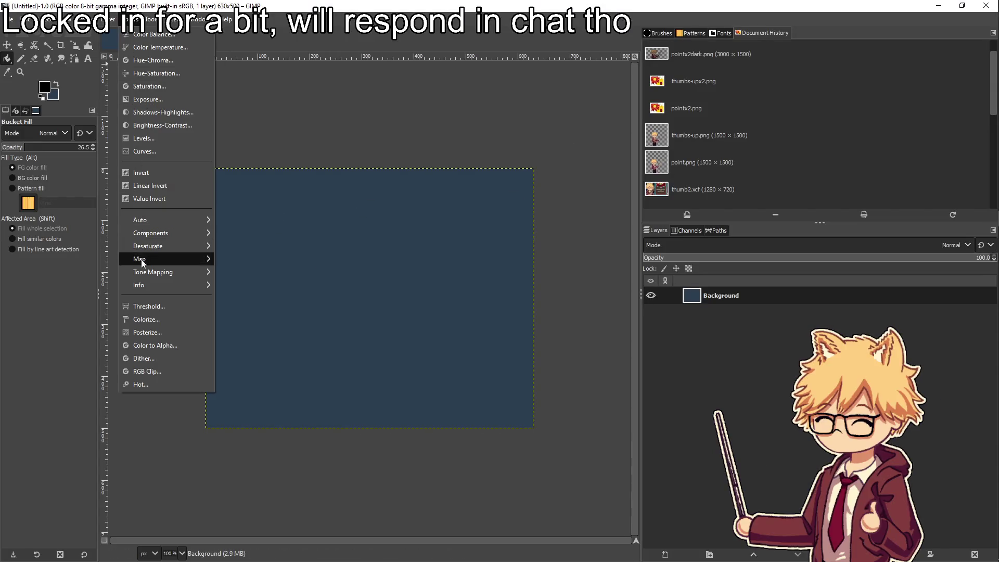
pyautogui.click(151, 345)
pyautogui.click(204, 462)
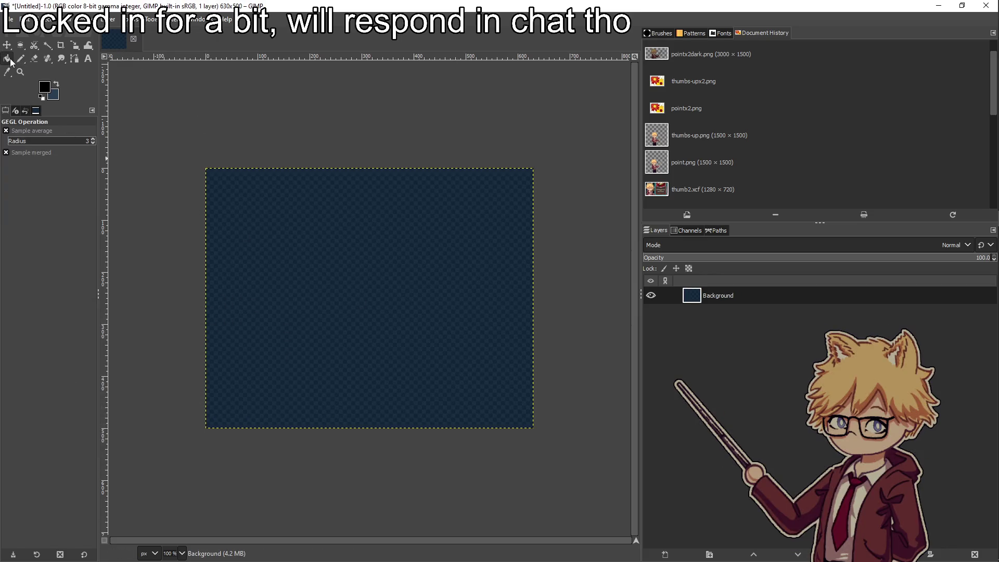
pyautogui.click(34, 58)
pyautogui.moveTo(256, 232)
pyautogui.mouseDown()
pyautogui.moveTo(161, 219)
pyautogui.moveTo(415, 164)
pyautogui.moveTo(604, 174)
pyautogui.moveTo(555, 290)
pyautogui.moveTo(548, 350)
pyautogui.moveTo(380, 418)
pyautogui.mouseUp()
# Paste the logo as its own layer, try a 10× no-interpolation scale, then undo it
pyautogui.hotkey('ctrl', 'v')
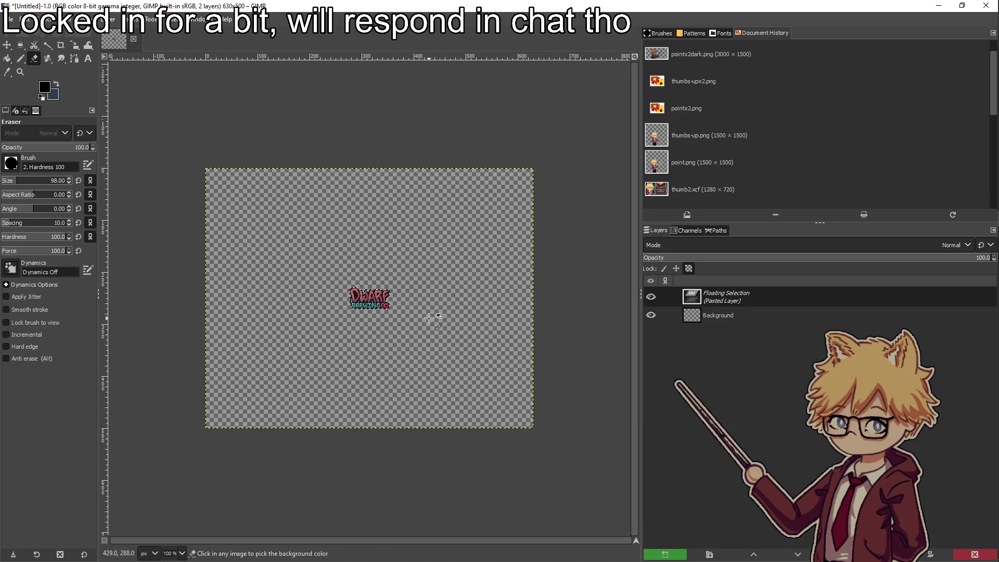
pyautogui.rightClick(721, 289)
pyautogui.click(749, 81)
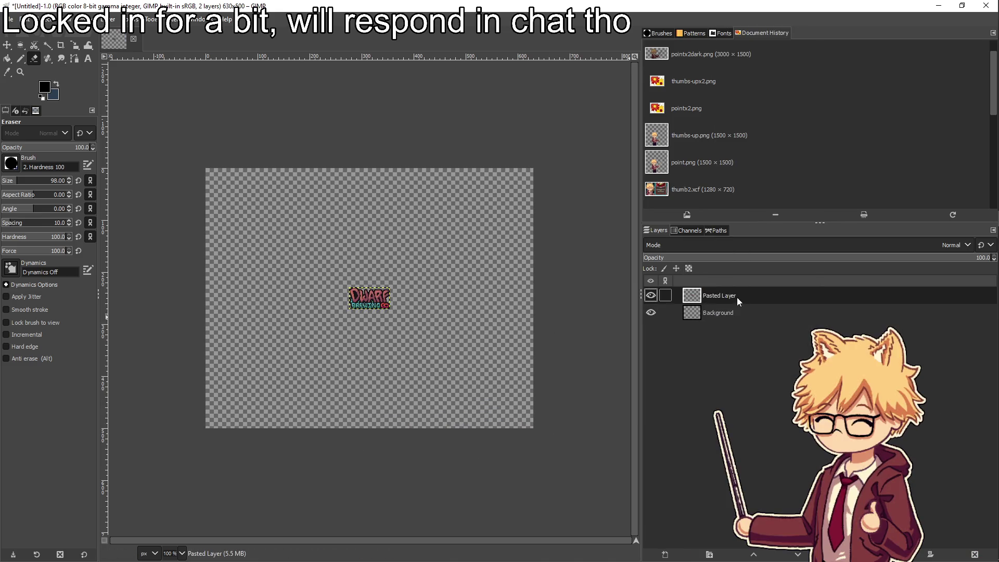
pyautogui.rightClick(734, 294)
pyautogui.click(759, 194)
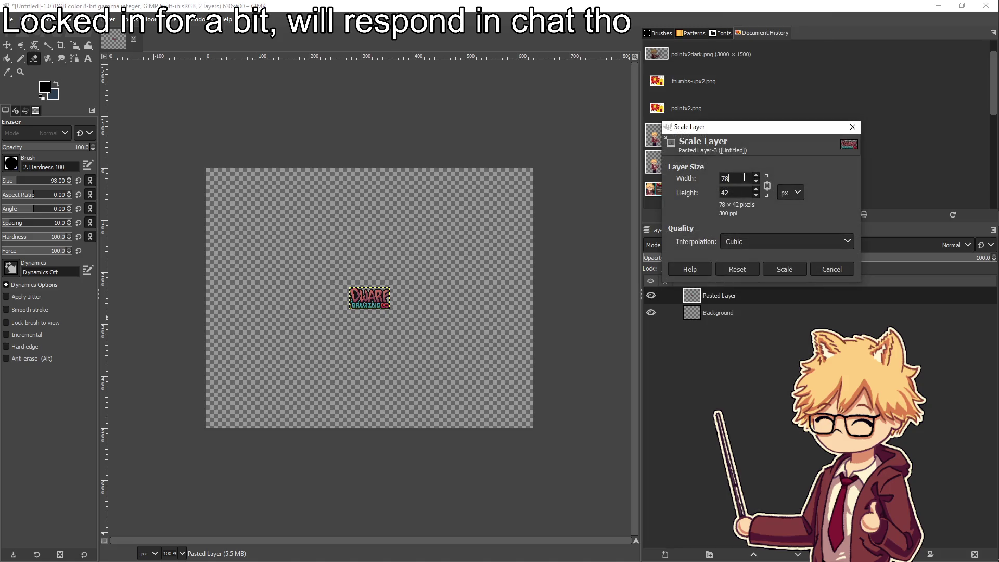
pyautogui.press('Tab')
pyautogui.click(755, 242)
pyautogui.click(749, 259)
pyautogui.click(775, 267)
pyautogui.hotkey('ctrl', 'z')
# Rescale the logo layer, settling on 546×294 pixels
pyautogui.rightClick(747, 295)
pyautogui.click(770, 194)
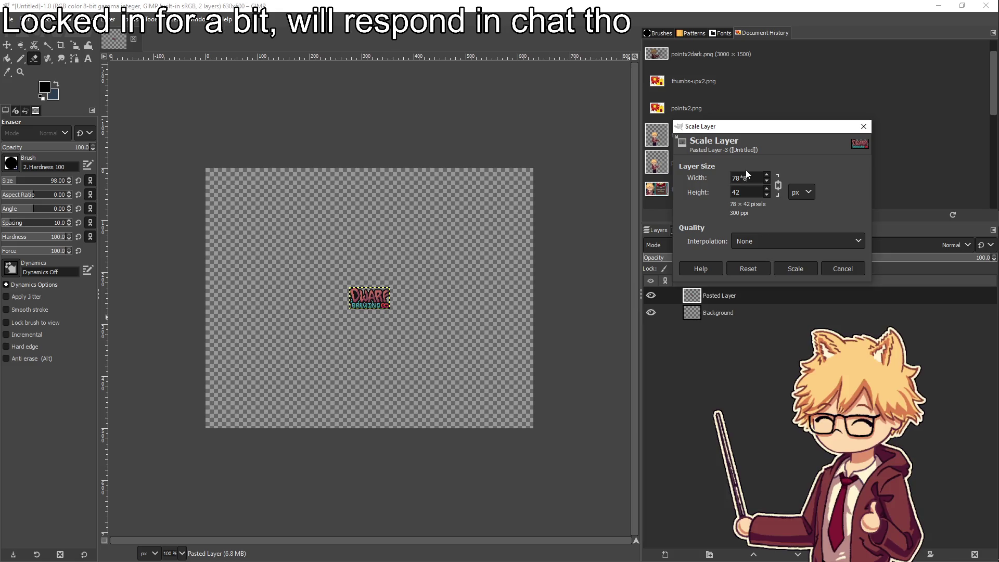
pyautogui.click(800, 266)
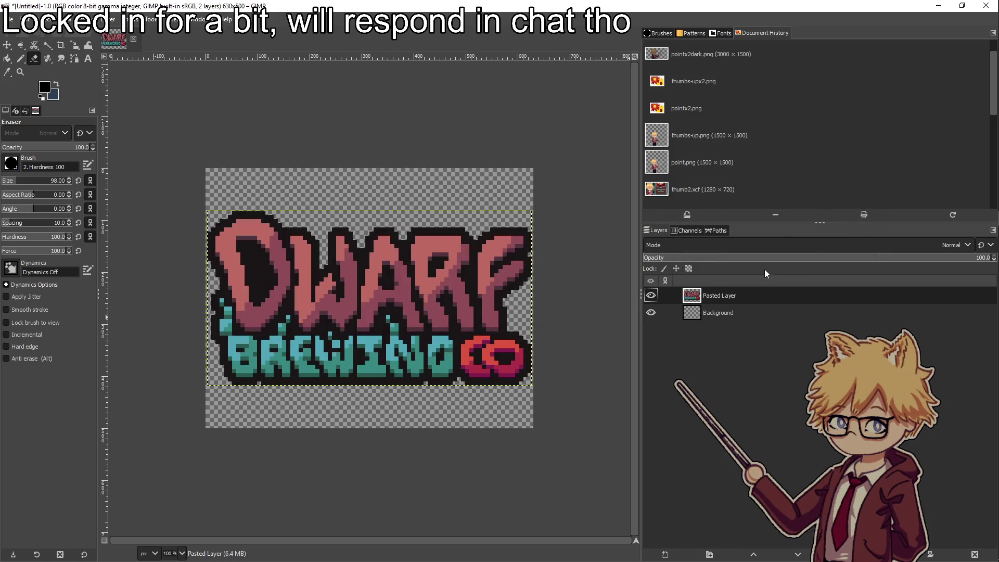
pyautogui.hotkey('ctrl', 'z')
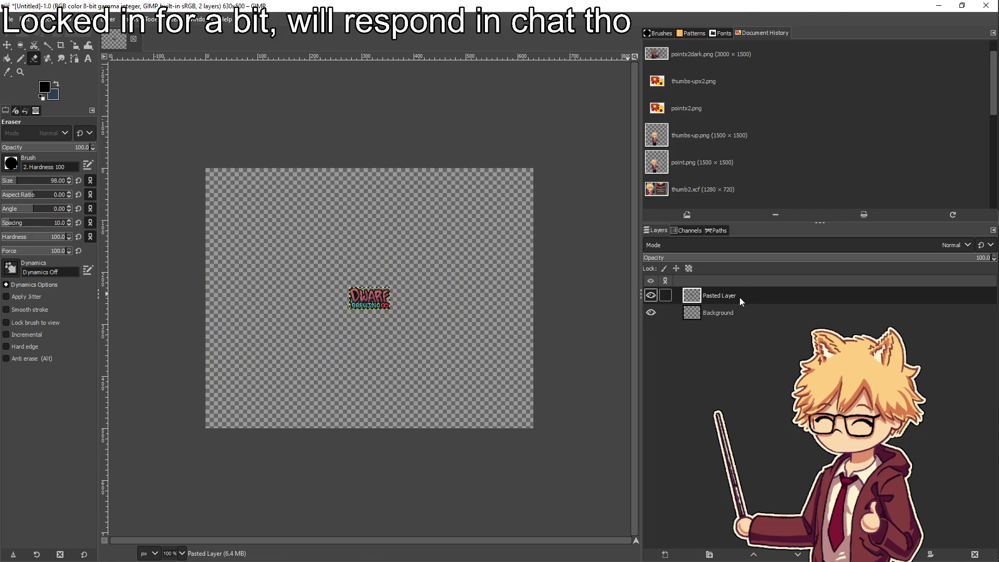
pyautogui.rightClick(741, 296)
pyautogui.click(757, 193)
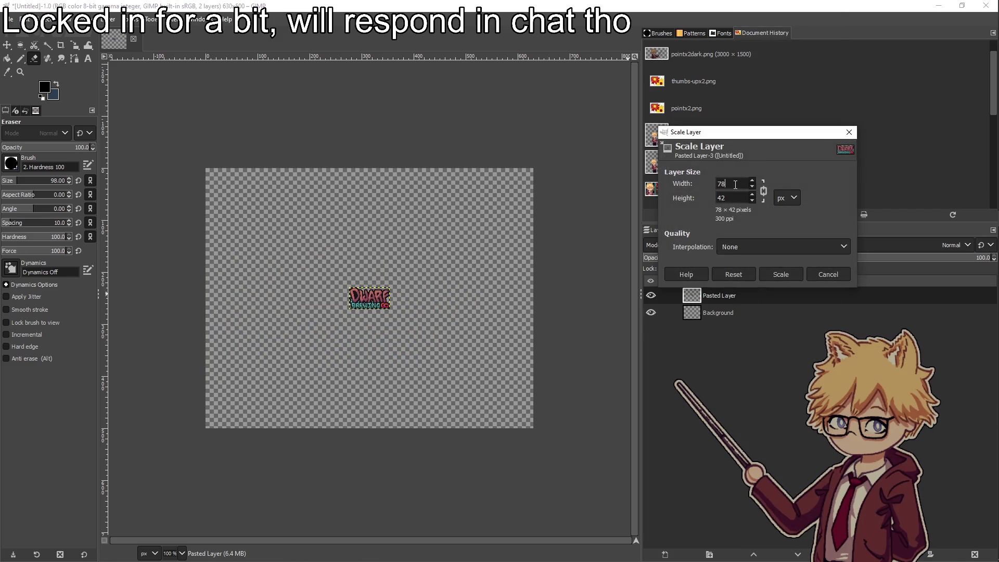
pyautogui.click(780, 274)
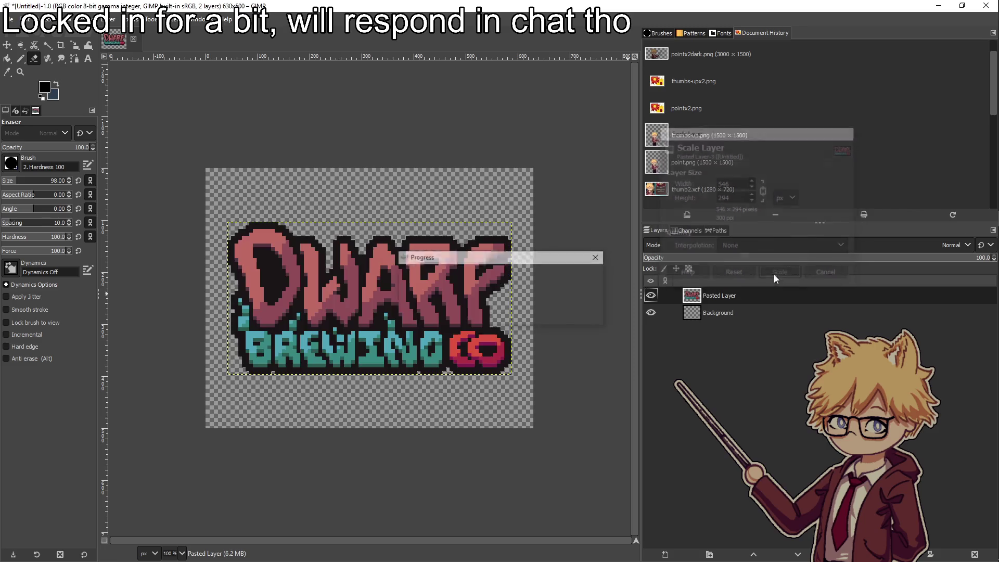
# Move the logo layer about 50 px higher on the canvas
pyautogui.press('m')
pyautogui.moveTo(373, 303); pyautogui.dragTo(373, 275)
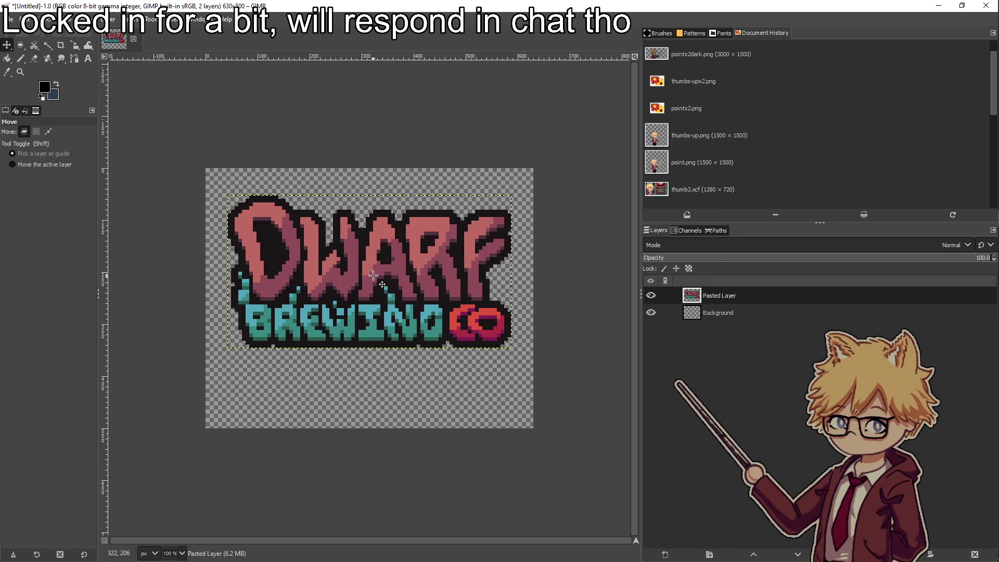
pyautogui.hotkey('alt', 'Tab')
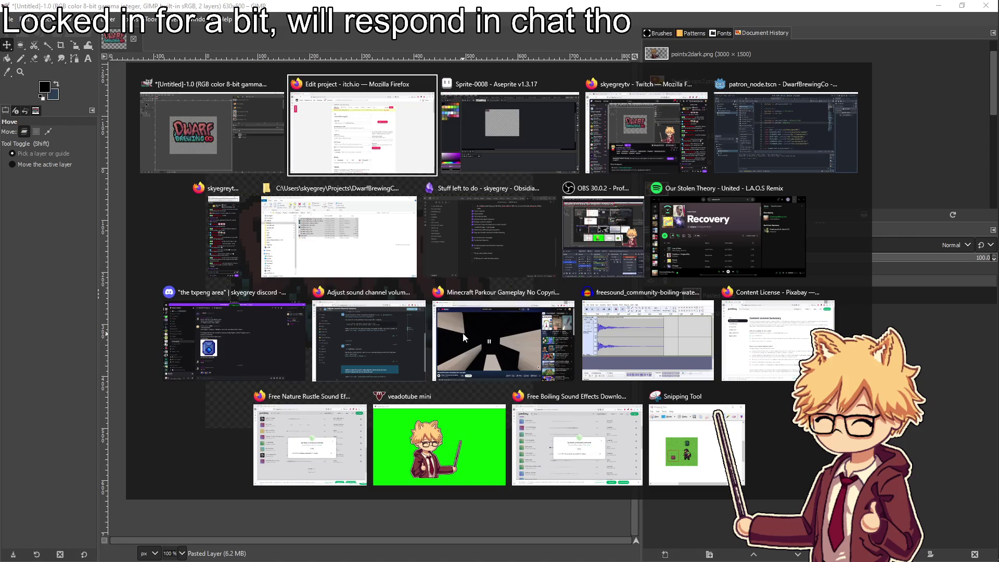
# Bring up the green grass sprite Sprite-0002 in Aseprite, then return to GIMP
pyautogui.click(490, 148)
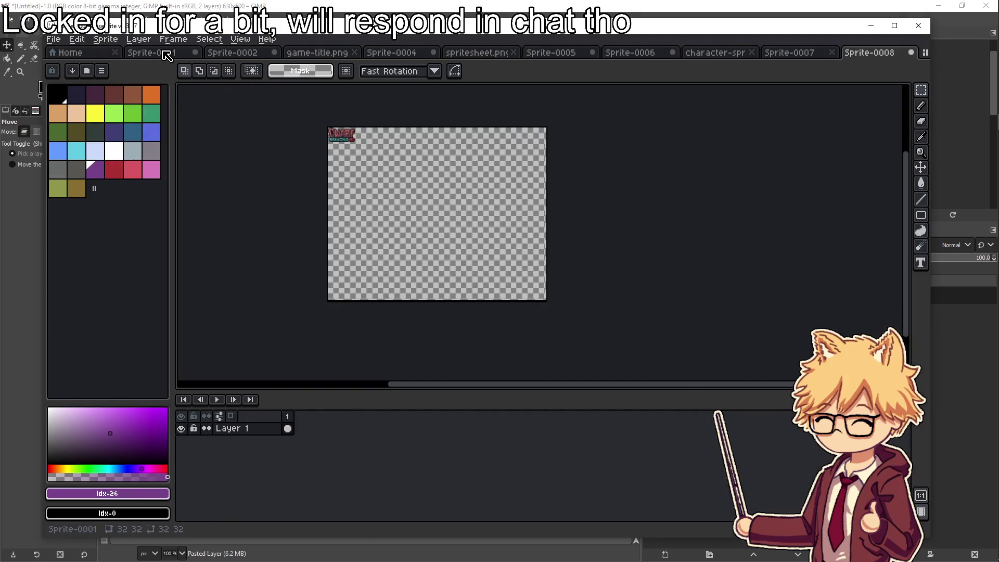
pyautogui.click(156, 53)
pyautogui.click(317, 53)
pyautogui.click(248, 52)
pyautogui.scroll(3, 560, 208)
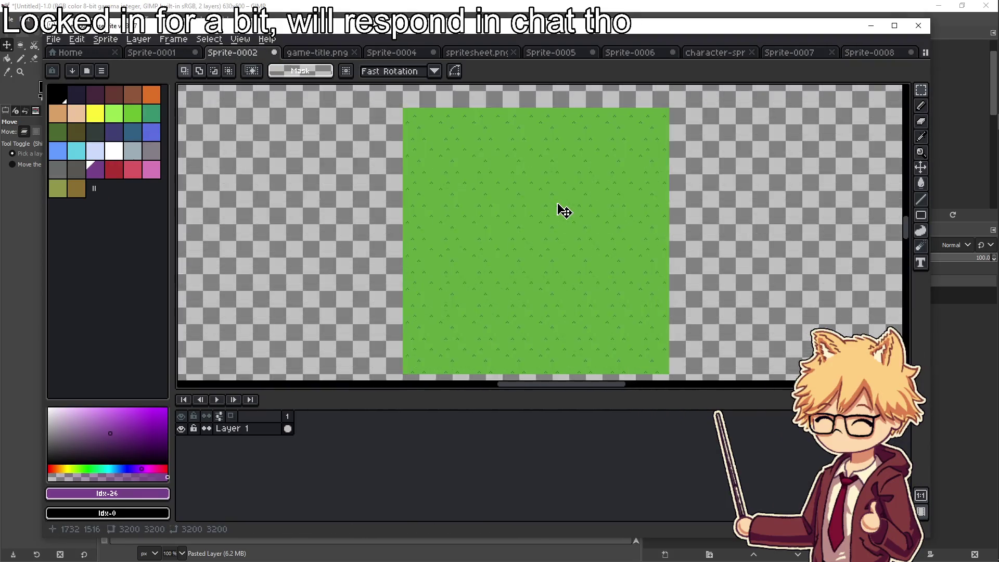
pyautogui.scroll(-2, 563, 209)
pyautogui.hotkey('alt', 'Tab')
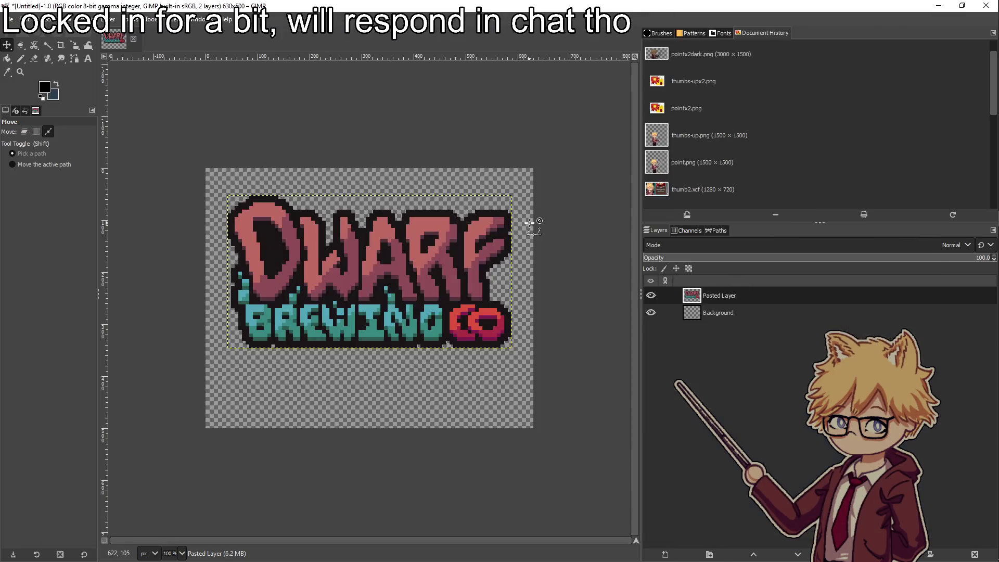
# Paste the grass as a new layer, scale it to 25600 pixels, then undo the oversized result
pyautogui.hotkey('ctrl', 'v')
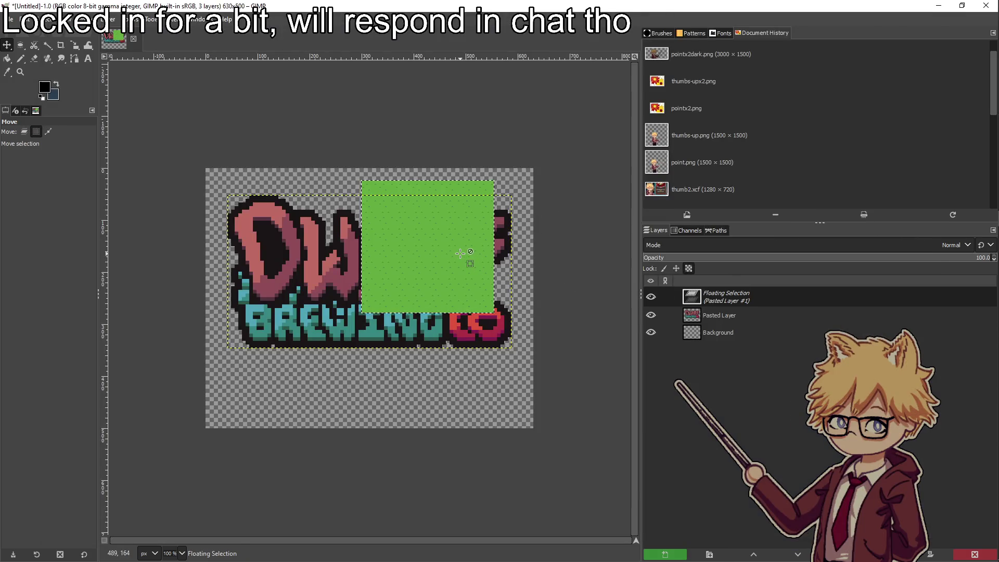
pyautogui.rightClick(725, 297)
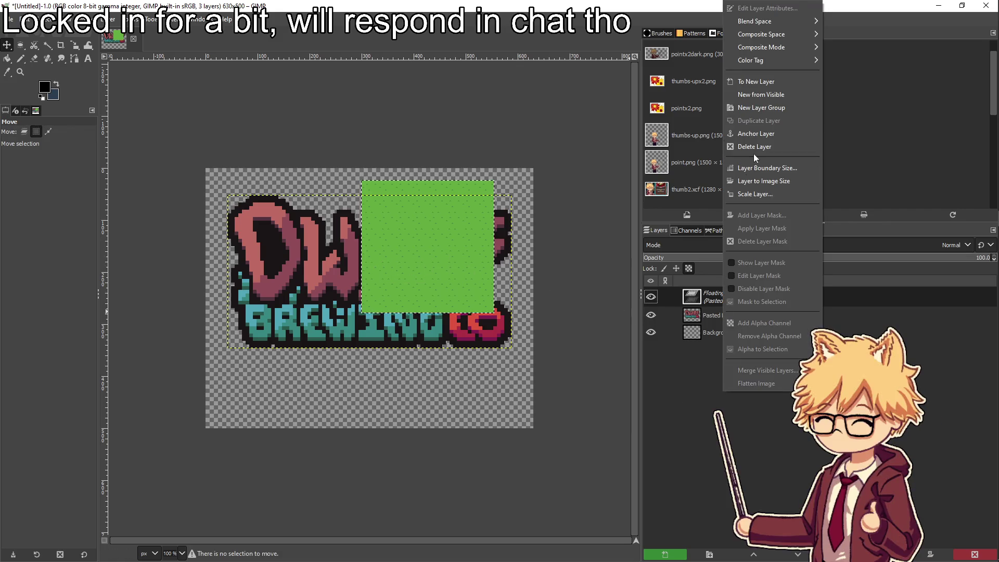
pyautogui.click(743, 82)
pyautogui.rightClick(709, 295)
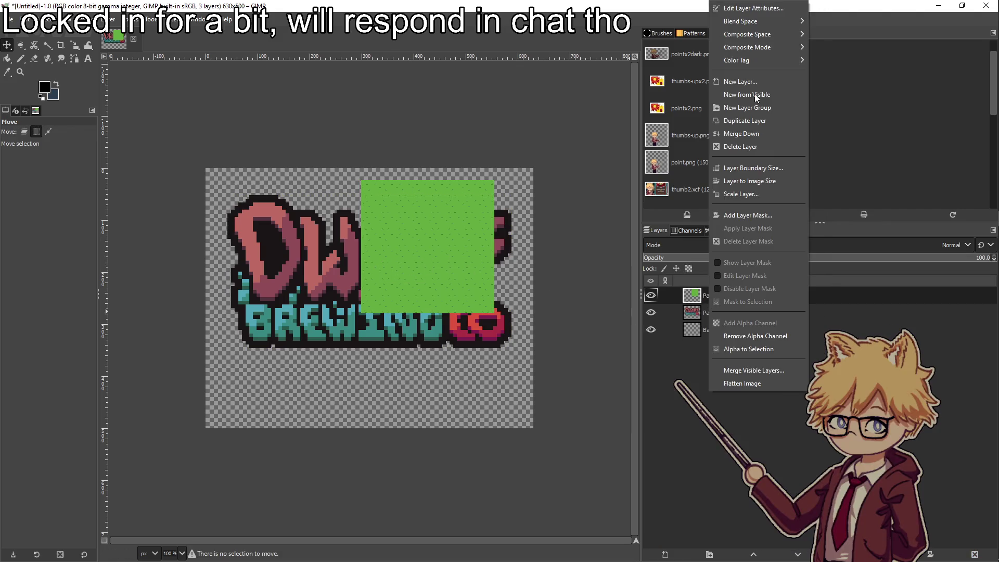
pyautogui.click(750, 194)
pyautogui.click(731, 179)
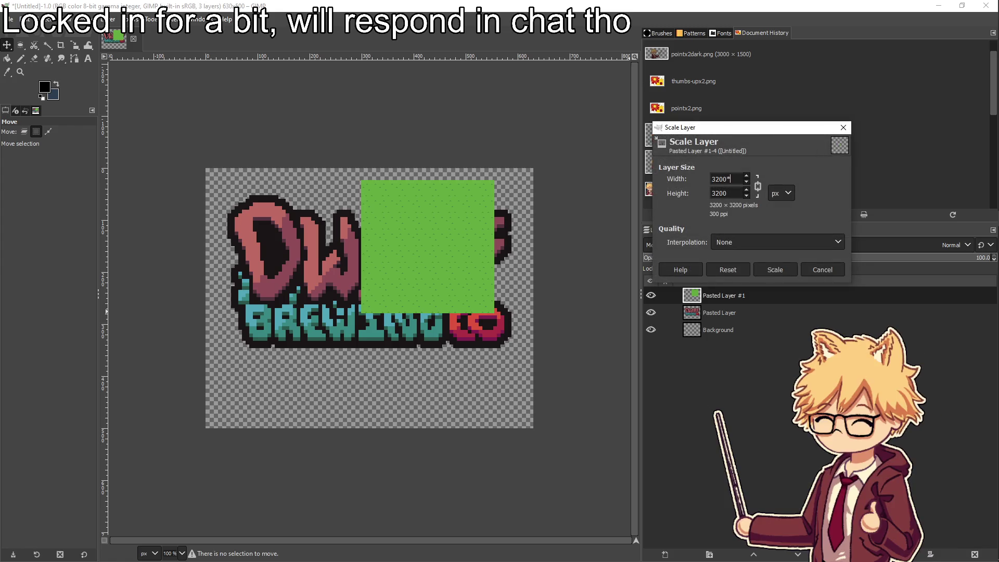
pyautogui.press('Tab')
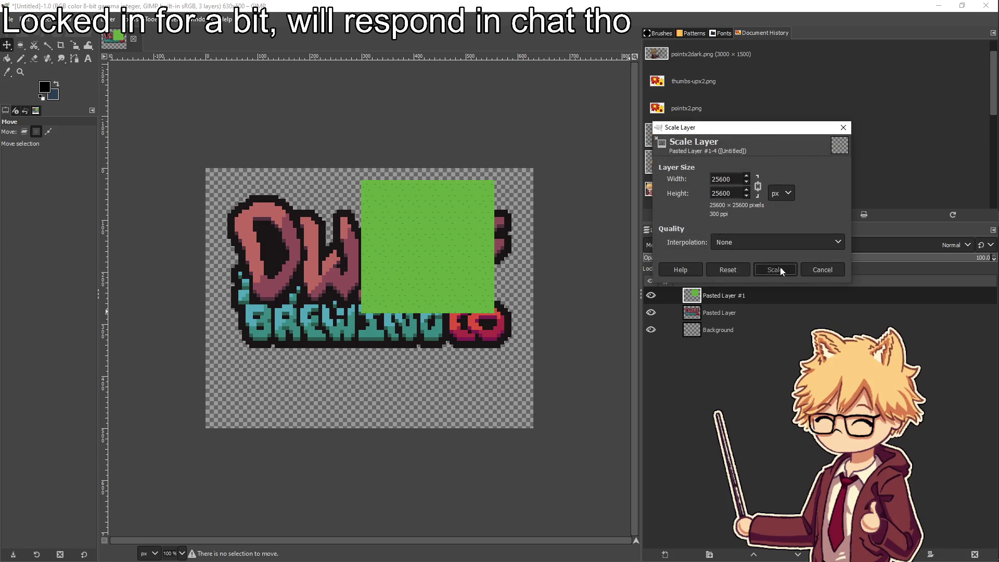
pyautogui.click(780, 270)
pyautogui.moveTo(483, 286); pyautogui.dragTo(379, 305)
pyautogui.hotkey('ctrl', 'z')
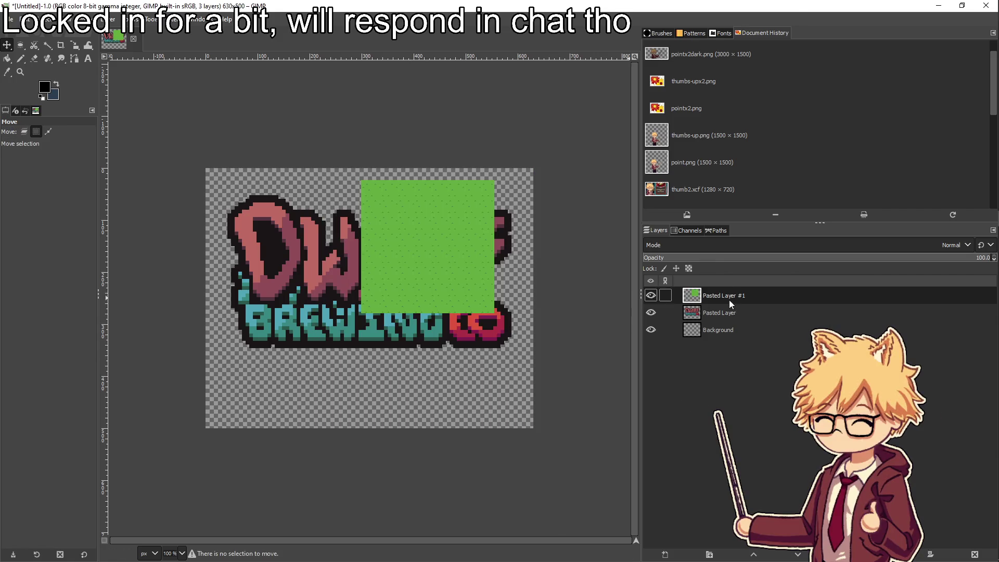
# Rescale the grass layer to a corrected size and place it beneath the logo layer
pyautogui.rightClick(671, 295)
pyautogui.click(762, 194)
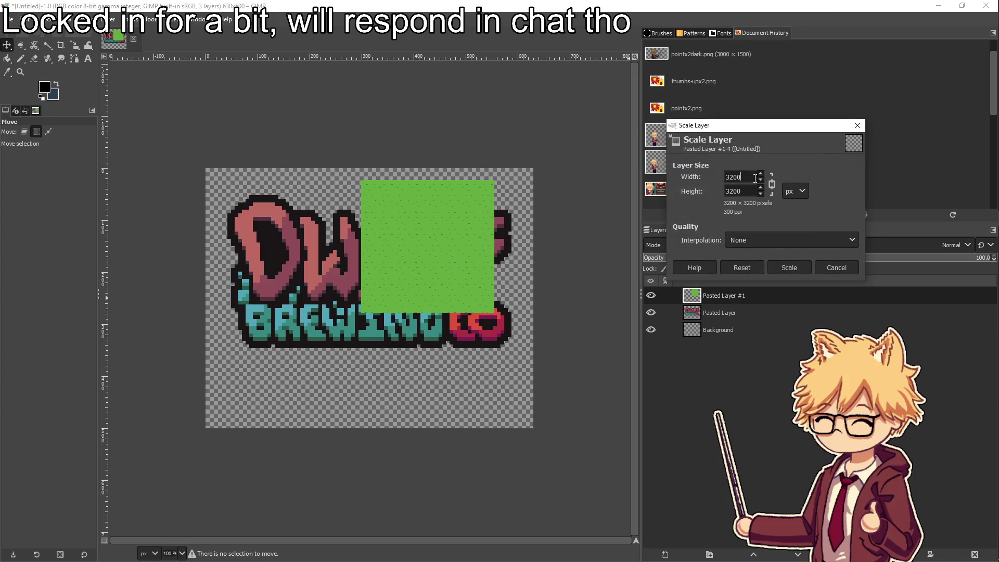
pyautogui.click(789, 267)
pyautogui.moveTo(723, 295)
pyautogui.mouseDown()
pyautogui.moveTo(749, 333)
pyautogui.moveTo(728, 321)
pyautogui.mouseUp()
pyautogui.click(383, 218)
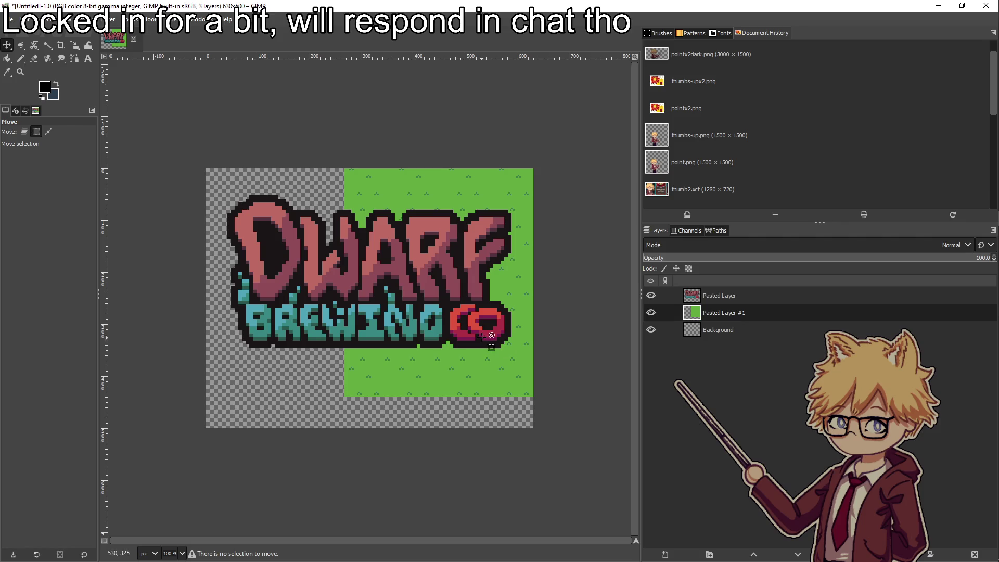
# Move the grass layer so it covers the whole canvas
pyautogui.click(25, 132)
pyautogui.moveTo(349, 174); pyautogui.dragTo(312, 229)
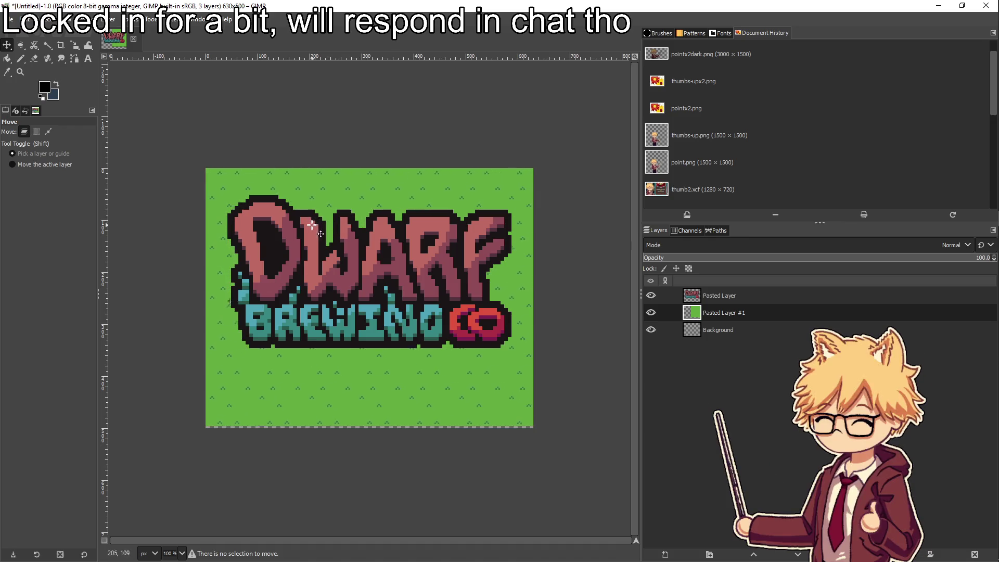
pyautogui.click(7, 20)
pyautogui.click(224, 120)
# Skip saving a project file and start exporting the image as PNG
pyautogui.hotkey('ctrl', 's')
pyautogui.click(743, 384)
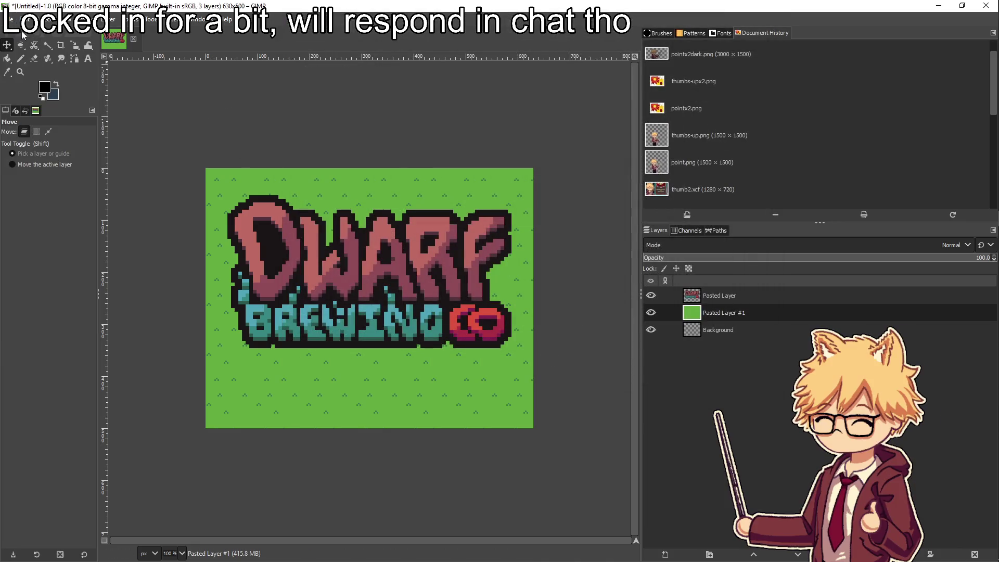
pyautogui.click(10, 19)
pyautogui.click(38, 193)
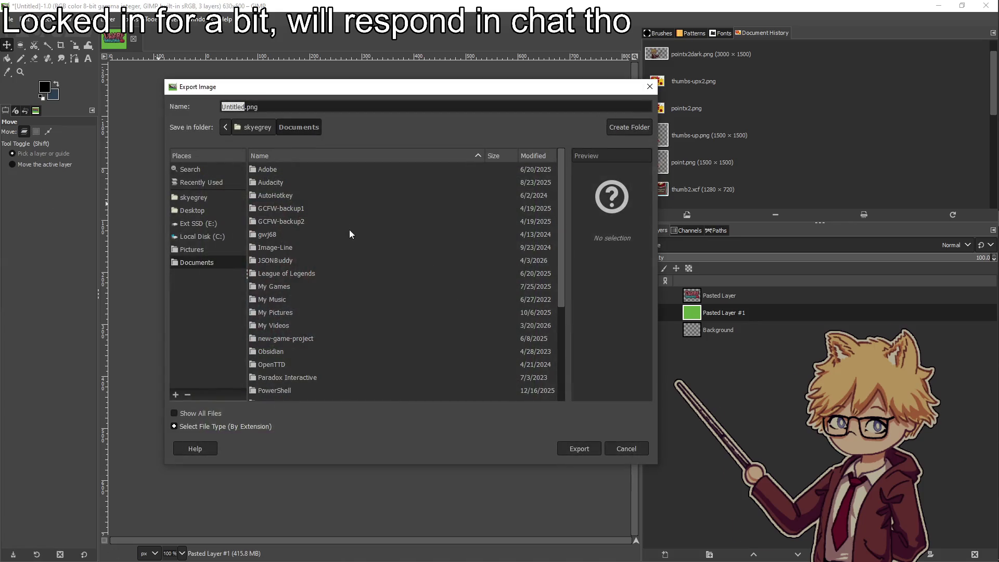
pyautogui.scroll(-5, 295, 312)
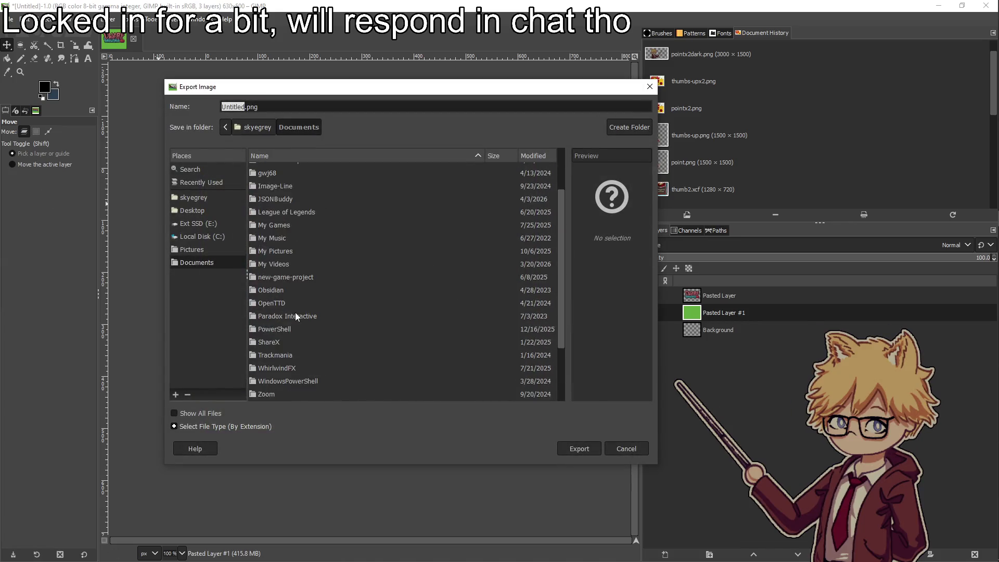
pyautogui.scroll(3, 292, 281)
pyautogui.scroll(2, 292, 281)
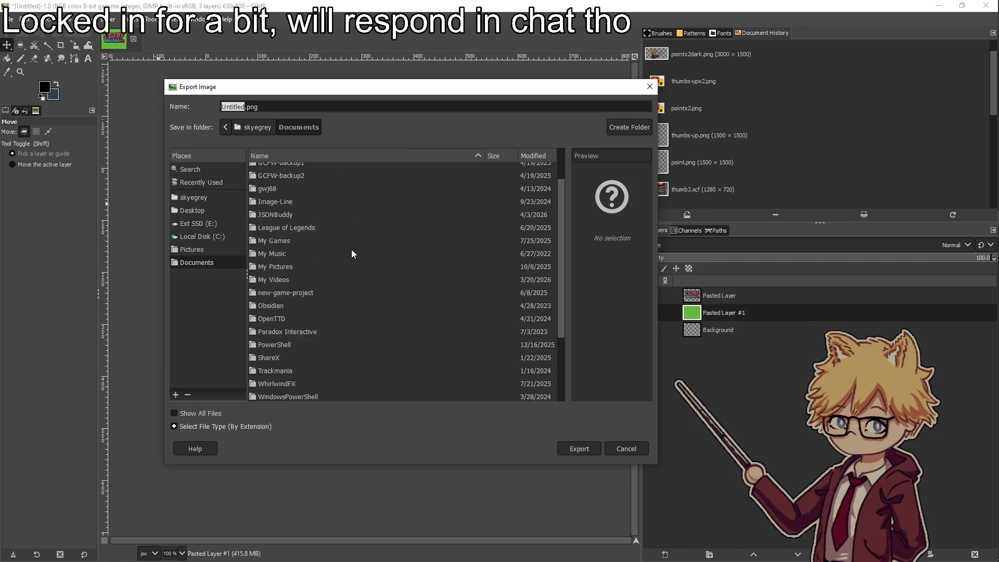
pyautogui.scroll(-8, 296, 255)
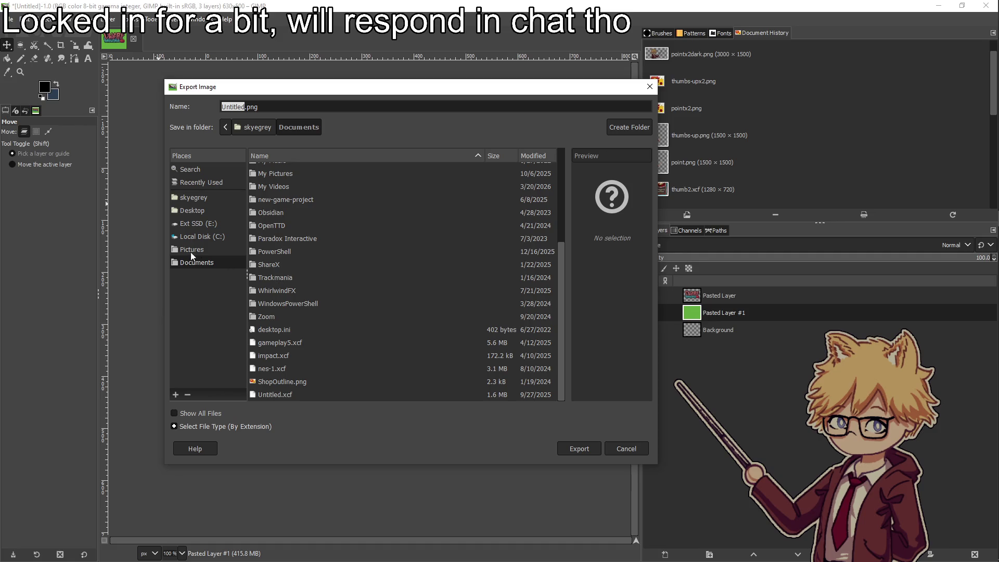
# Browse to the Projects/DwarfBrewingCo/Exports folder on the C drive
pyautogui.click(201, 235)
pyautogui.doubleClick(277, 323)
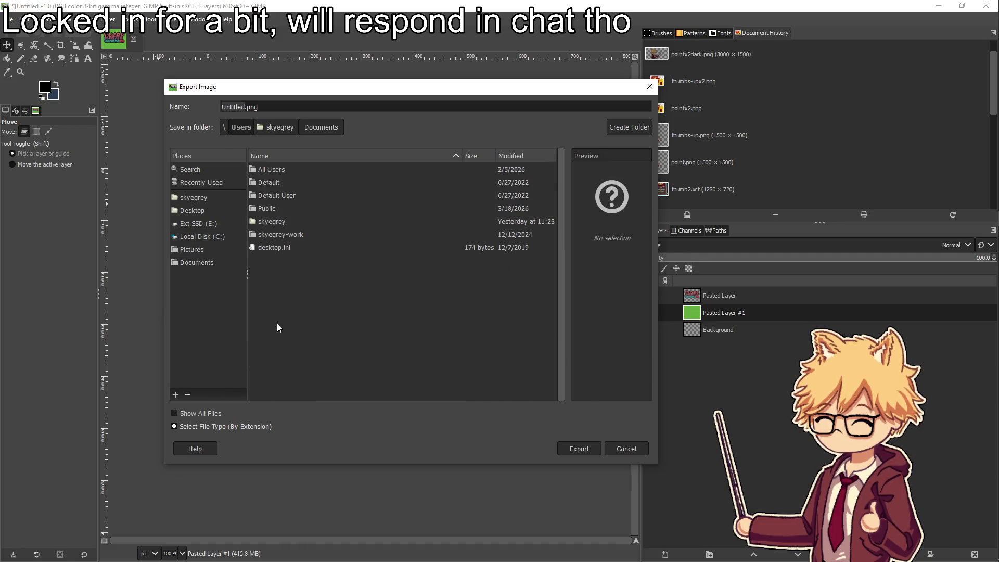
pyautogui.doubleClick(275, 220)
pyautogui.scroll(-5, 283, 281)
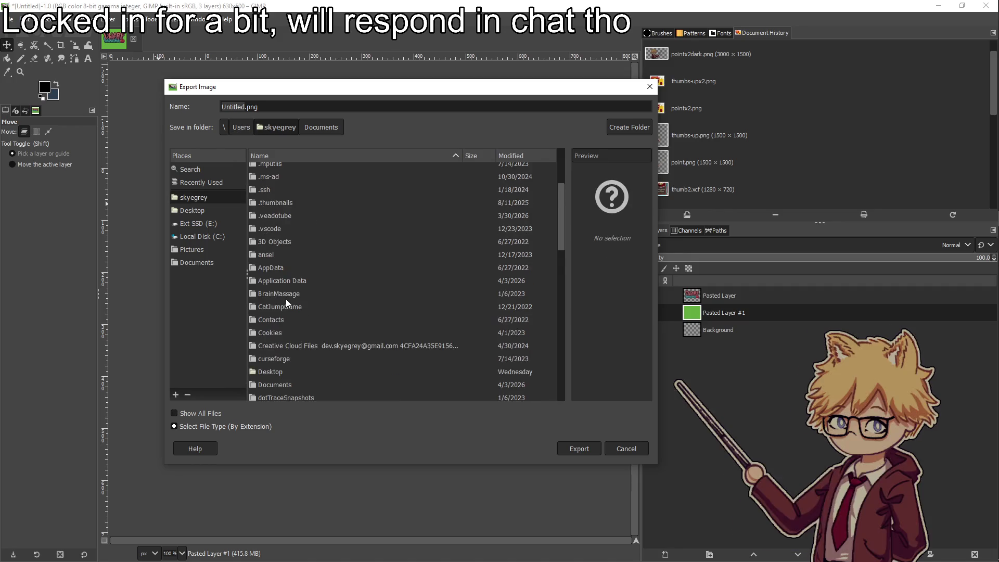
pyautogui.click(290, 266)
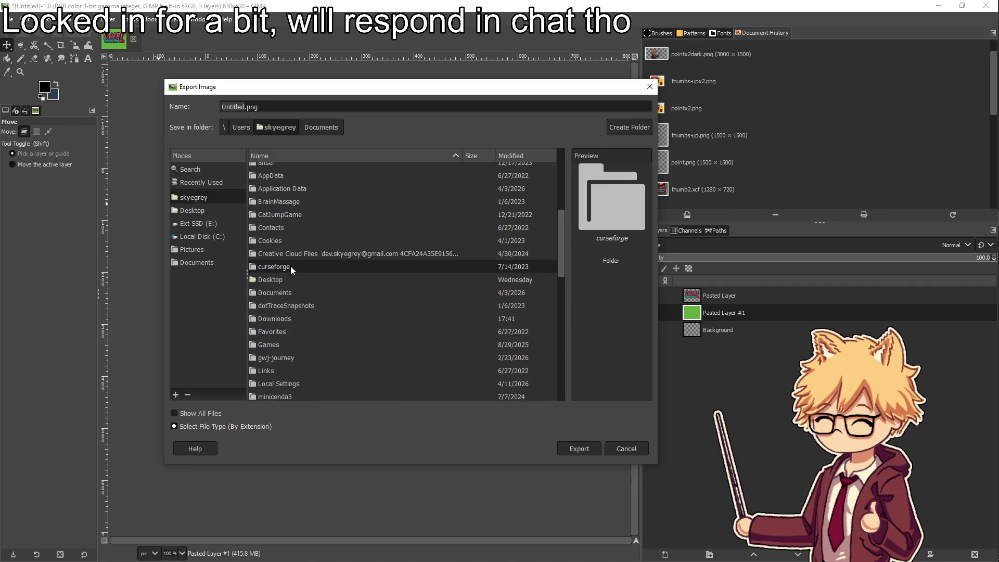
pyautogui.write('pla')
pyautogui.doubleClick(267, 283)
pyautogui.doubleClick(300, 279)
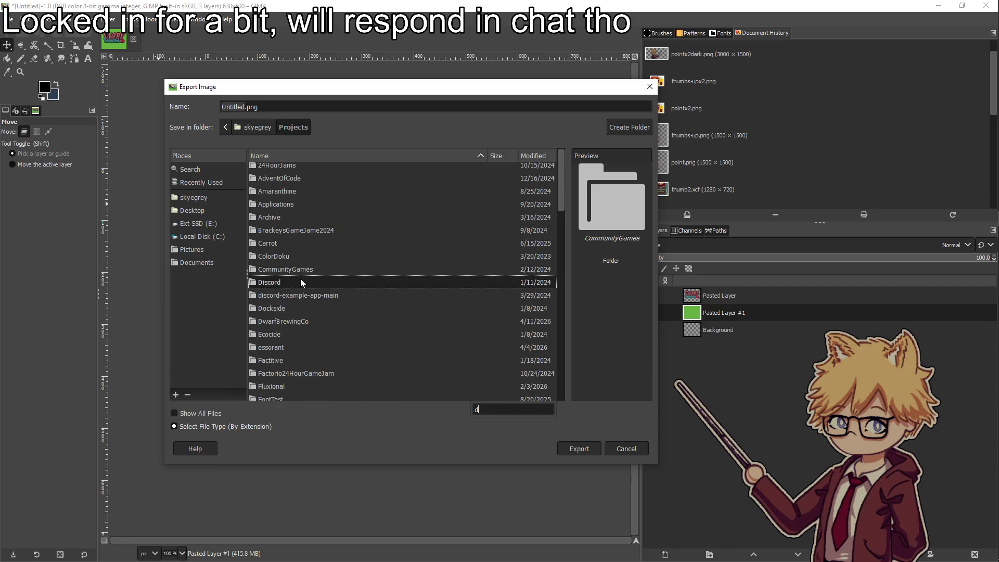
pyautogui.doubleClick(270, 199)
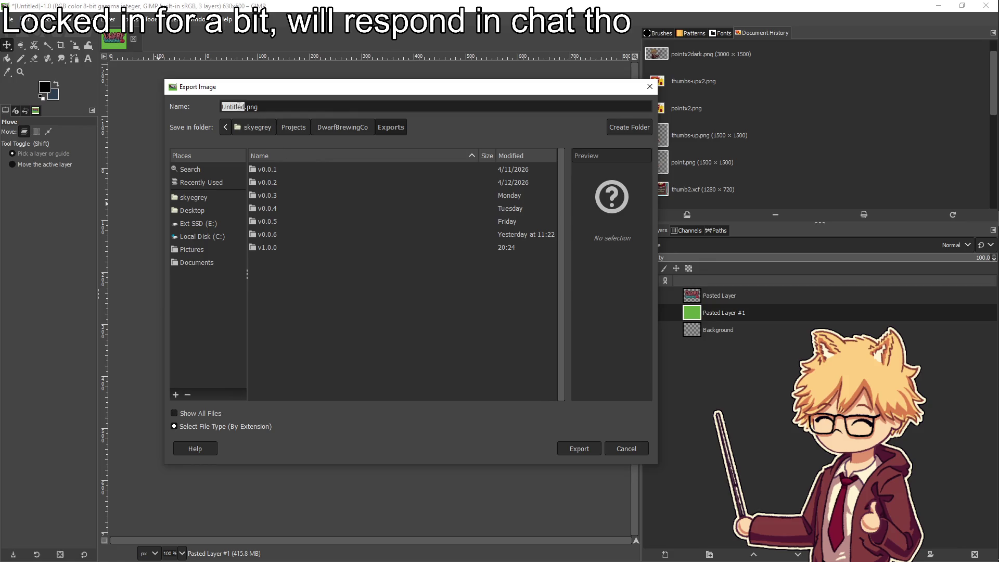
# Export the image as itch-thumbnail.png, then start choosing a new itch.io cover image
pyautogui.write('itch-thum')
pyautogui.press('Return')
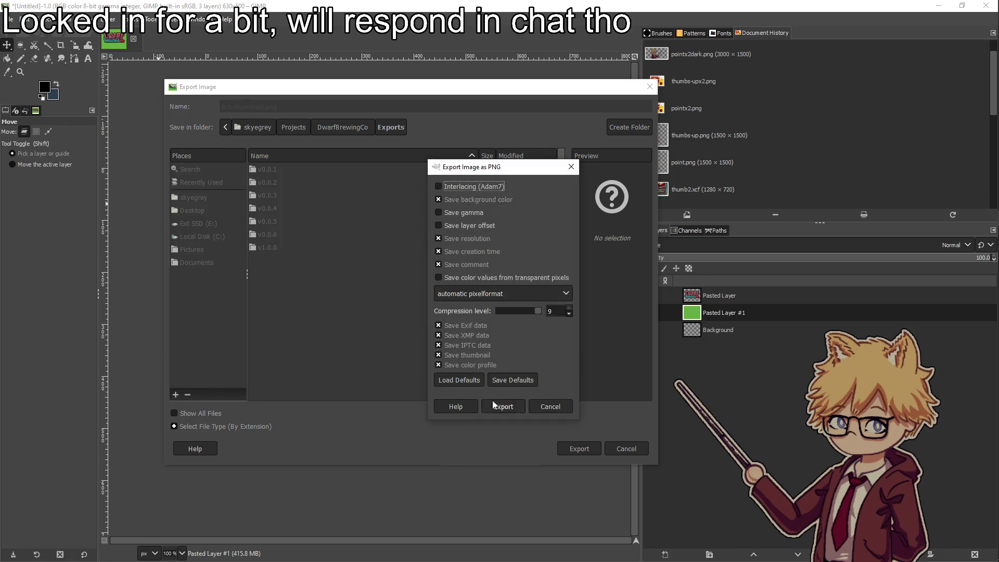
pyautogui.click(494, 405)
pyautogui.hotkey('alt', 'Tab')
pyautogui.click(669, 212)
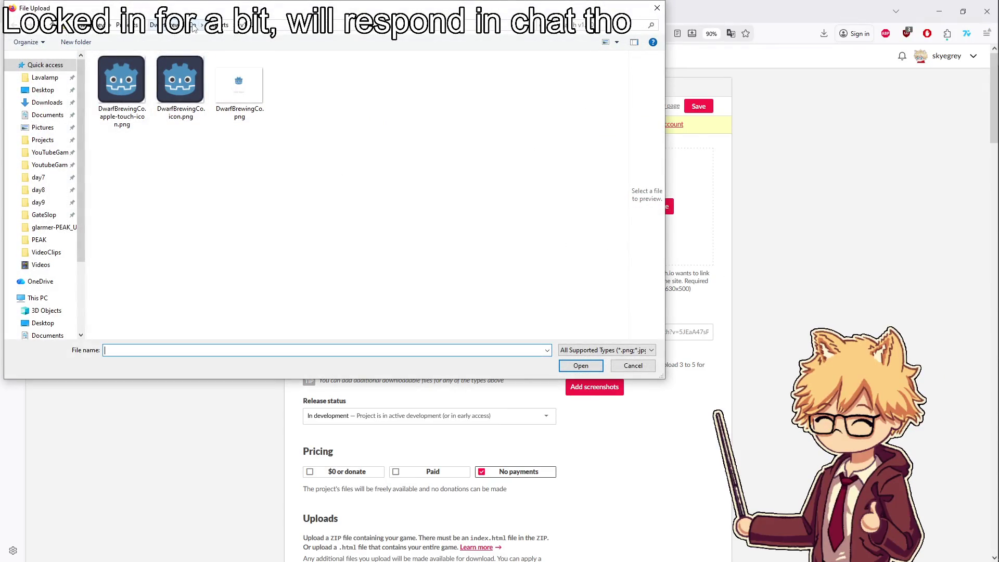
# Upload itch-thumbnail.png as the cover image and set the release status to Released
pyautogui.click(223, 25)
pyautogui.doubleClick(140, 150)
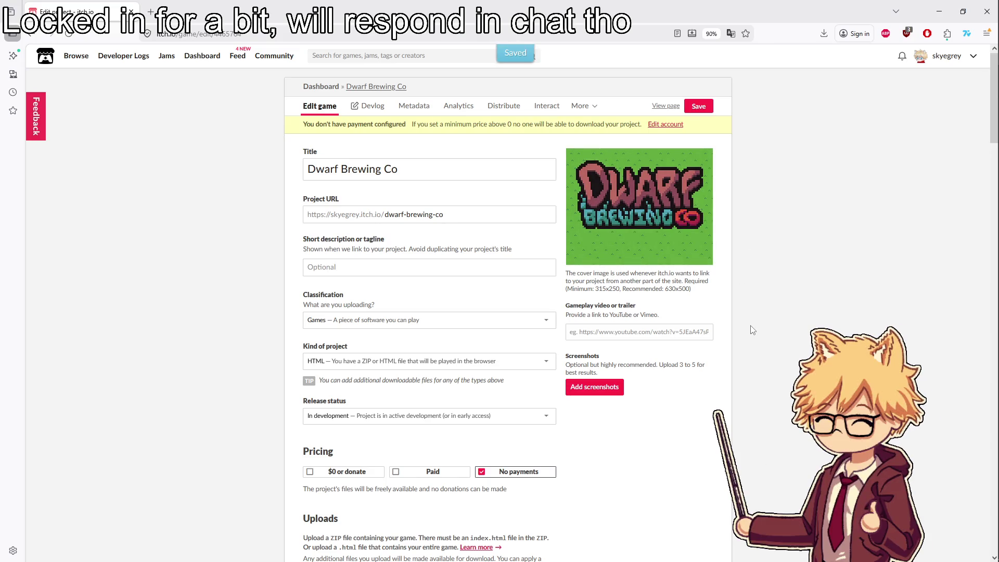
pyautogui.scroll(-2, 756, 327)
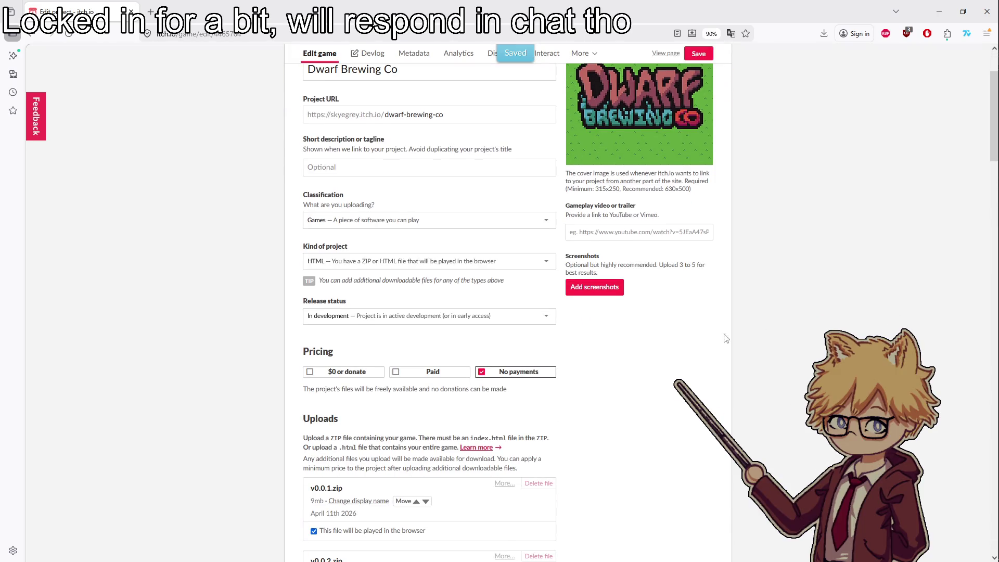
pyautogui.click(472, 318)
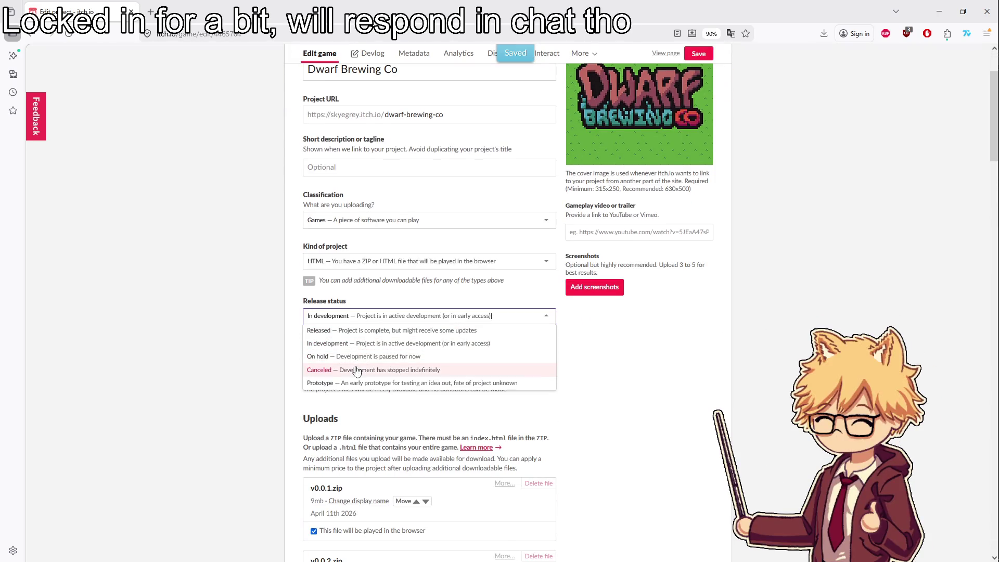
pyautogui.click(359, 330)
# View the published game page, then the developer's page listing all games
pyautogui.scroll(-15, 613, 403)
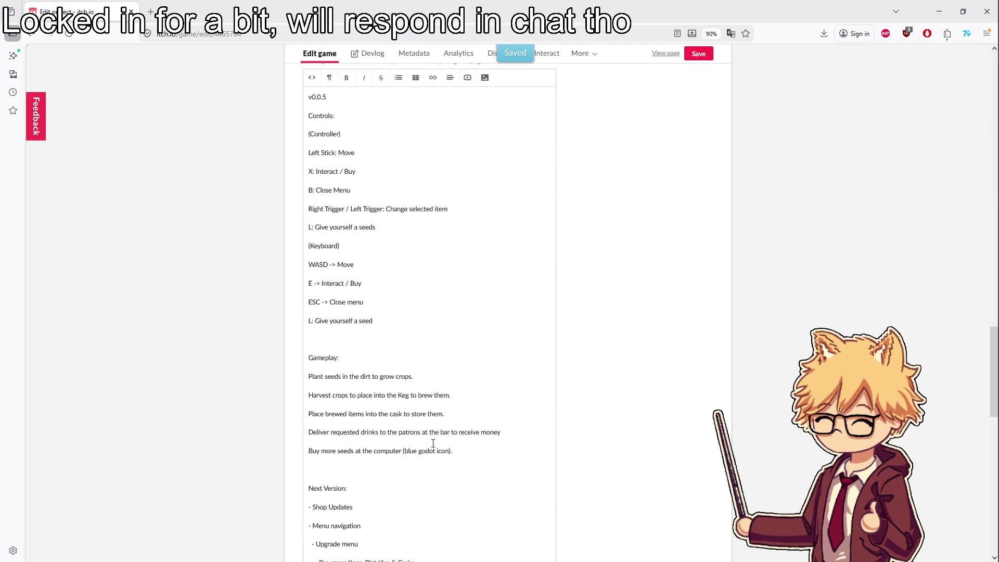
pyautogui.scroll(-10, 439, 443)
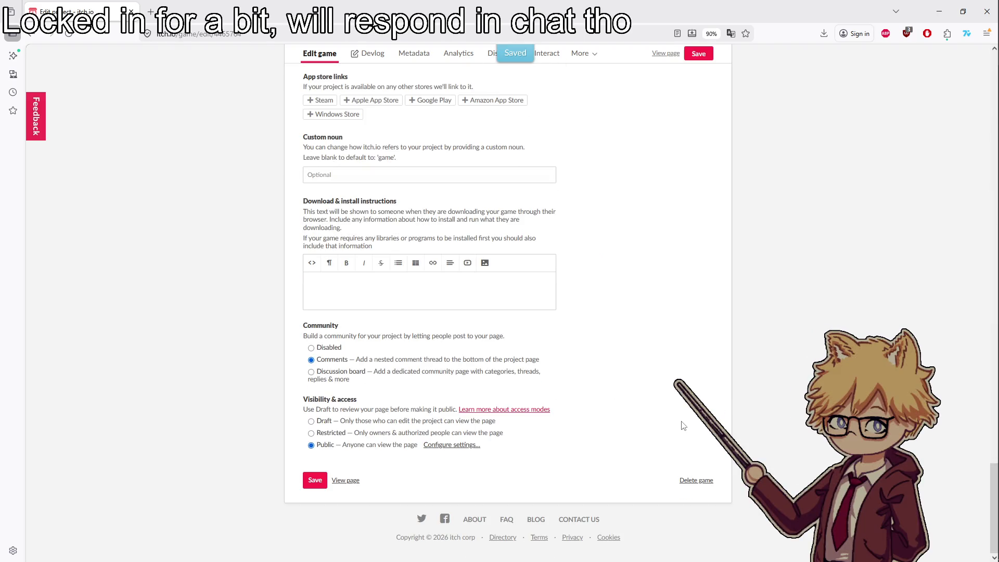
pyautogui.scroll(15, 648, 383)
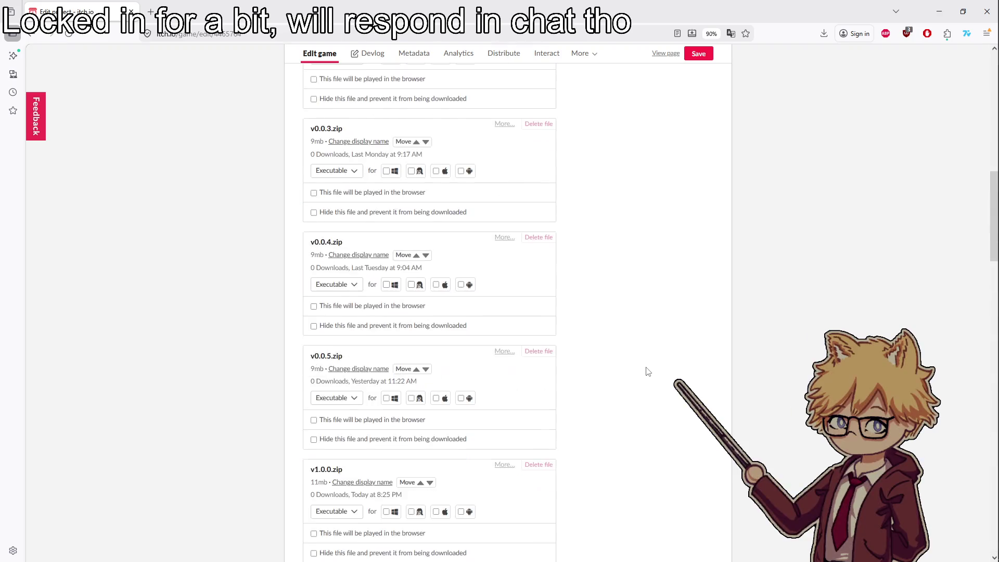
pyautogui.click(664, 53)
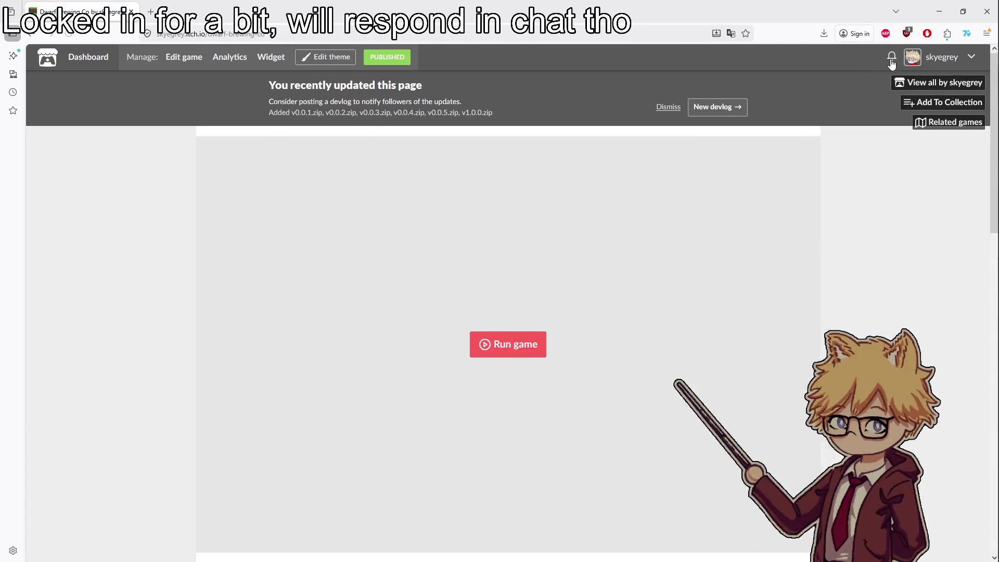
pyautogui.click(941, 58)
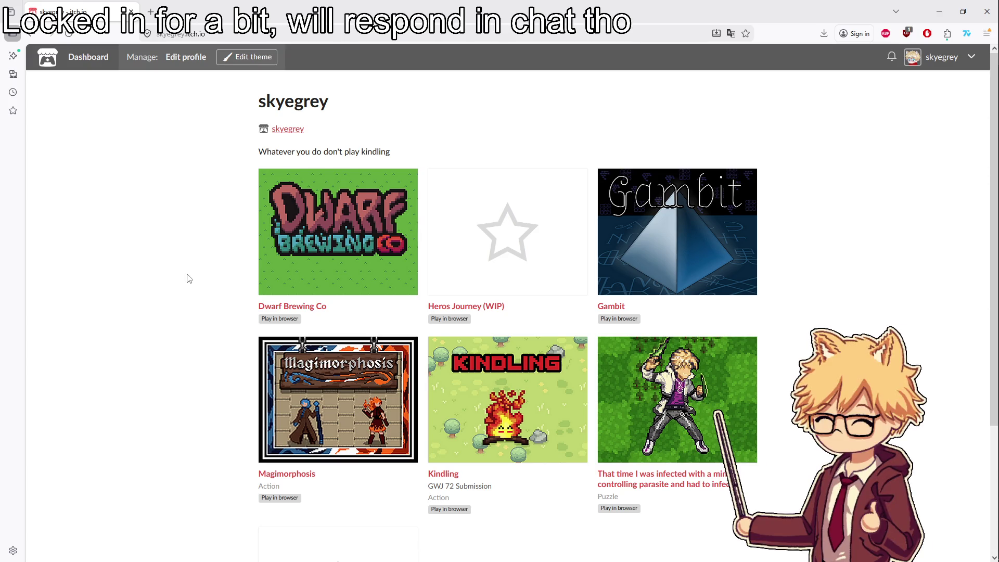
# Open the Dwarf Brewing Co page from the profile and run the game in the browser
pyautogui.scroll(-3, 248, 348)
pyautogui.scroll(5, 255, 370)
pyautogui.scroll(-5, 353, 403)
pyautogui.scroll(3, 218, 383)
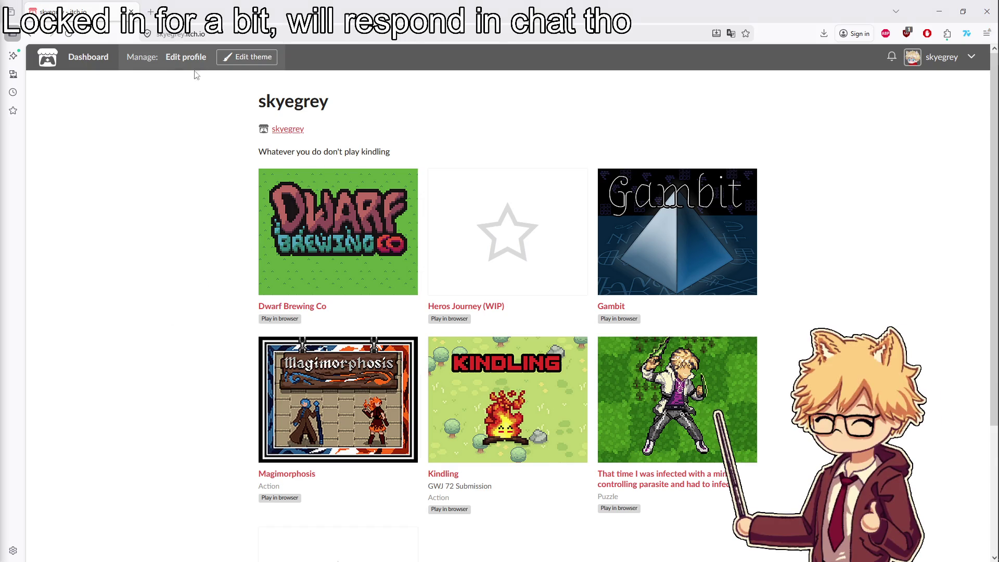
pyautogui.click(300, 310)
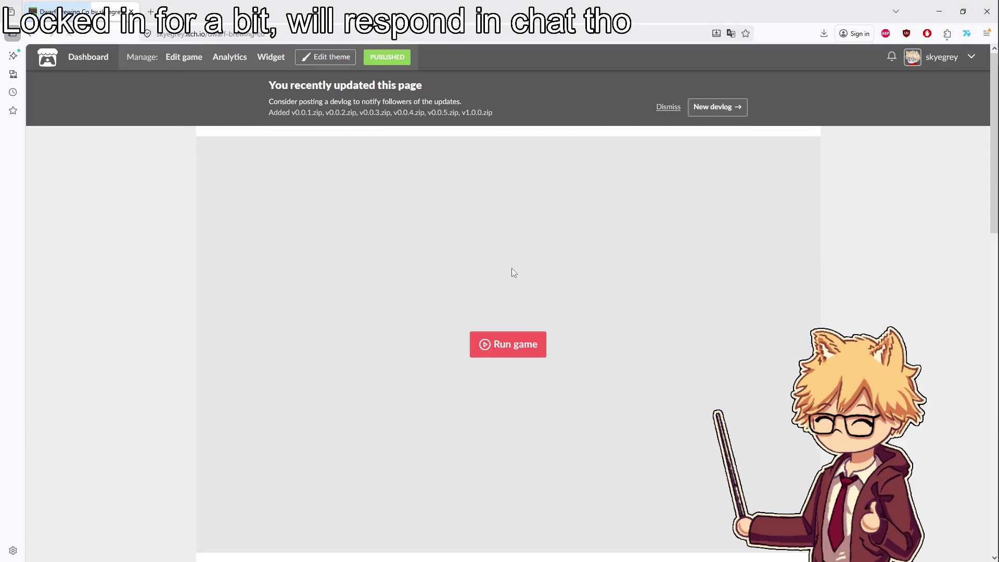
pyautogui.click(487, 344)
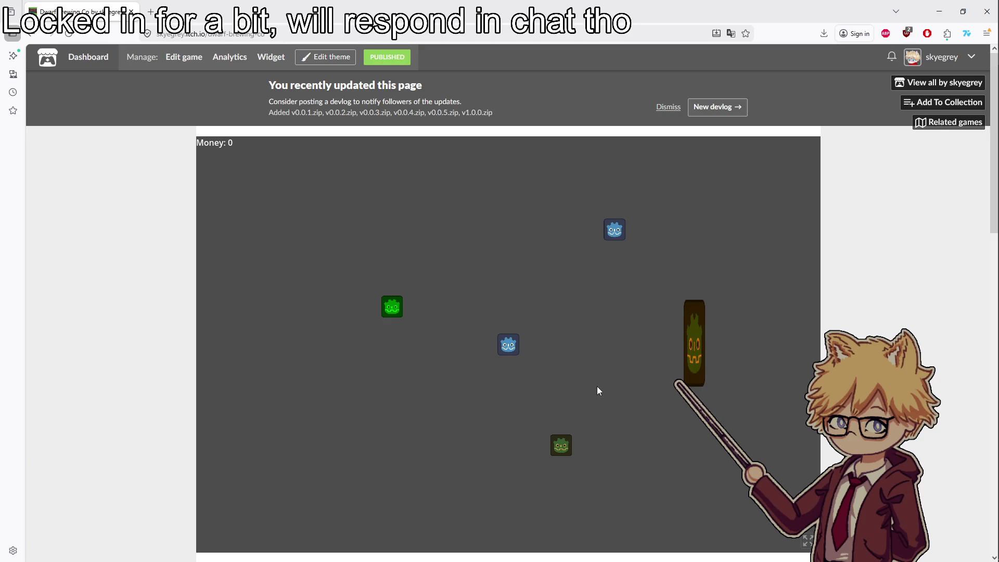
# Scroll through the game's controls, gameplay and next-version notes
pyautogui.scroll(-7, 600, 385)
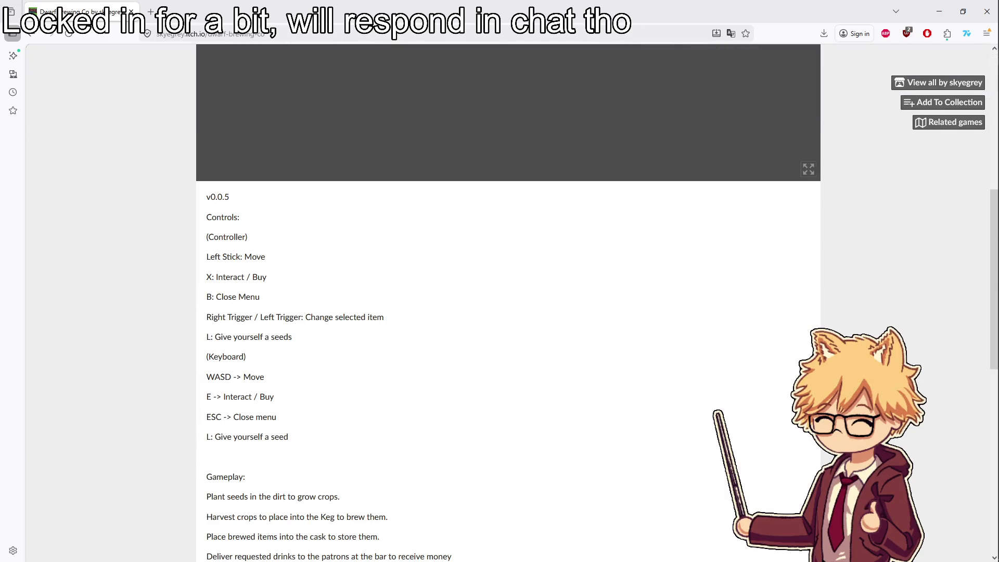
pyautogui.scroll(7, 508, 344)
pyautogui.scroll(-1, 507, 343)
pyautogui.scroll(-7, 508, 344)
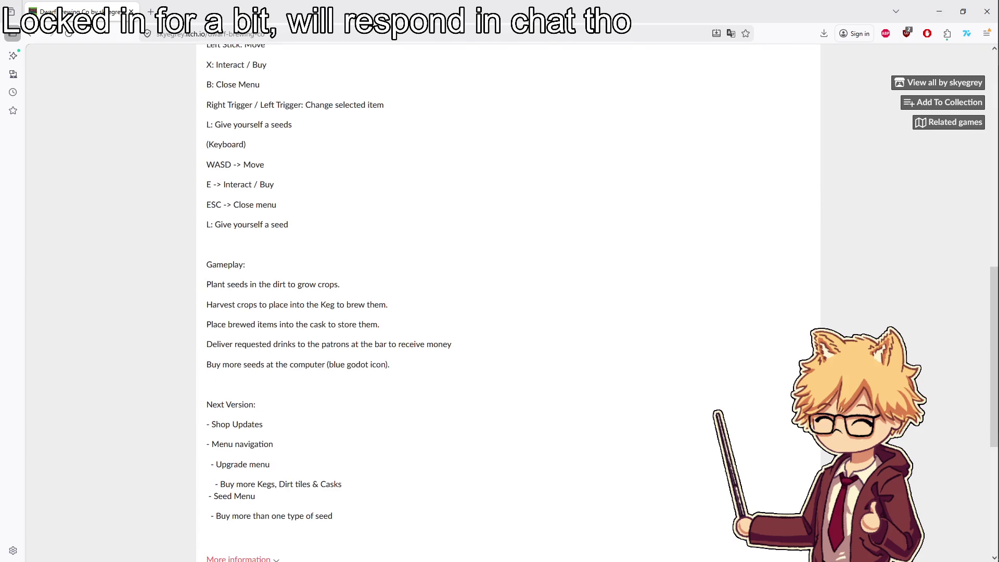
pyautogui.scroll(8, 508, 343)
# Mark v1.0.0.zip as 'played in the browser' and save the game's edit page
pyautogui.click(196, 65)
pyautogui.scroll(-10, 357, 349)
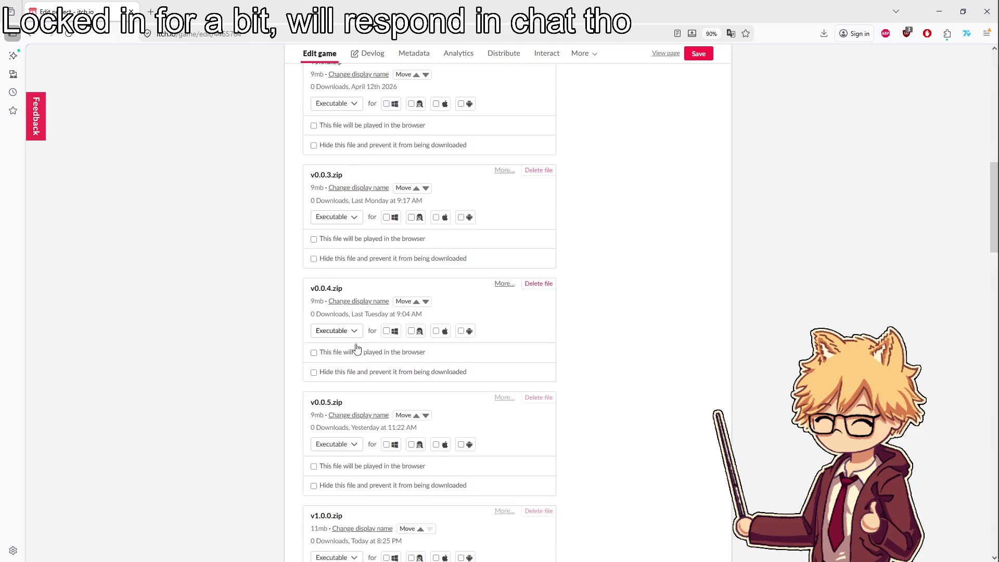
pyautogui.scroll(-4, 357, 349)
pyautogui.click(313, 379)
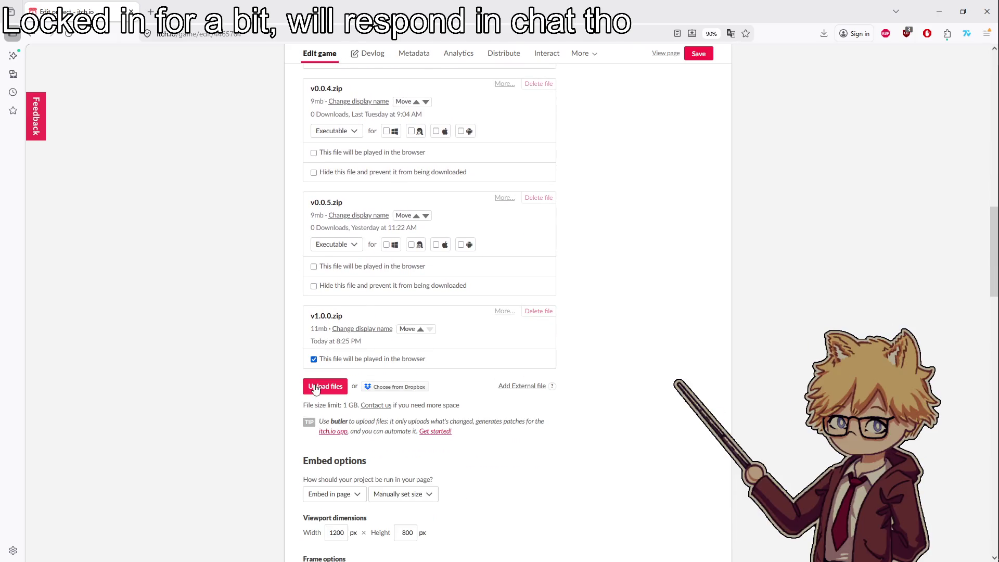
pyautogui.click(315, 389)
pyautogui.click(640, 376)
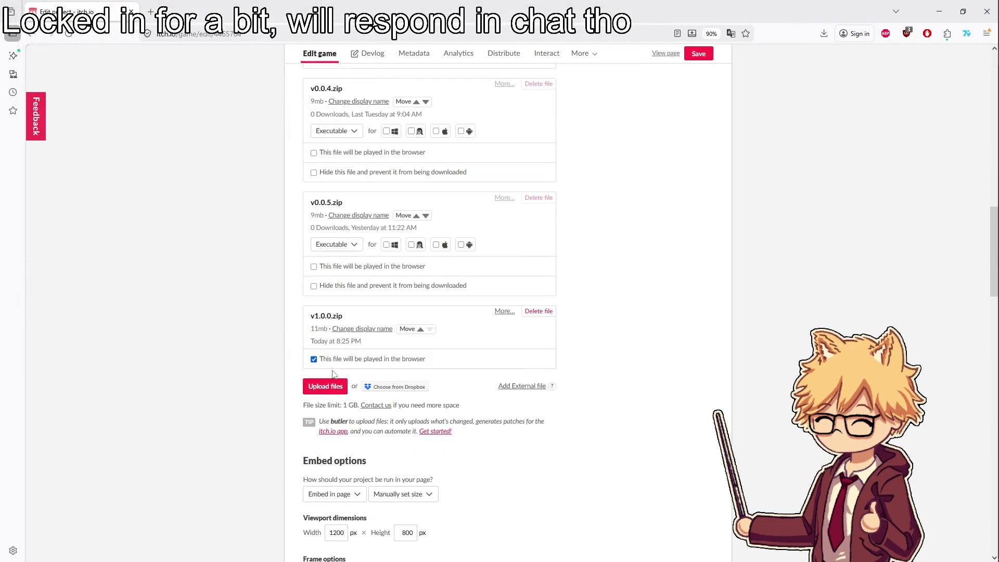
pyautogui.click(698, 57)
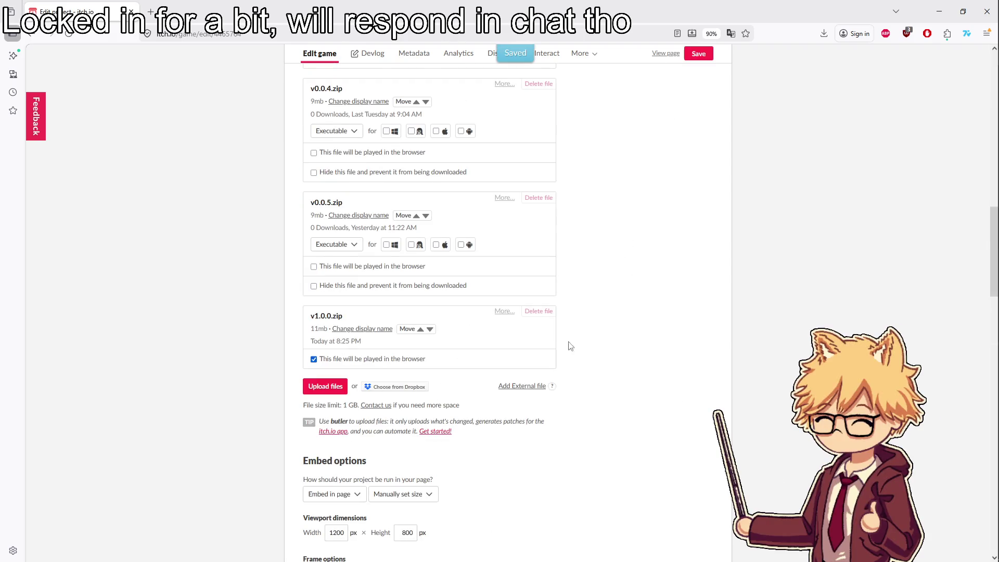
# Leave the cover image unchanged and go to the developer's page listing all games
pyautogui.scroll(15, 561, 365)
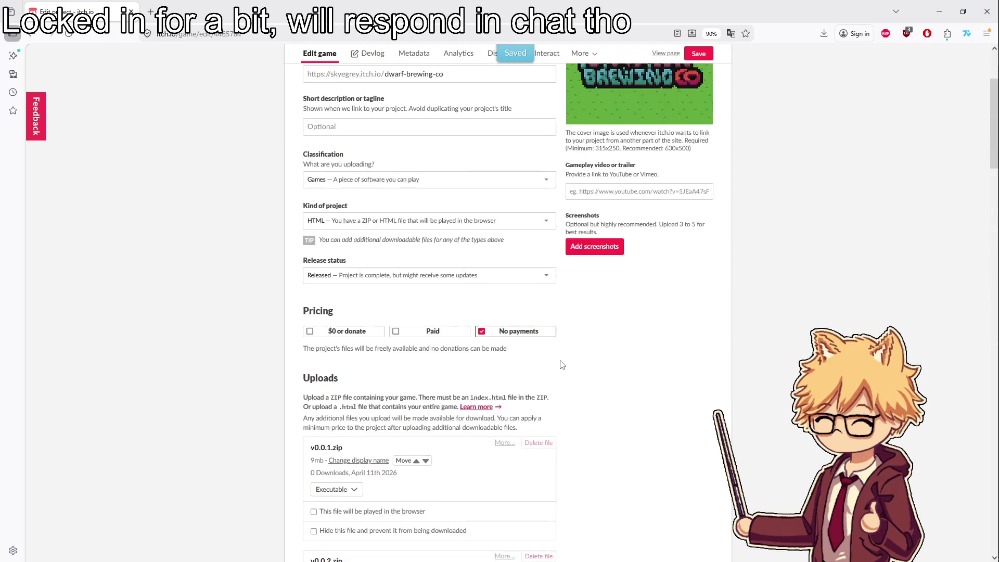
pyautogui.click(633, 199)
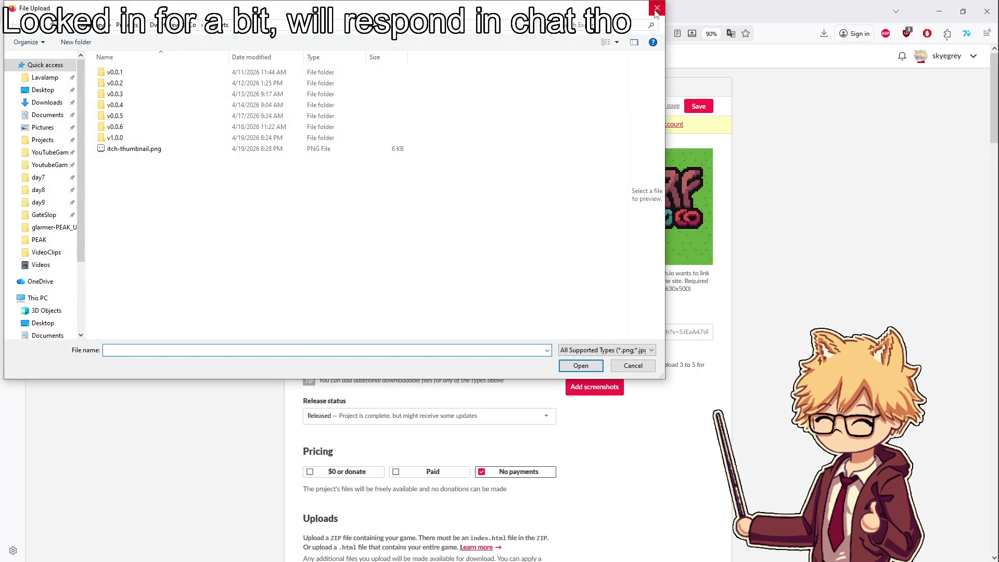
pyautogui.press('Escape')
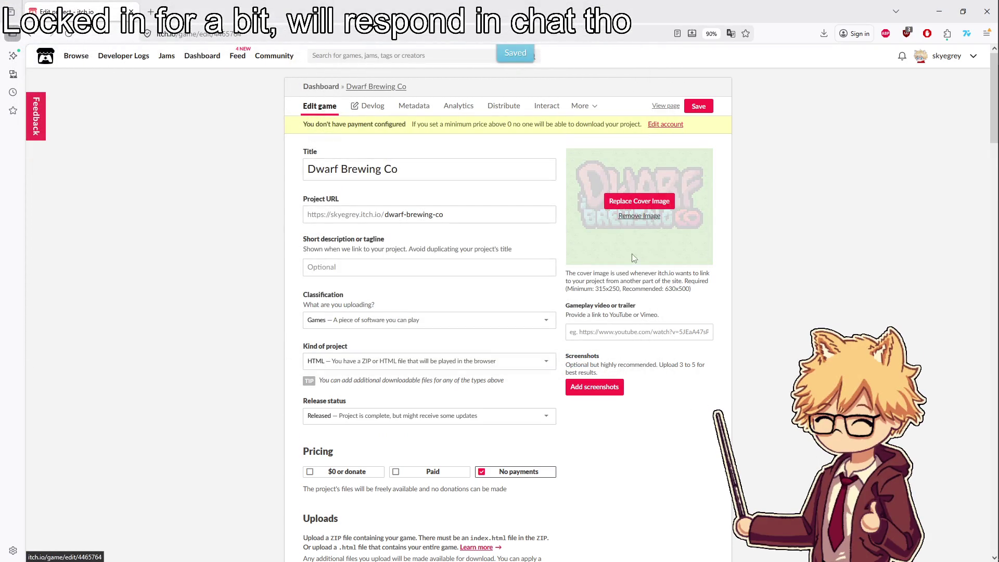
pyautogui.click(950, 62)
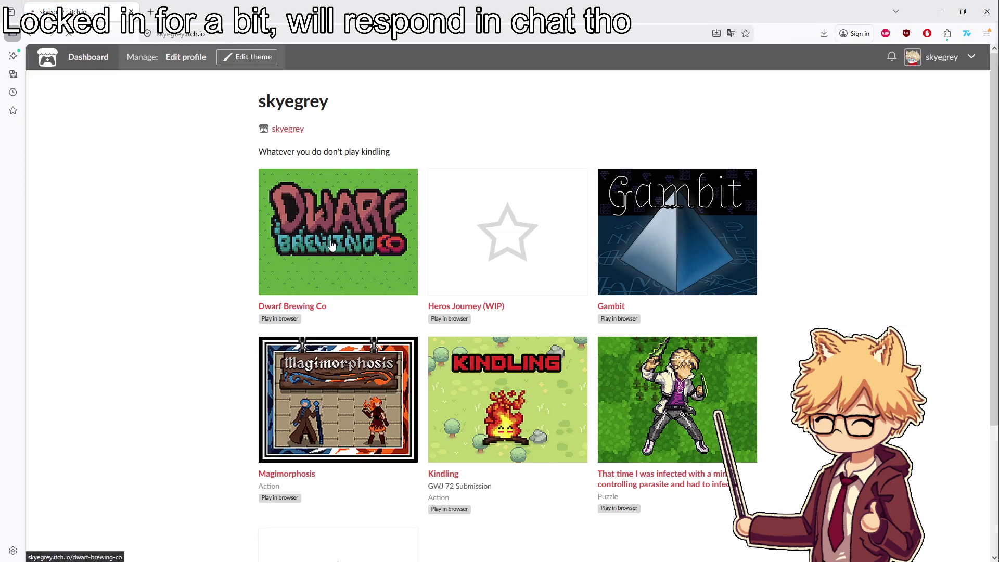
# Launch Dwarf Brewing Co in the browser and start a new game
pyautogui.click(330, 245)
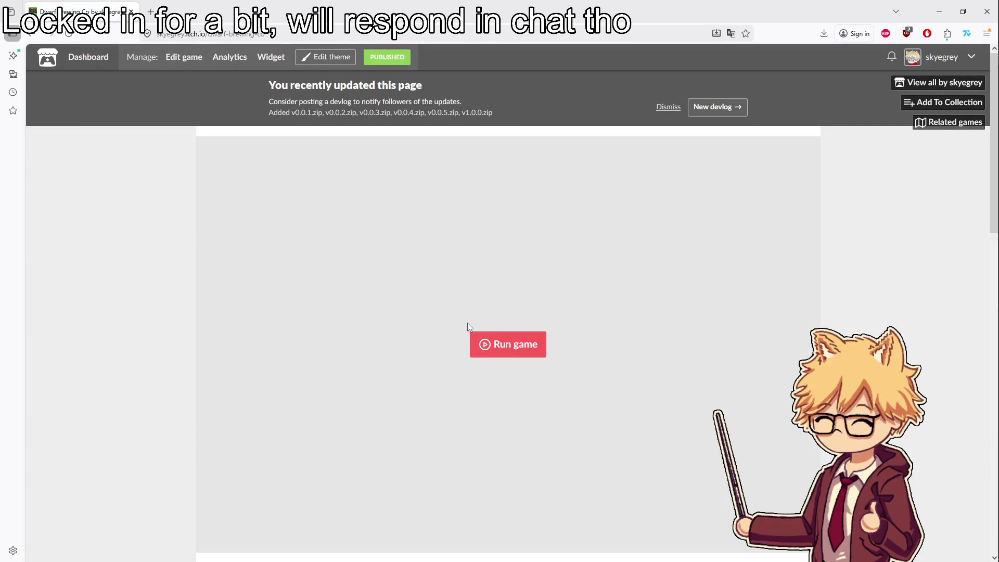
pyautogui.click(504, 341)
pyautogui.scroll(-1, 619, 348)
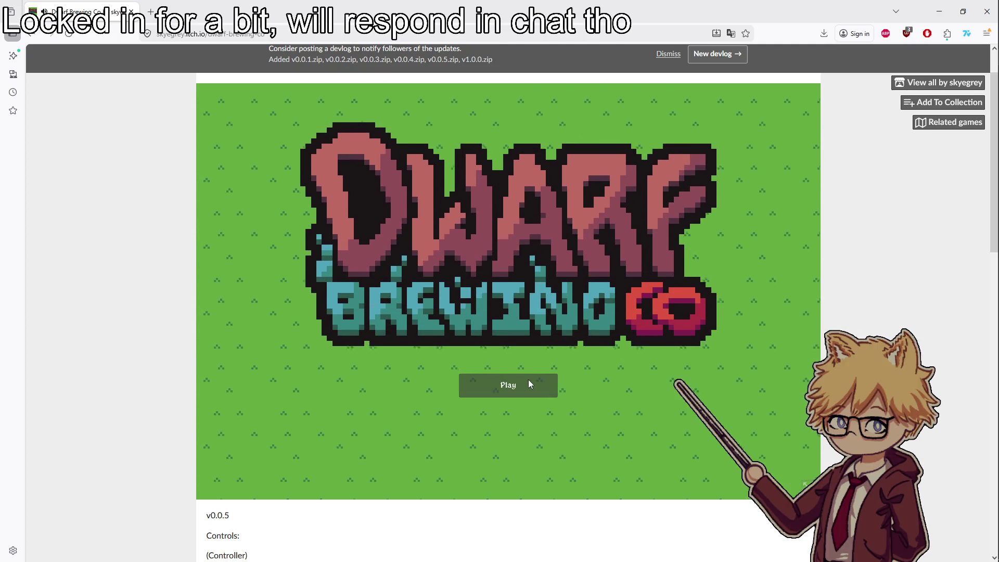
pyautogui.click(528, 384)
# Turn the music volume down to about 5% in the pause menu
pyautogui.press('Escape')
pyautogui.moveTo(482, 203); pyautogui.dragTo(380, 203)
pyautogui.moveTo(470, 205); pyautogui.dragTo(364, 205)
pyautogui.press('Escape')
# Walk the dwarf to the soil patches, plant two batches of seeds, and glance at the seed shop
pyautogui.press('w')
pyautogui.press('a')
pyautogui.press('w')
pyautogui.press('a')
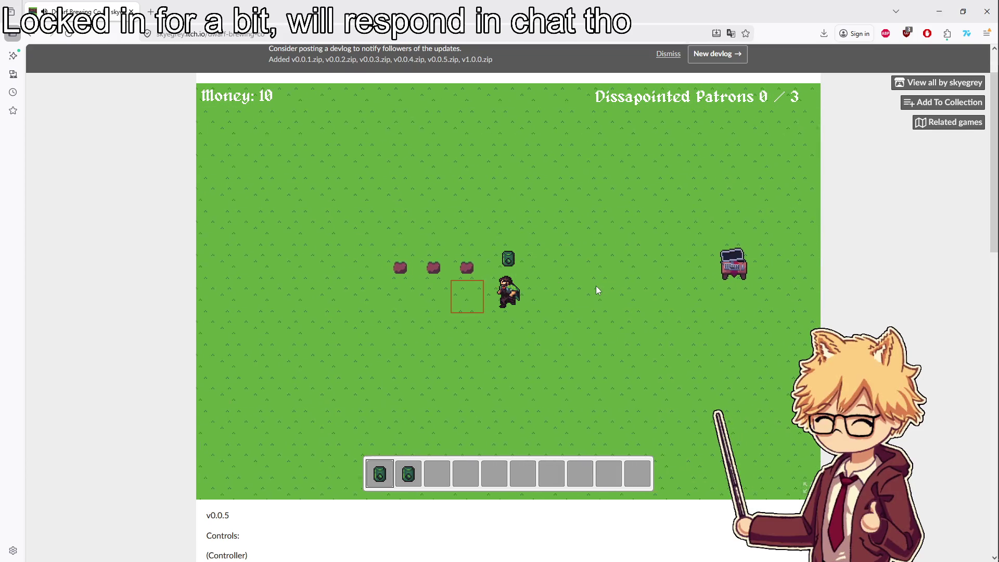
pyautogui.press('d')
pyautogui.press('s')
pyautogui.press('a')
pyautogui.press('space')
pyautogui.press('a')
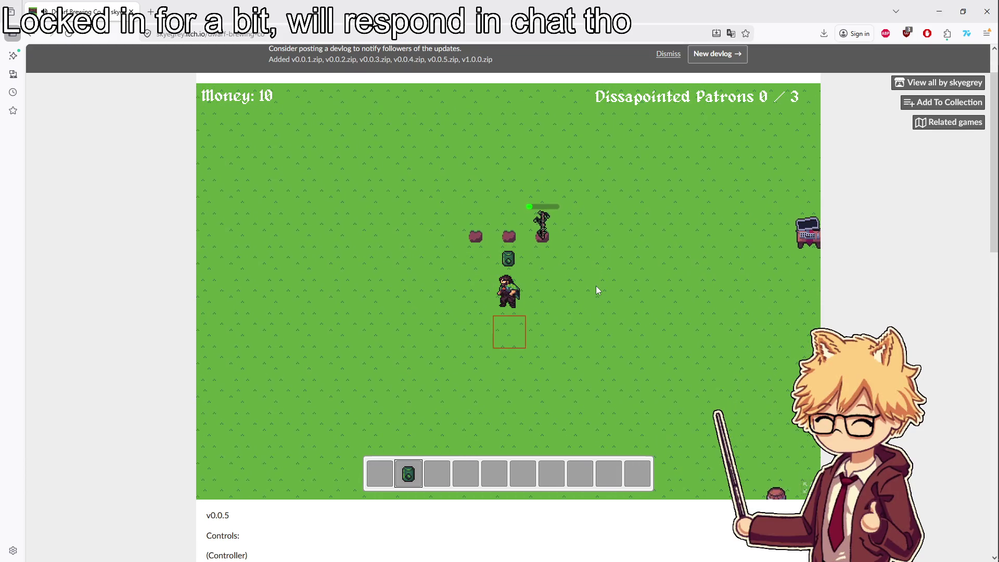
pyautogui.press('2')
pyautogui.press('space')
pyautogui.press('d')
pyautogui.press('w')
pyautogui.click(597, 290)
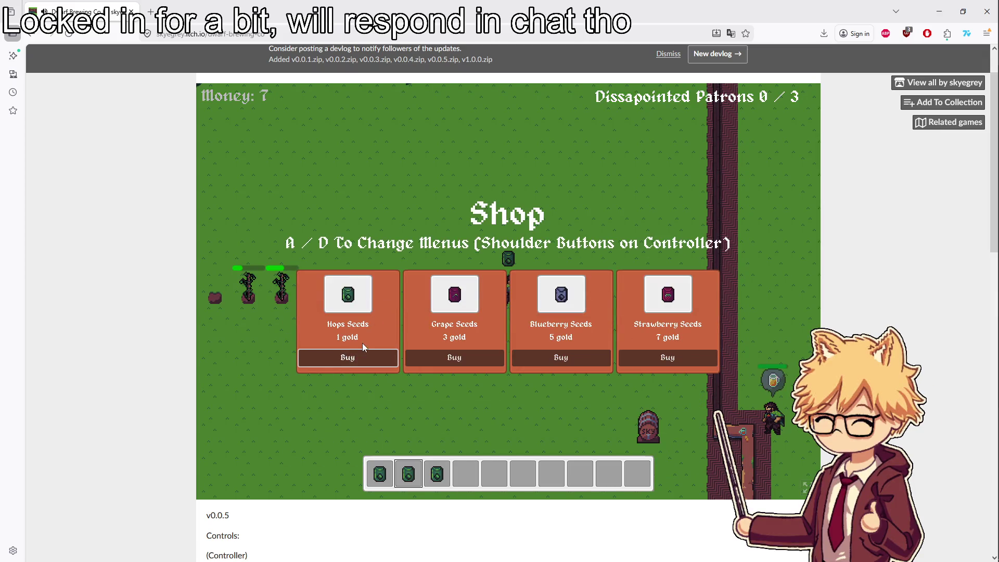
pyautogui.press('Escape')
# Pick up a potted plant and harvest the grown crops
pyautogui.press('a')
pyautogui.press('s')
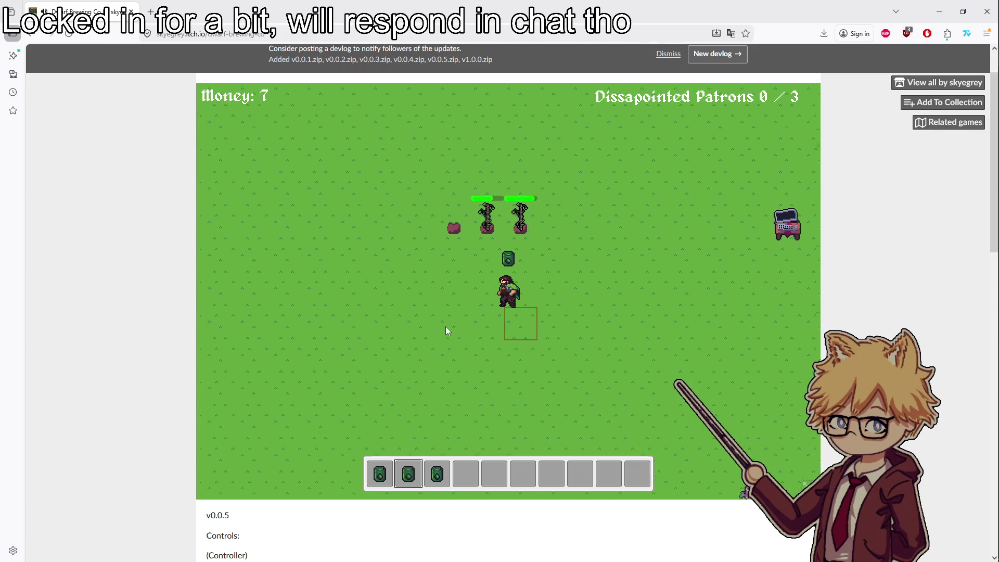
pyautogui.press('a')
pyautogui.press('space')
pyautogui.press('d')
pyautogui.press('space')
pyautogui.press('a')
pyautogui.press('space')
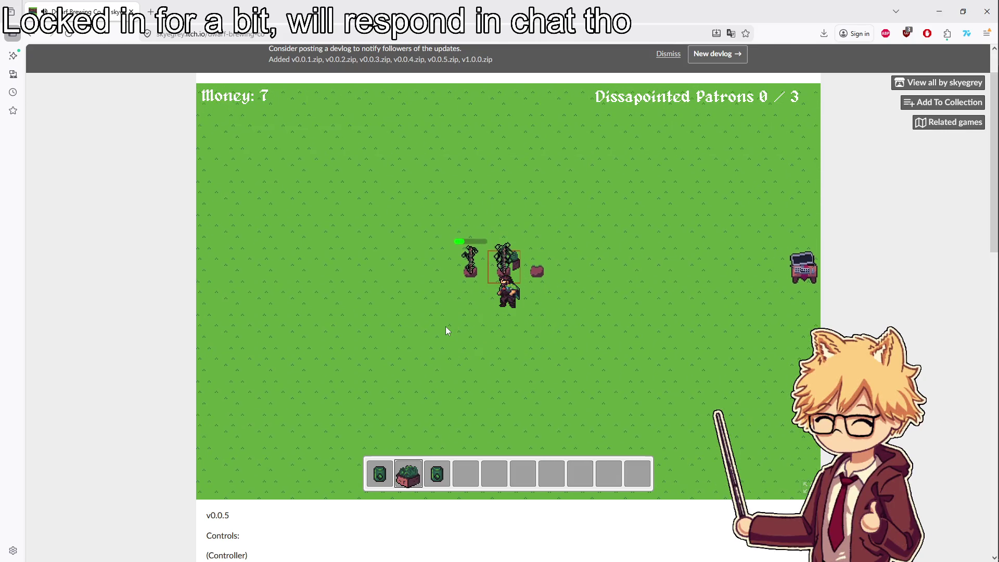
pyautogui.press('space')
pyautogui.press('s')
# Replant seeds, collect a dropped berry, and set a potted plant down near the bar
pyautogui.press('w')
pyautogui.press('1')
pyautogui.press('space')
pyautogui.press('d')
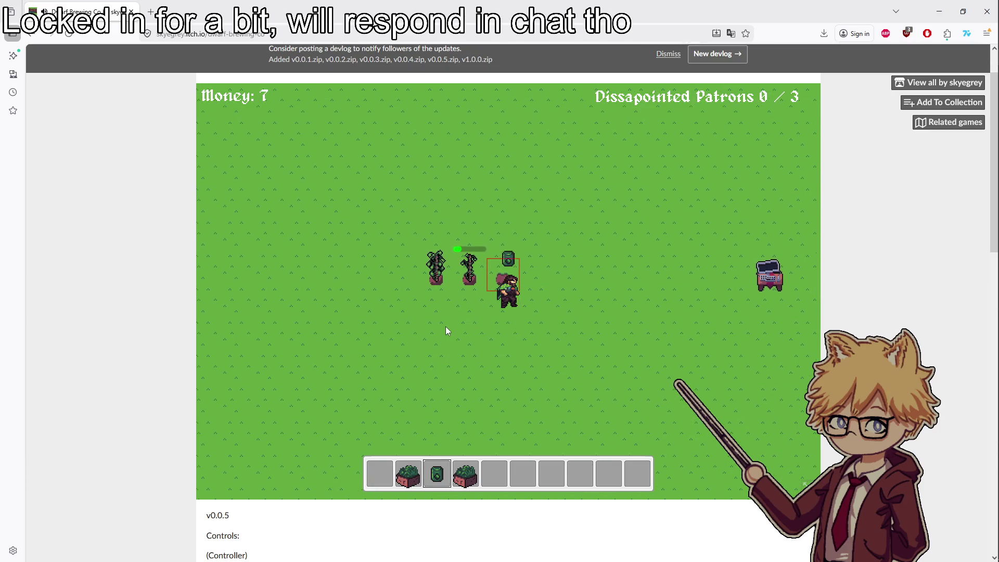
pyautogui.press('space')
pyautogui.press('3')
pyautogui.press('s')
pyautogui.press('d')
pyautogui.press('s')
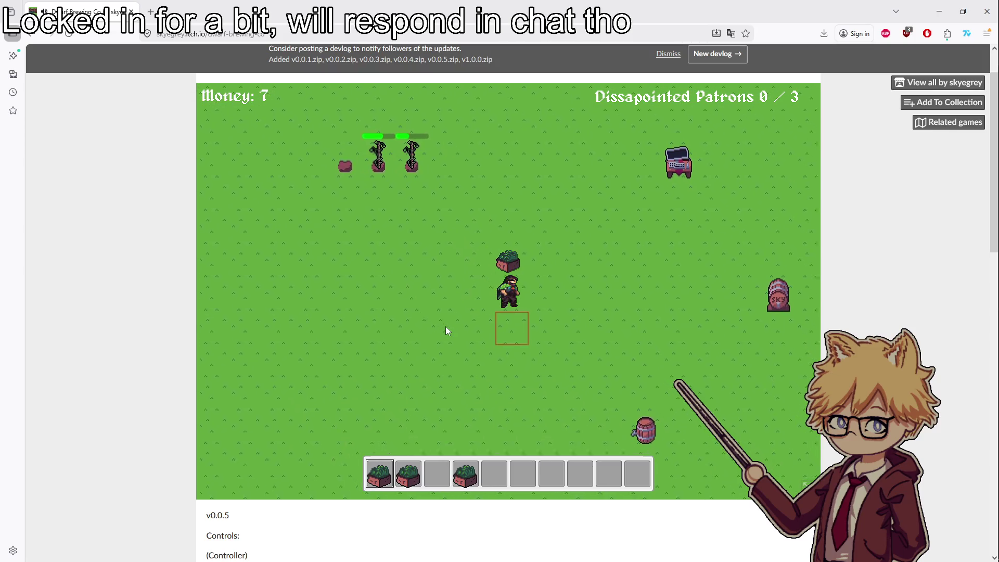
pyautogui.press('1')
pyautogui.press('space')
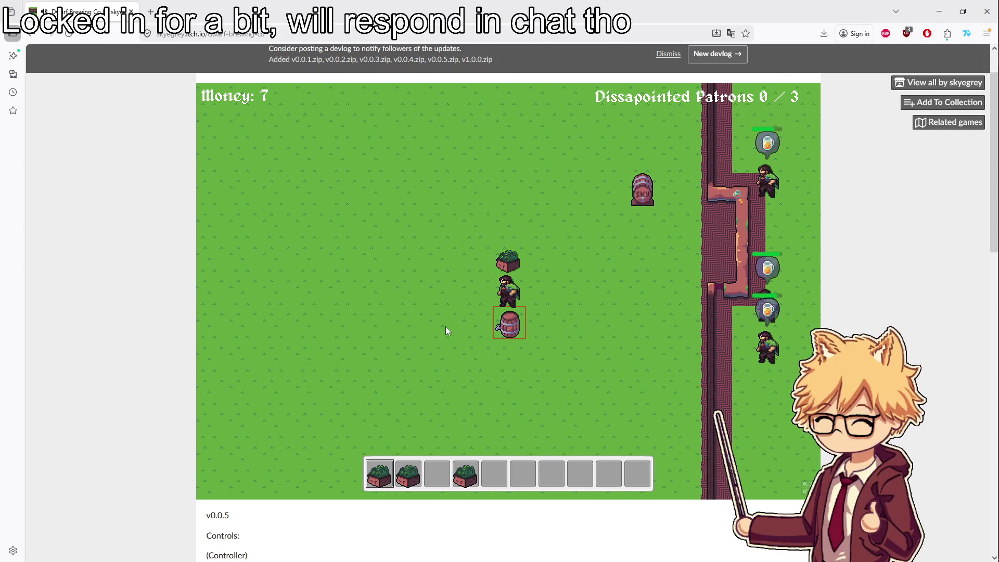
# Open the shop on its Soil Plot, Keg and Cask page, buy a Keg, and reopen the shop
pyautogui.press('w')
pyautogui.press('space')
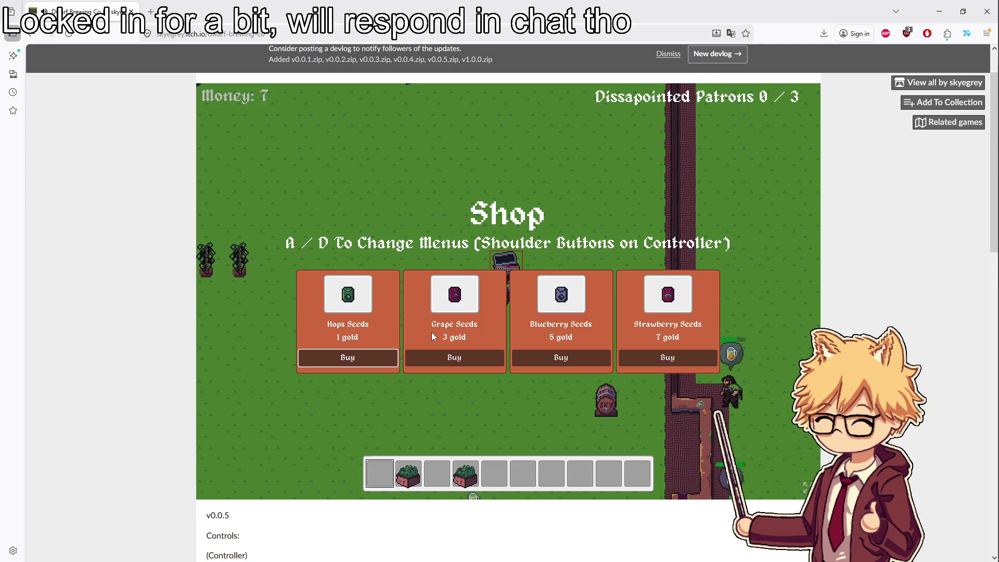
pyautogui.press('d')
pyautogui.press('a')
pyautogui.press('d')
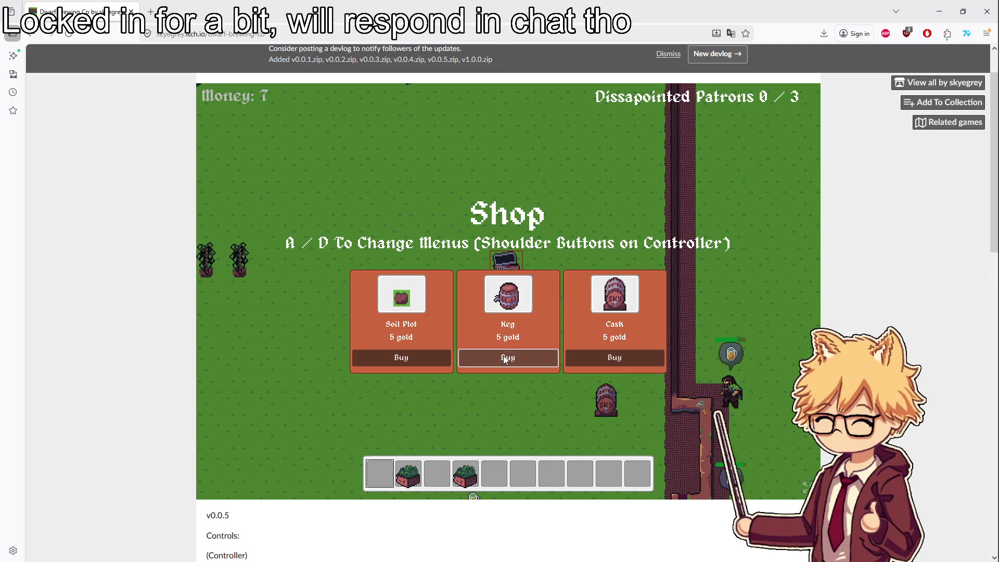
pyautogui.click(503, 358)
pyautogui.press('s')
pyautogui.press('2')
pyautogui.press('w')
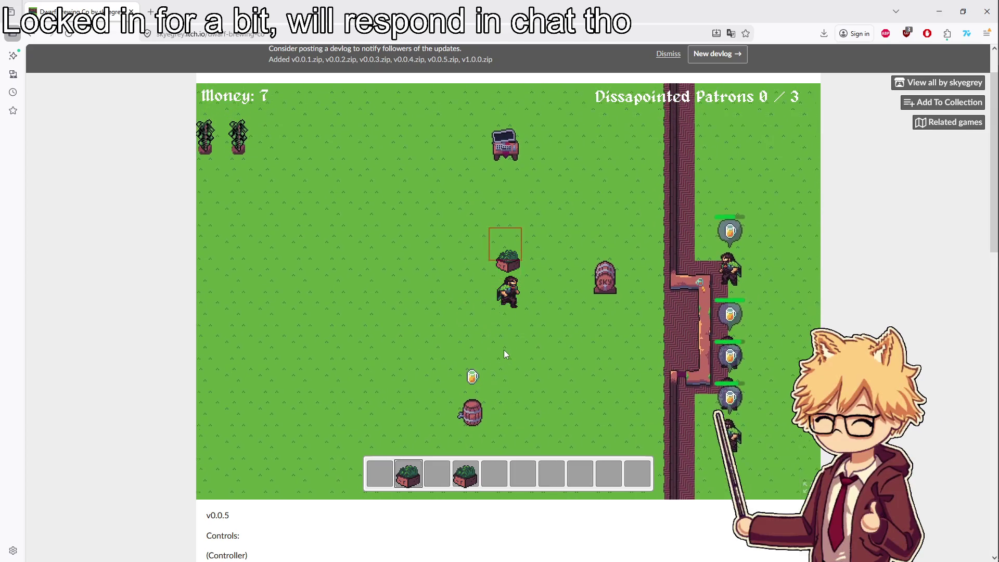
pyautogui.press('e')
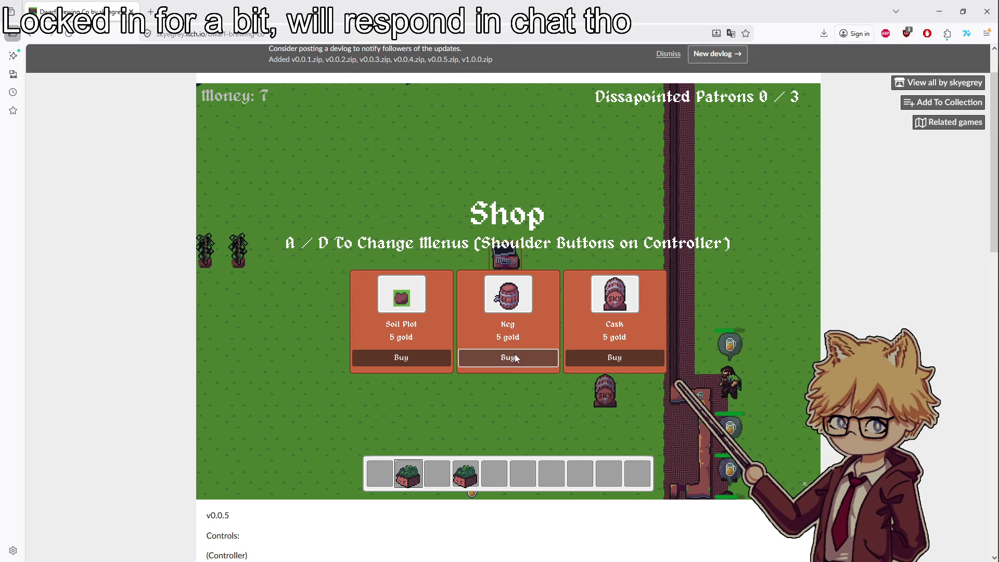
pyautogui.moveTo(996, 354)
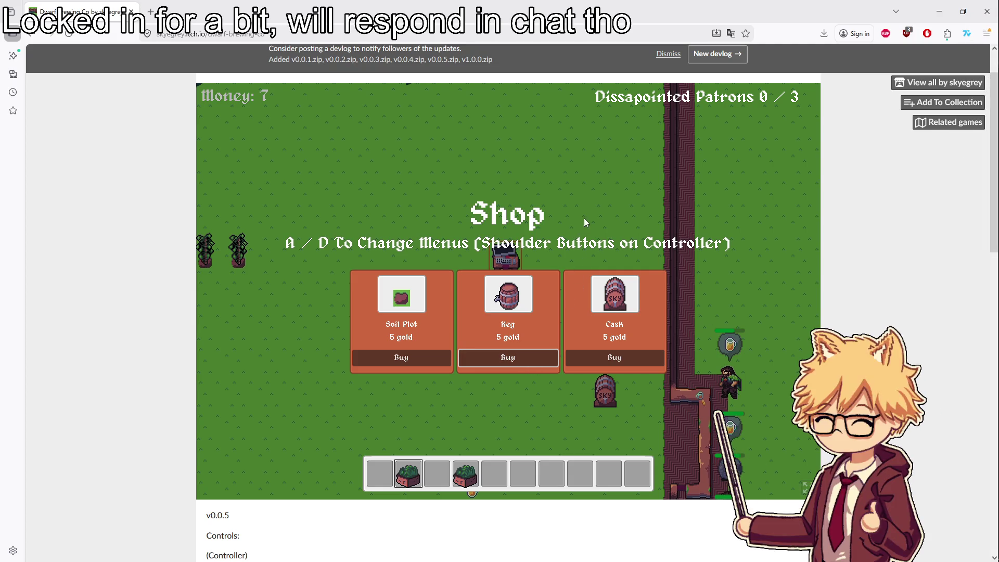
pyautogui.click(982, 165)
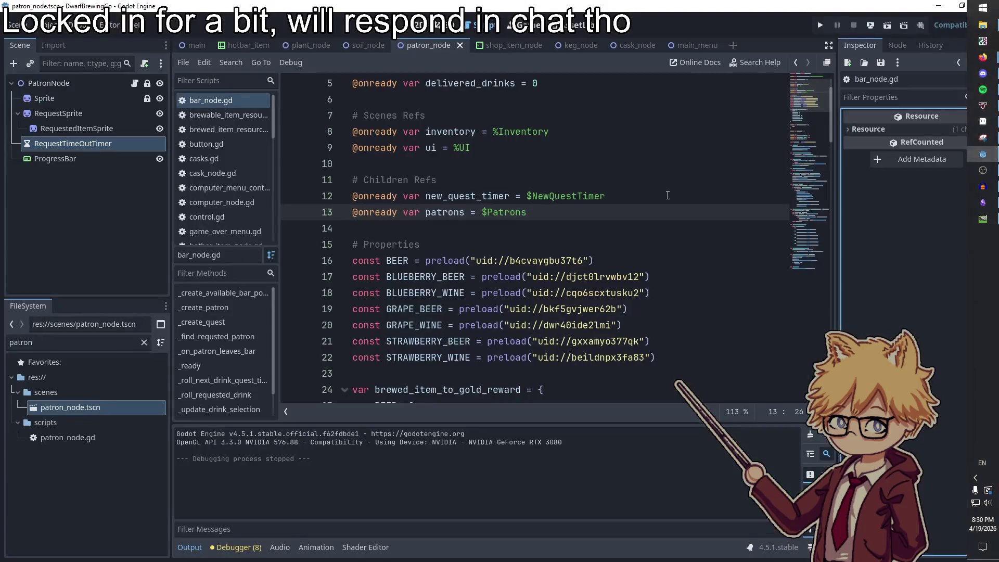
# Switch to the main scene and open the ui.gd script
pyautogui.scroll(-15, 508, 214)
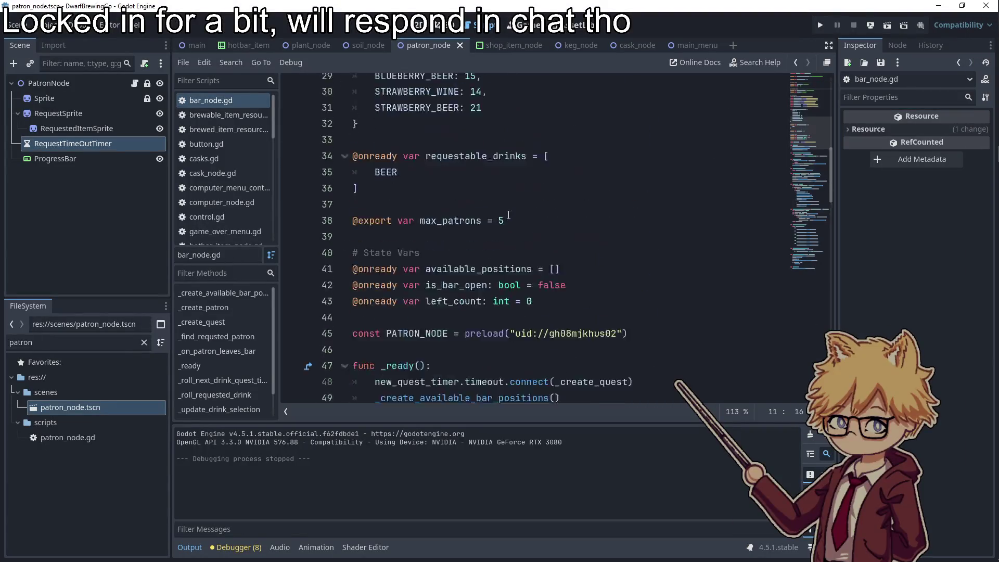
pyautogui.scroll(-15, 508, 214)
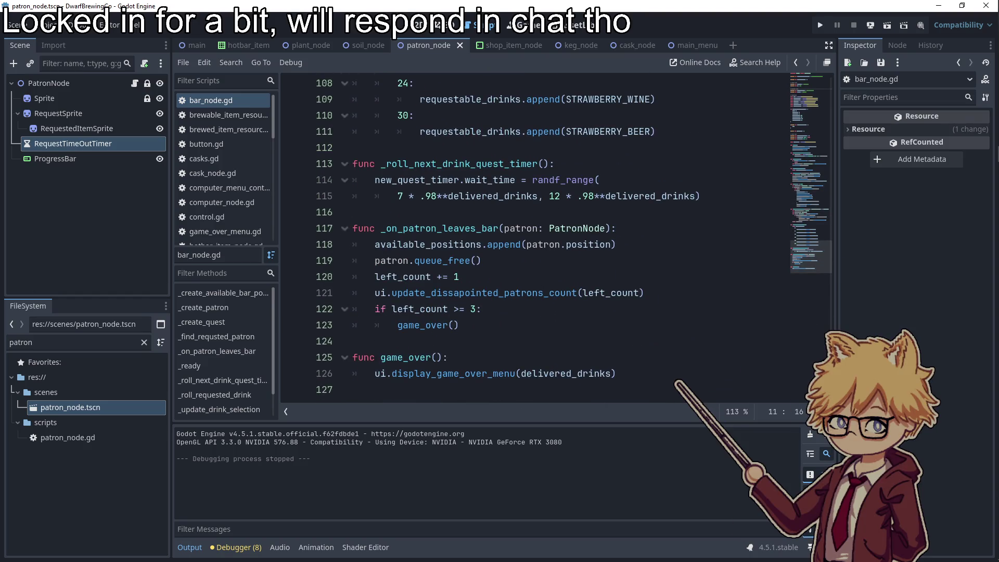
pyautogui.click(70, 254)
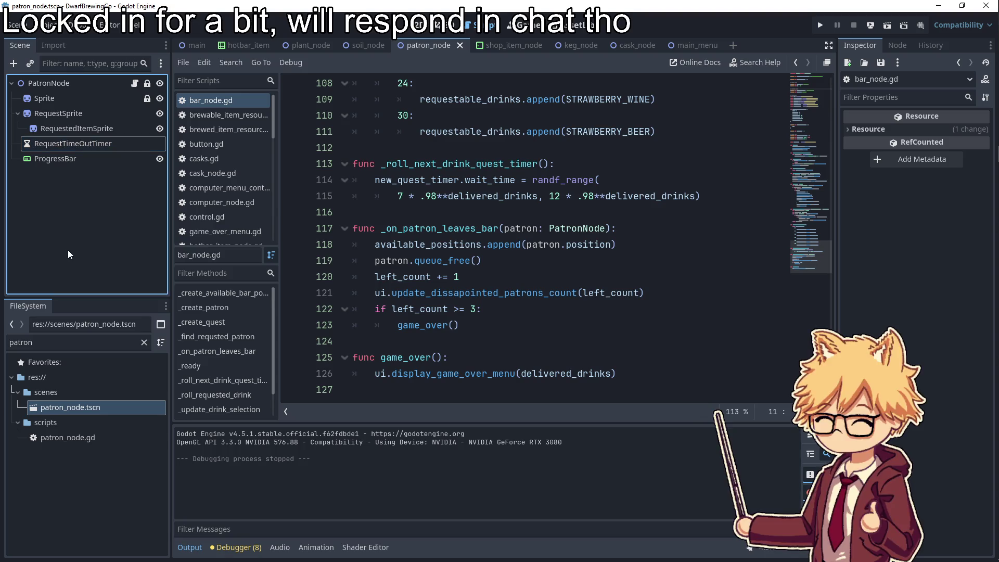
pyautogui.click(200, 47)
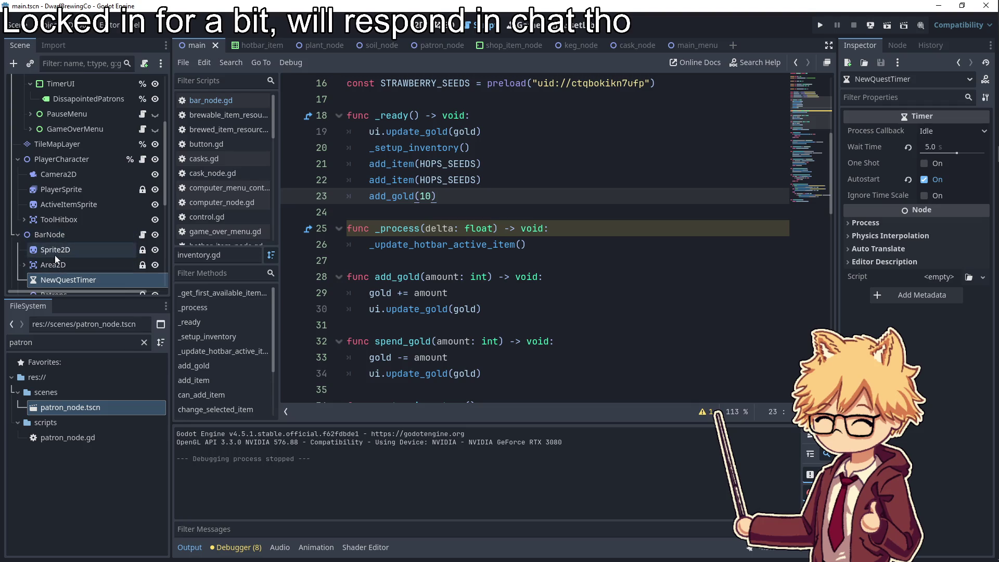
pyautogui.scroll(4, 91, 208)
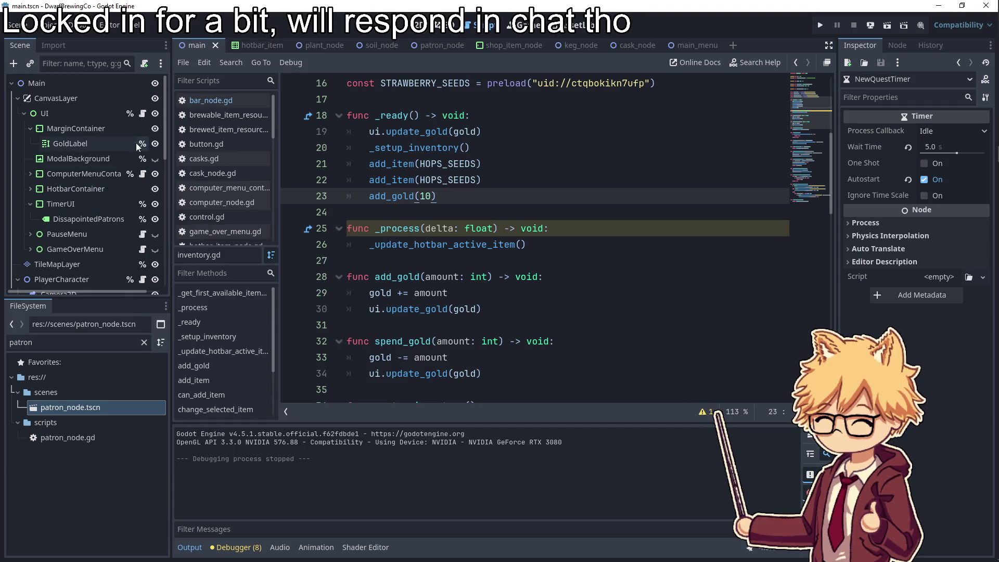
pyautogui.click(143, 113)
# Inspect the purchase signal connection on line 154 in _setup_upgrade_shop_items
pyautogui.scroll(-13, 476, 281)
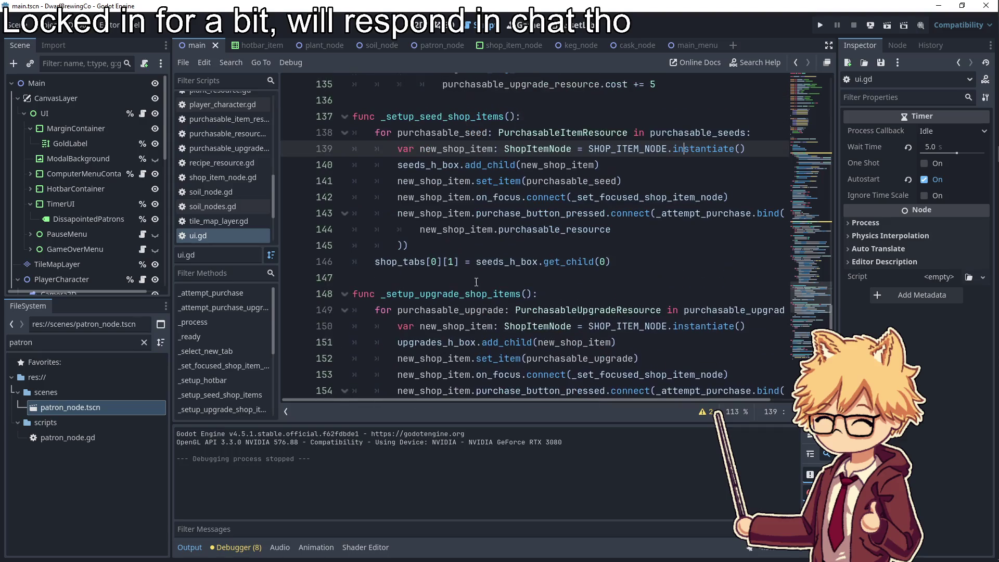
pyautogui.scroll(-1, 476, 281)
pyautogui.doubleClick(541, 281)
pyautogui.hscroll(1, 703, 398)
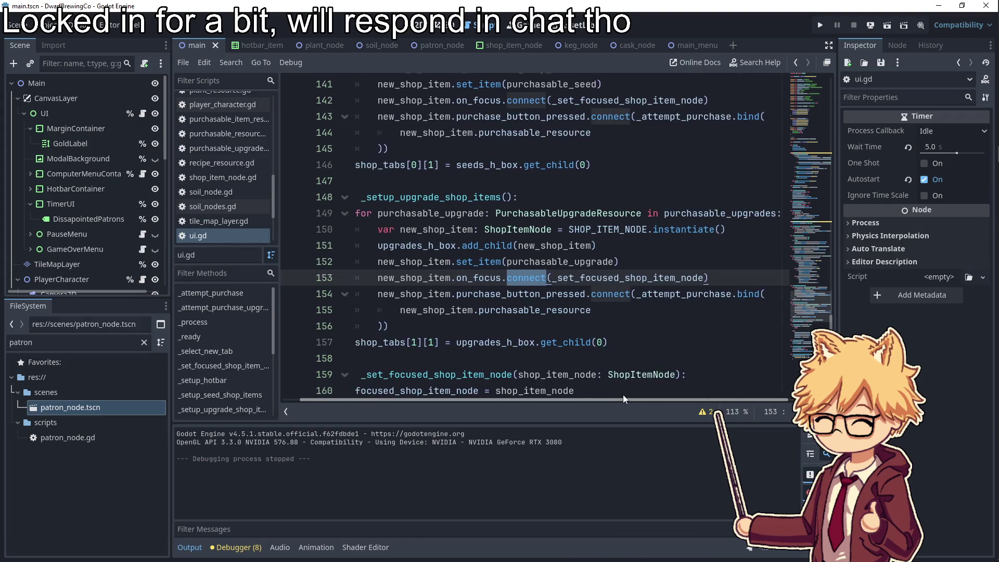
pyautogui.moveTo(625, 398); pyautogui.dragTo(603, 394)
pyautogui.doubleClick(573, 293)
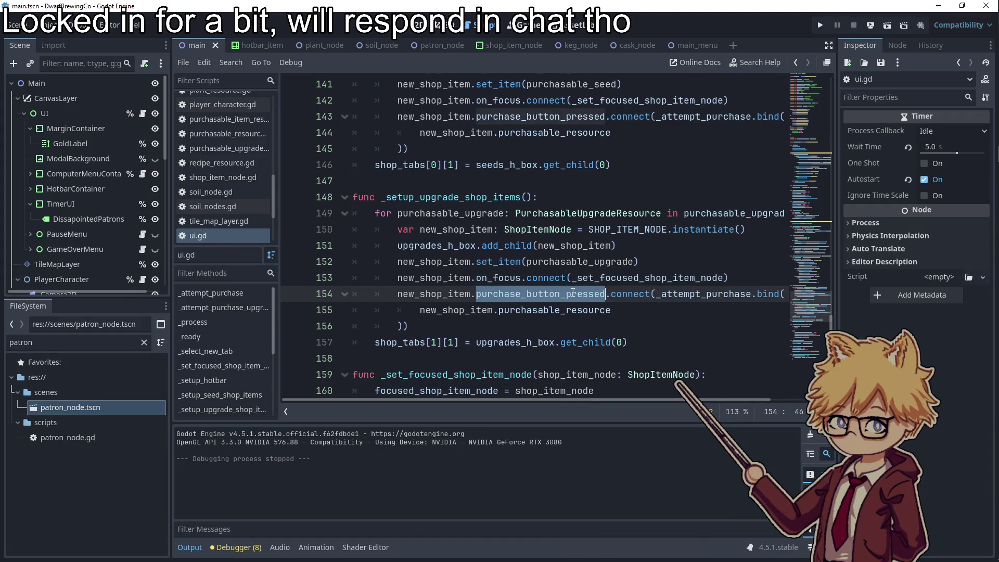
pyautogui.doubleClick(450, 197)
pyautogui.doubleClick(551, 293)
pyautogui.doubleClick(692, 294)
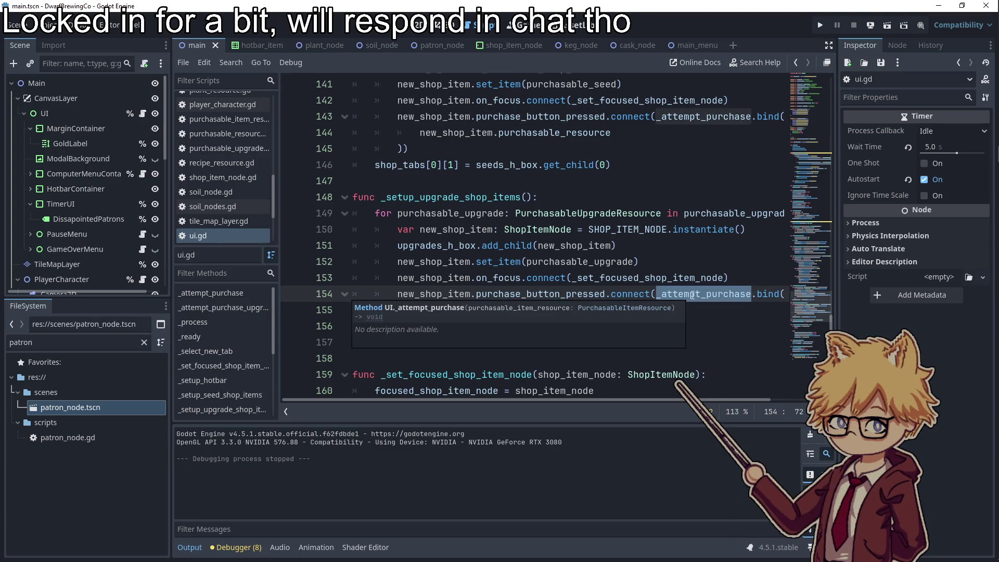
# Change line 154's handler from _attempt_purchase to _attempt_purchase_upgrade
pyautogui.scroll(10, 705, 245)
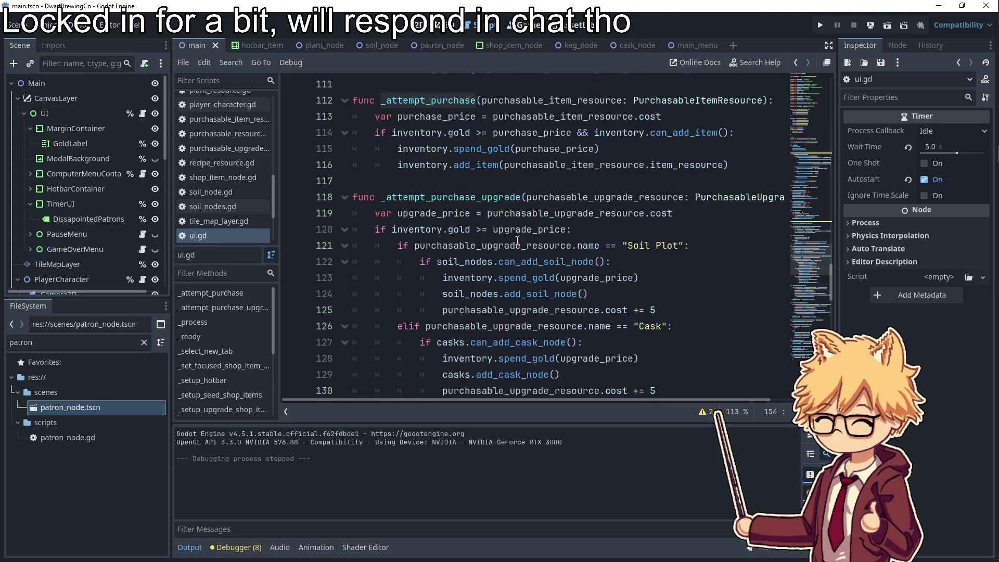
pyautogui.click(443, 244)
pyautogui.scroll(-12, 695, 226)
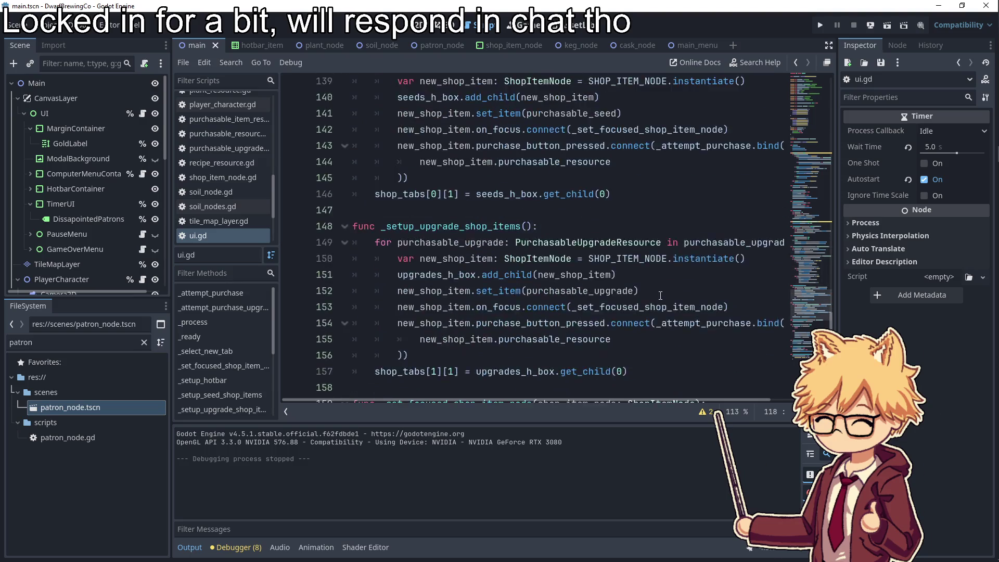
pyautogui.doubleClick(695, 227)
pyautogui.write('_attempt_purchase_upgrade')
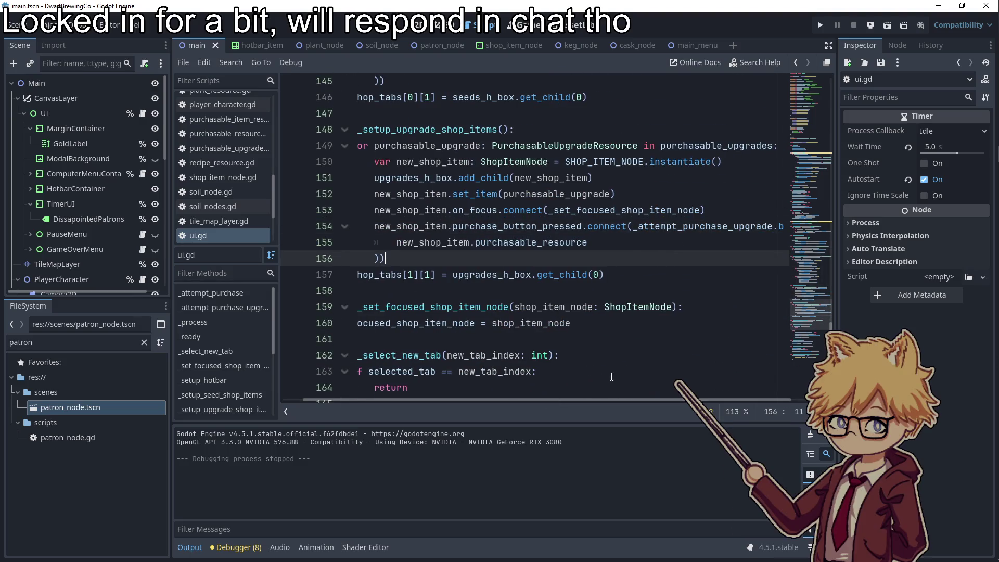
pyautogui.click(553, 274)
# Test-run the game, check the shop's upgrade items, then stop it
pyautogui.click(813, 29)
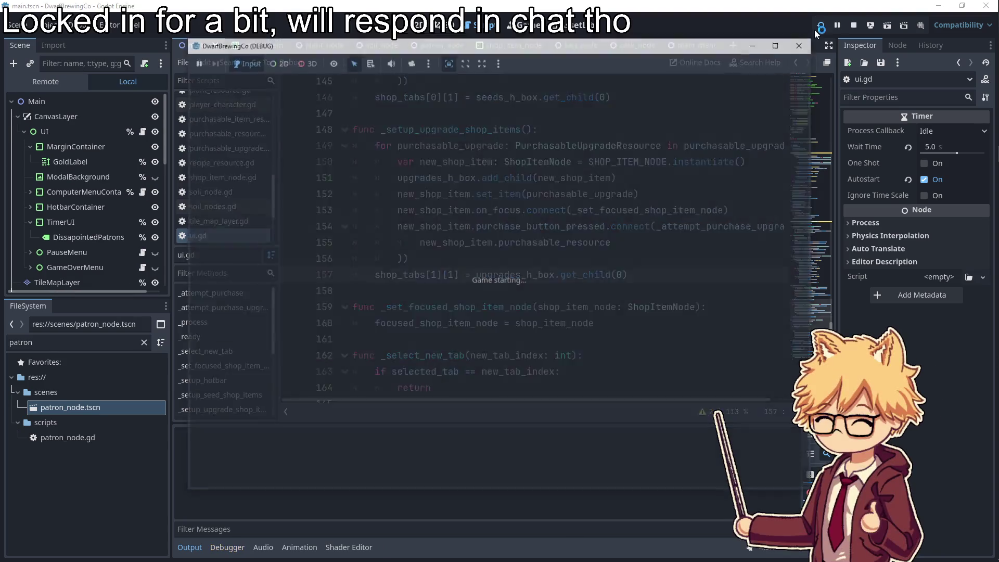
pyautogui.press('Escape')
pyautogui.press('Escape')
pyautogui.press('w')
pyautogui.press('e')
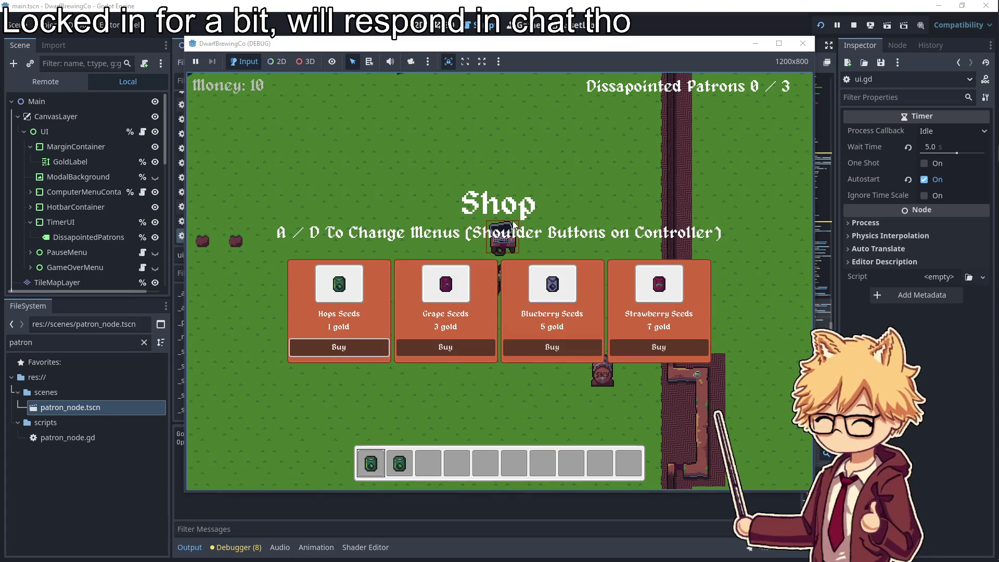
pyautogui.press('d')
pyautogui.press('s')
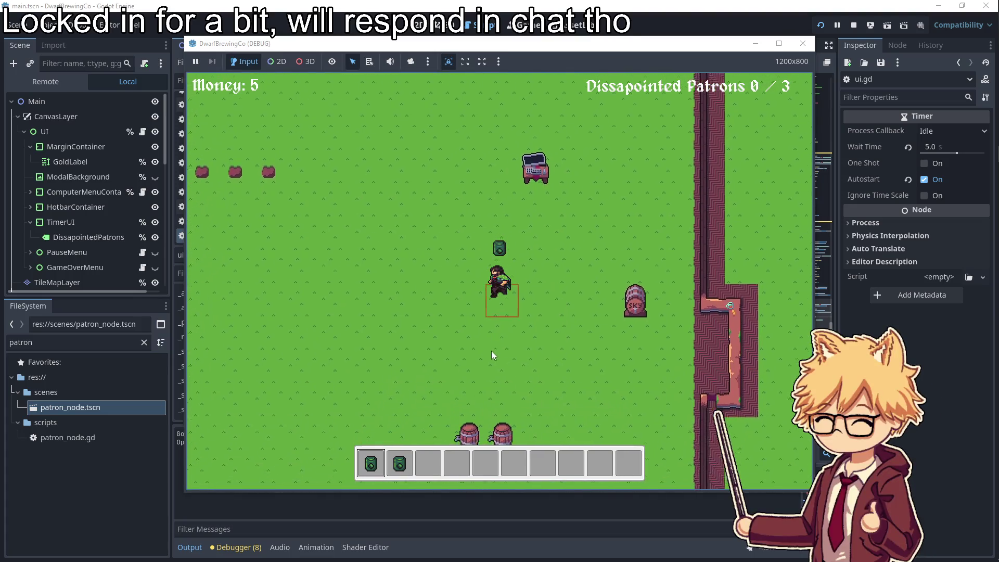
pyautogui.click(803, 43)
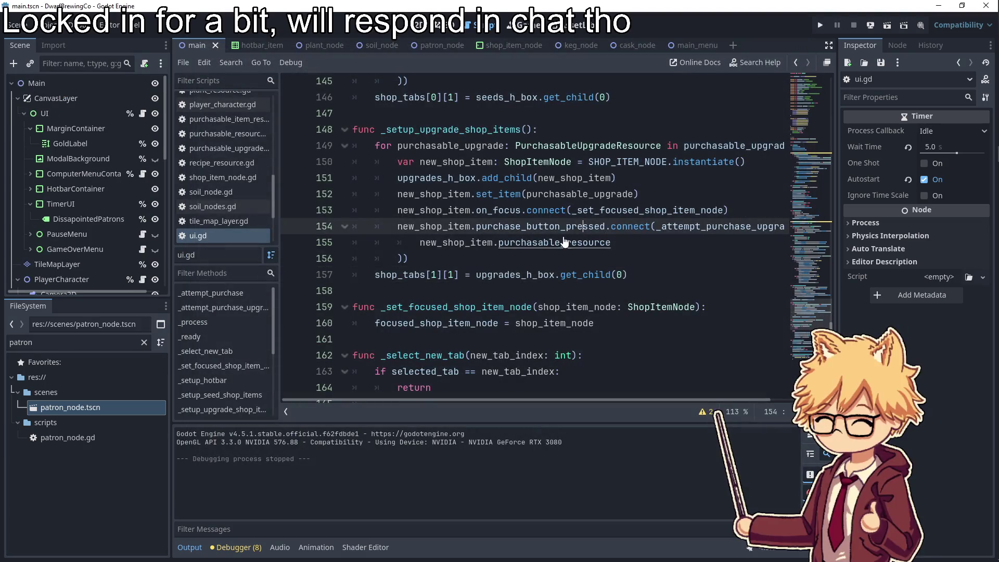
pyautogui.click(563, 238)
pyautogui.click(547, 264)
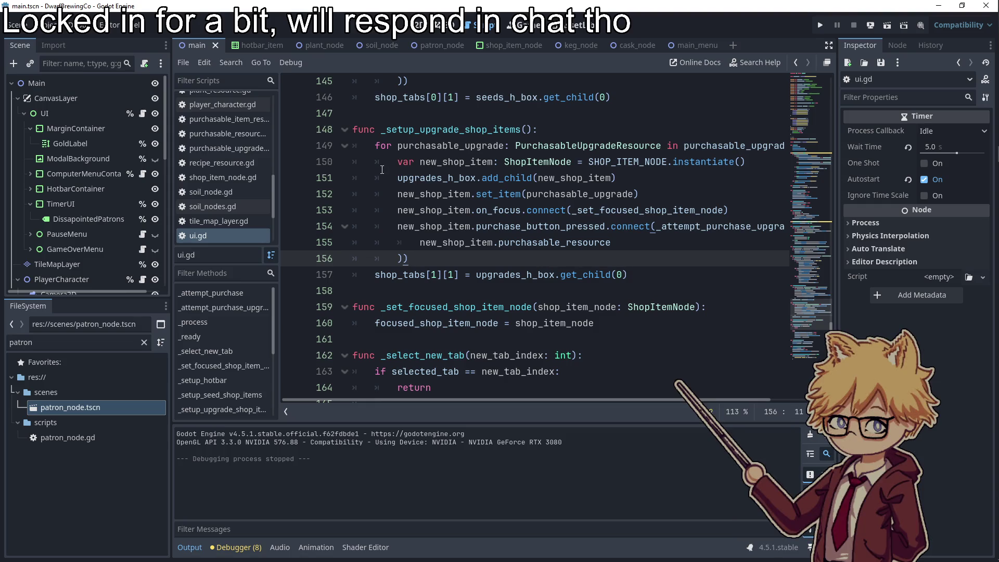
# Export the web project as DwarfBrewingCo.html into a new Exports folder named v1.0.1
pyautogui.click(52, 25)
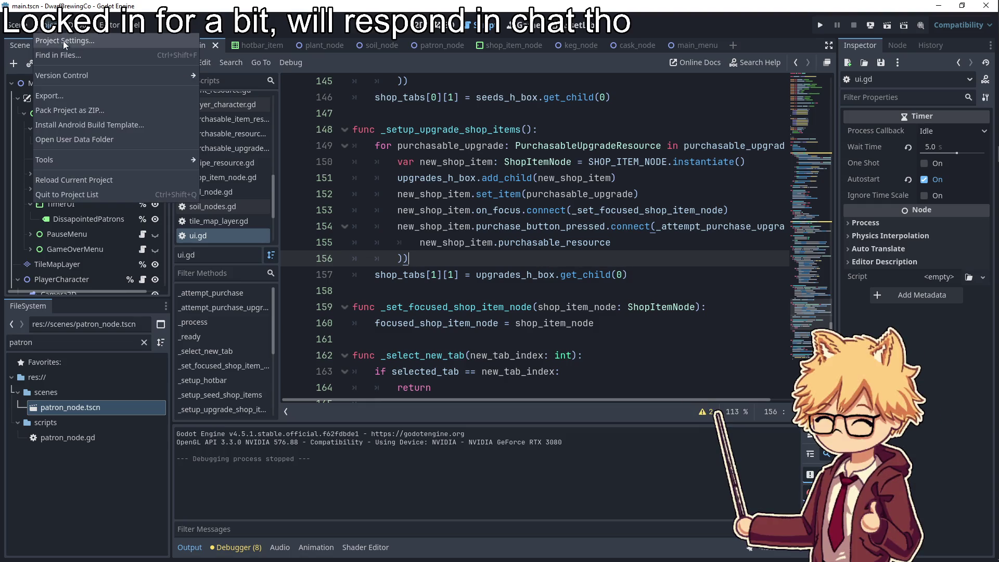
pyautogui.click(57, 98)
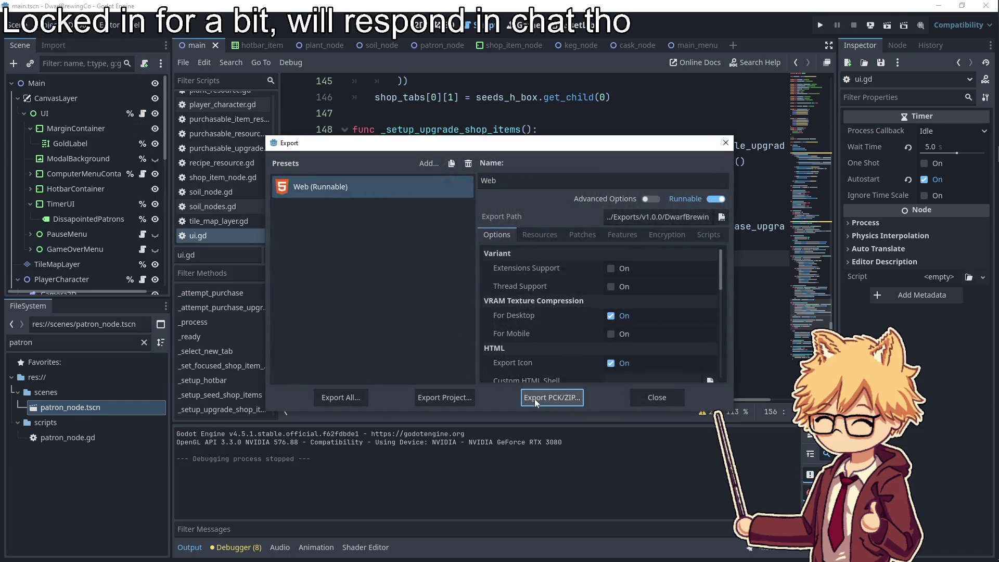
pyautogui.click(449, 395)
pyautogui.click(264, 111)
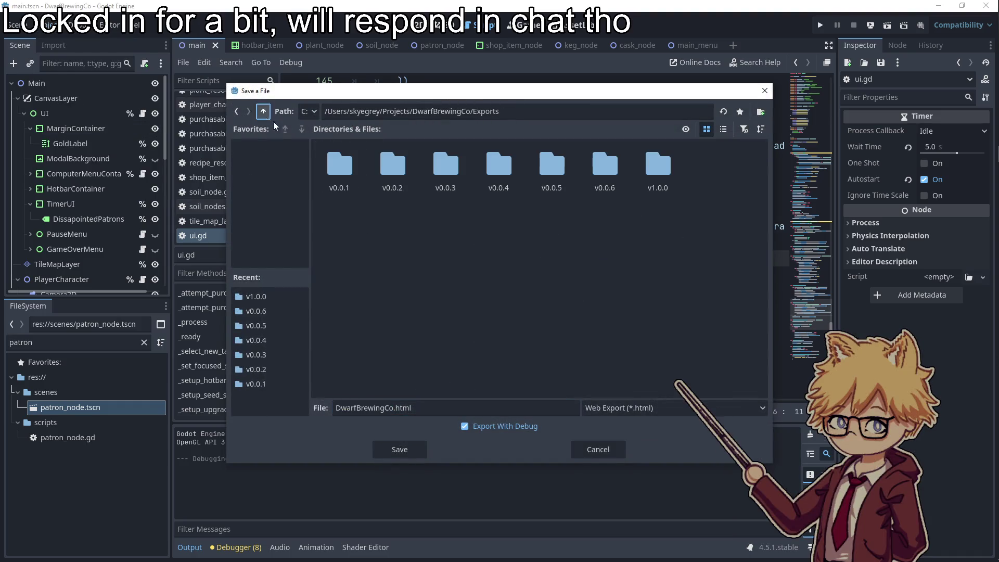
pyautogui.rightClick(433, 274)
pyautogui.click(456, 285)
pyautogui.write('v')
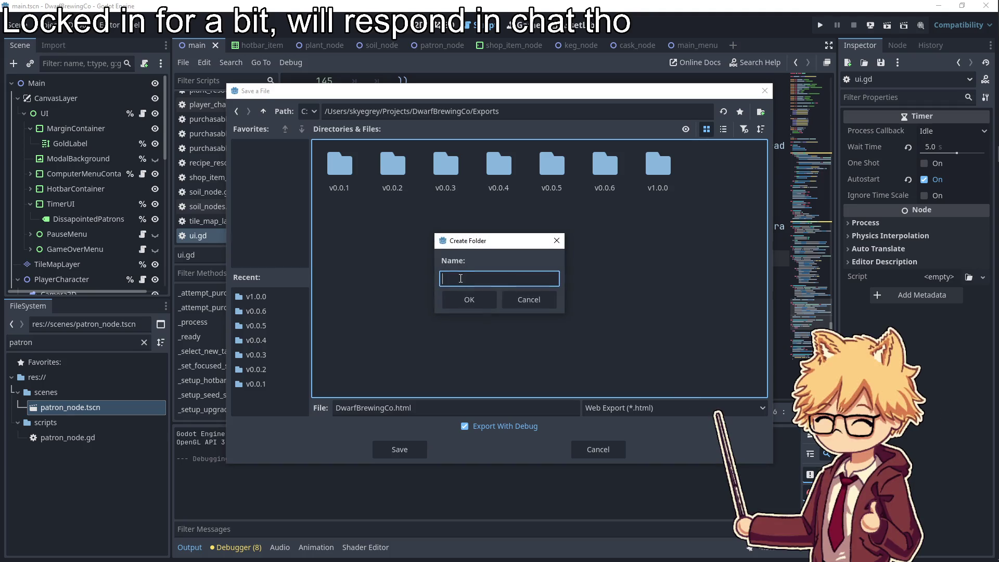
pyautogui.write('1.0.1')
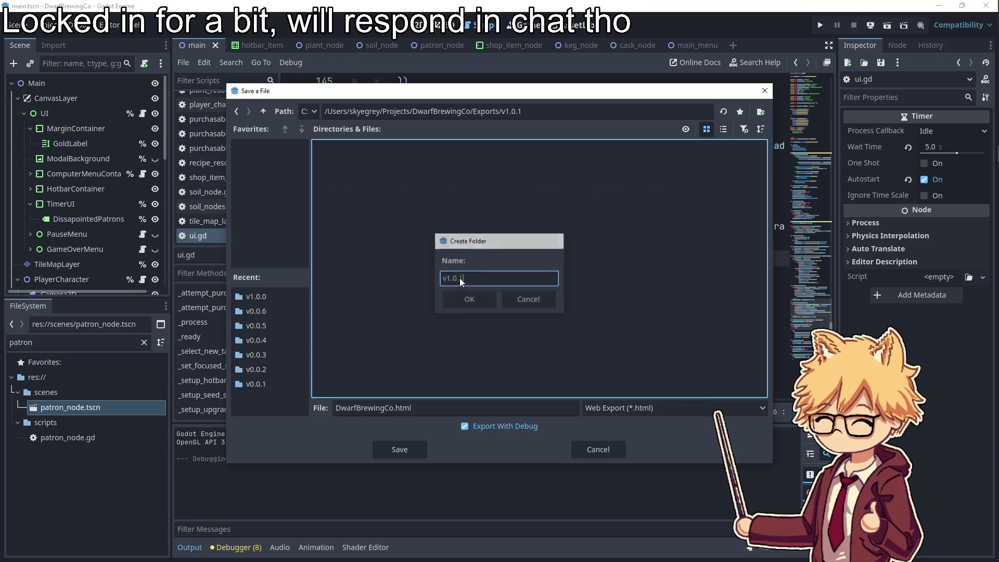
pyautogui.press('Return')
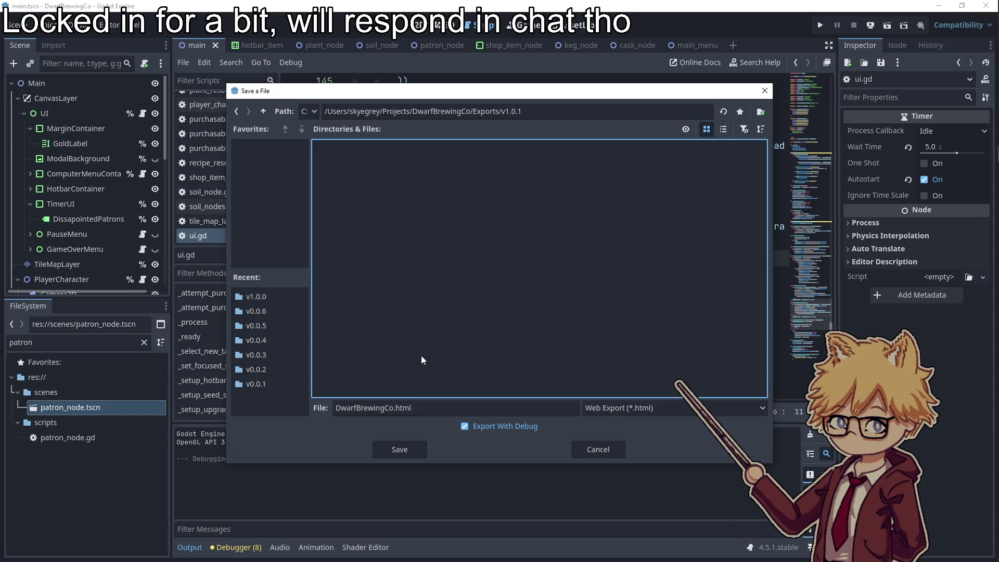
pyautogui.click(405, 451)
pyautogui.hotkey('alt', 'Tab')
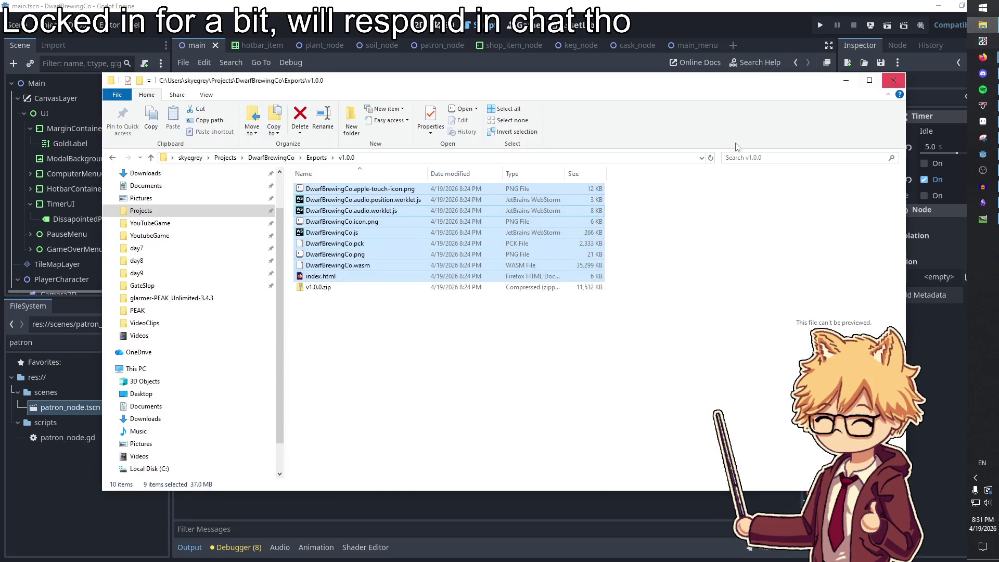
# Rename DwarfBrewingCo.html in Exports\v1.0.1 to index.html
pyautogui.click(313, 157)
pyautogui.doubleClick(343, 255)
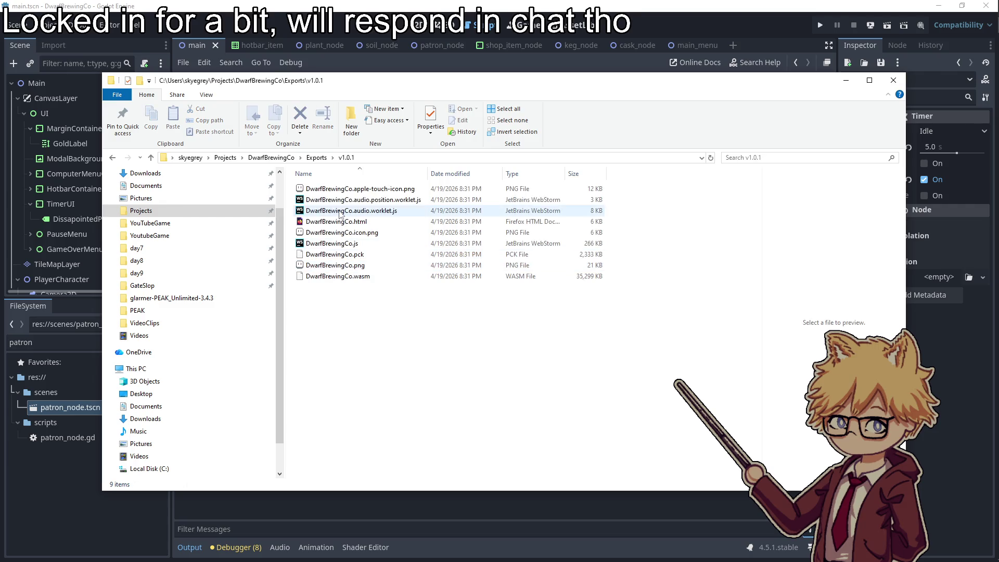
pyautogui.click(336, 221)
pyautogui.rightClick(335, 219)
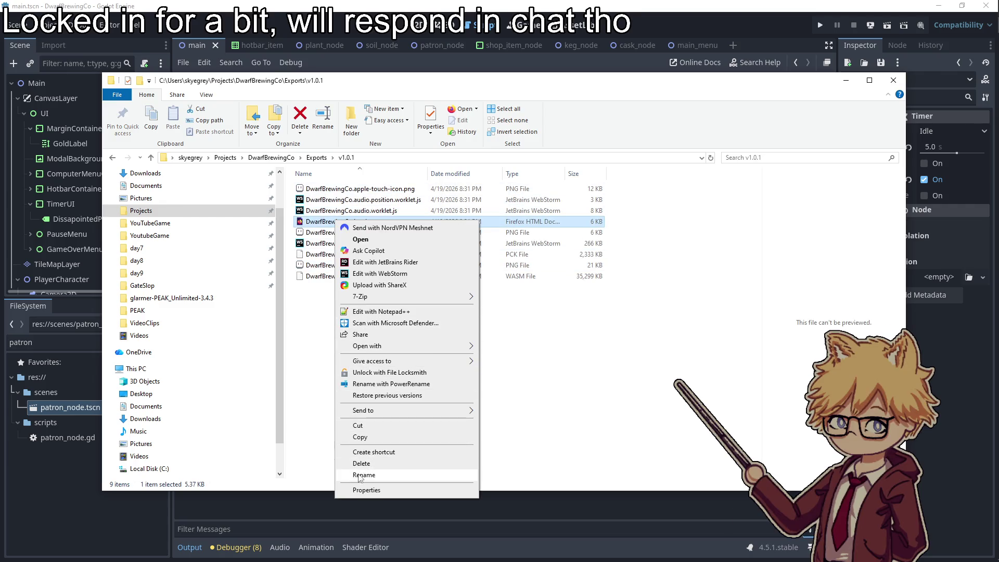
pyautogui.click(359, 454)
pyautogui.press('Return')
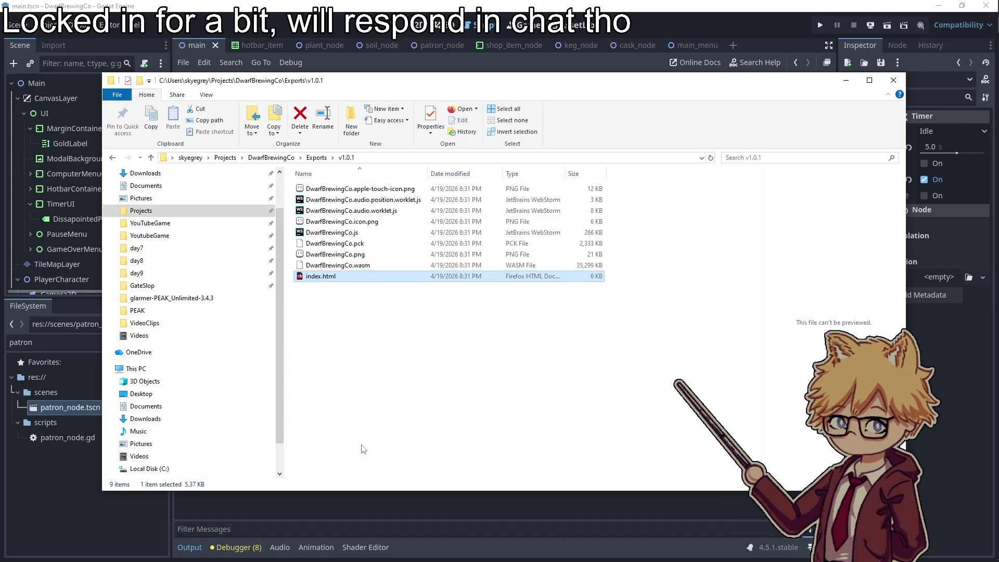
# Zip all nine build files into v1.0.1.zip with 7-Zip
pyautogui.keyDown('shift'); pyautogui.click(354, 189); pyautogui.keyUp('shift')
pyautogui.rightClick(354, 203)
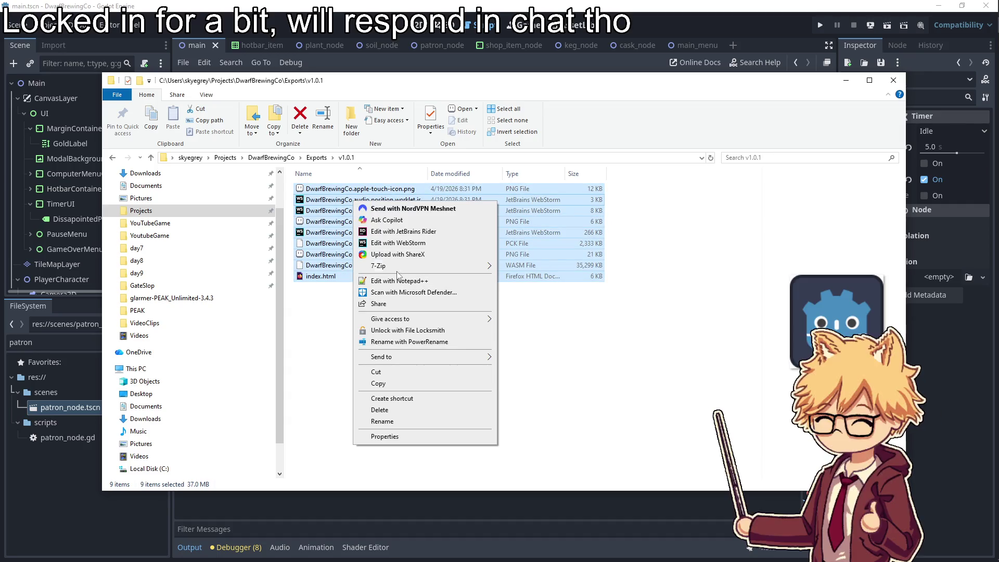
pyautogui.moveTo(413, 265)
pyautogui.click(539, 316)
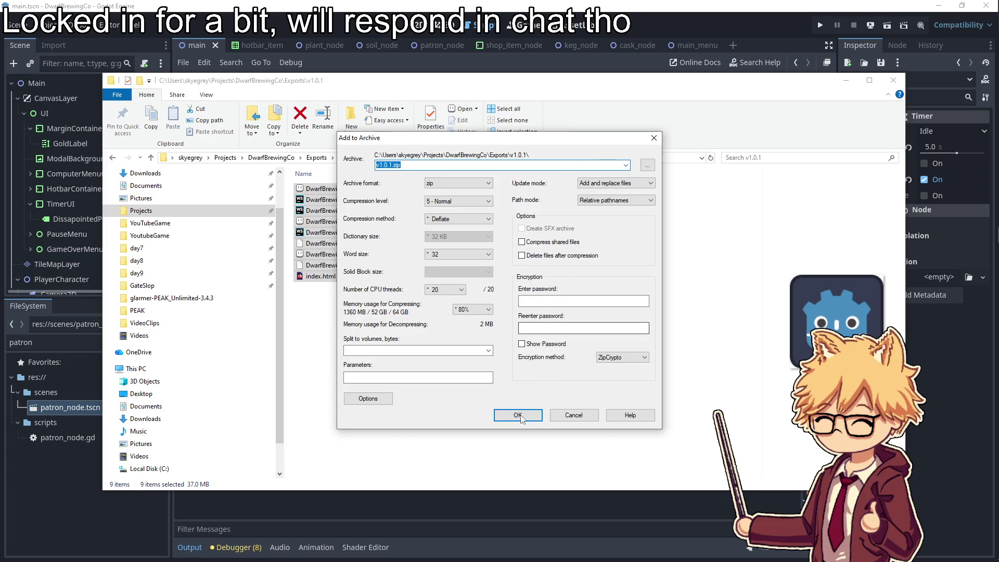
pyautogui.click(517, 413)
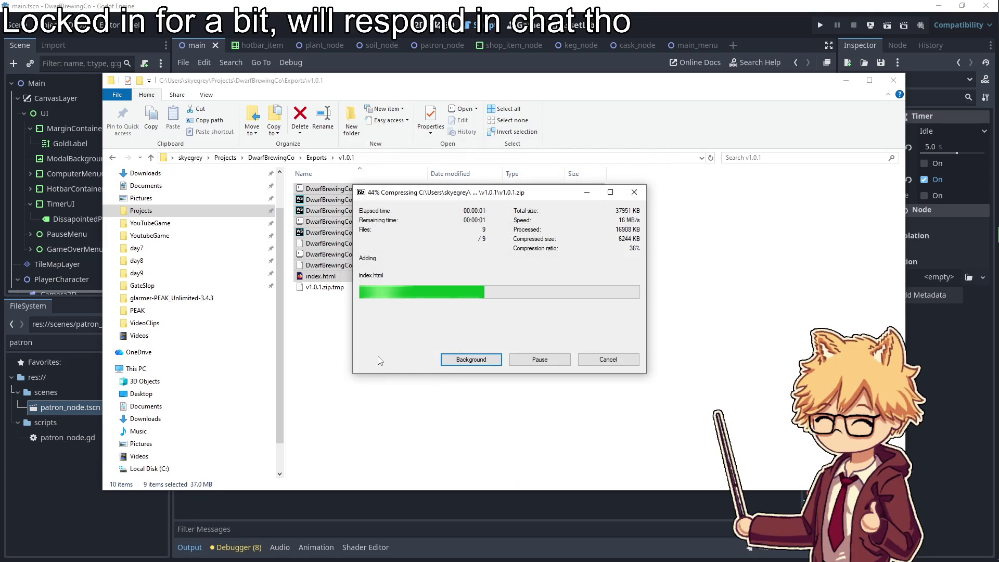
pyautogui.click(431, 339)
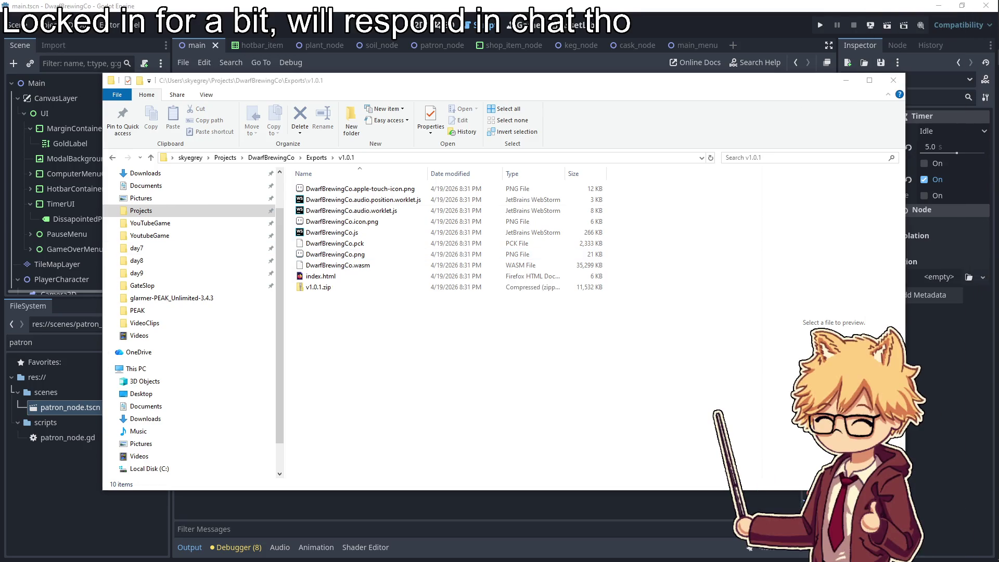
# Return to the itch.io tab, close the in-game shop, and walk the player to the bar
pyautogui.moveTo(983, 58)
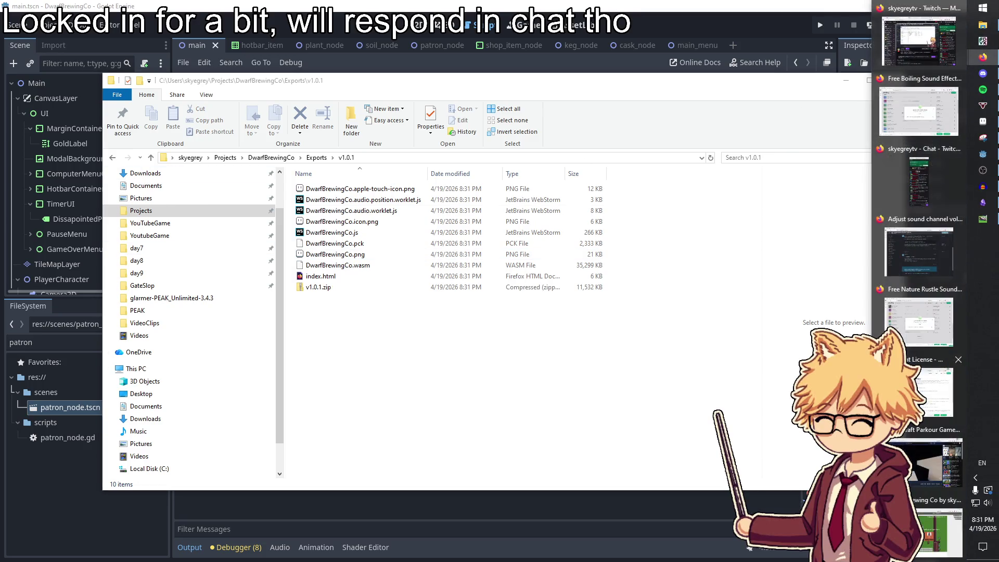
pyautogui.click(915, 31)
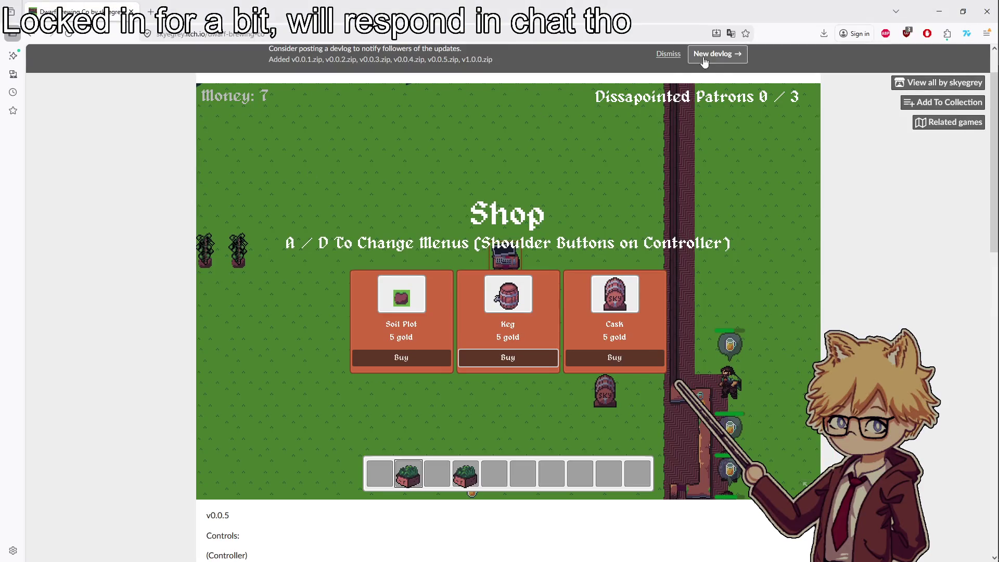
pyautogui.press('Escape')
pyautogui.press('a')
pyautogui.press('s')
pyautogui.press('s')
pyautogui.press('1')
pyautogui.press('d')
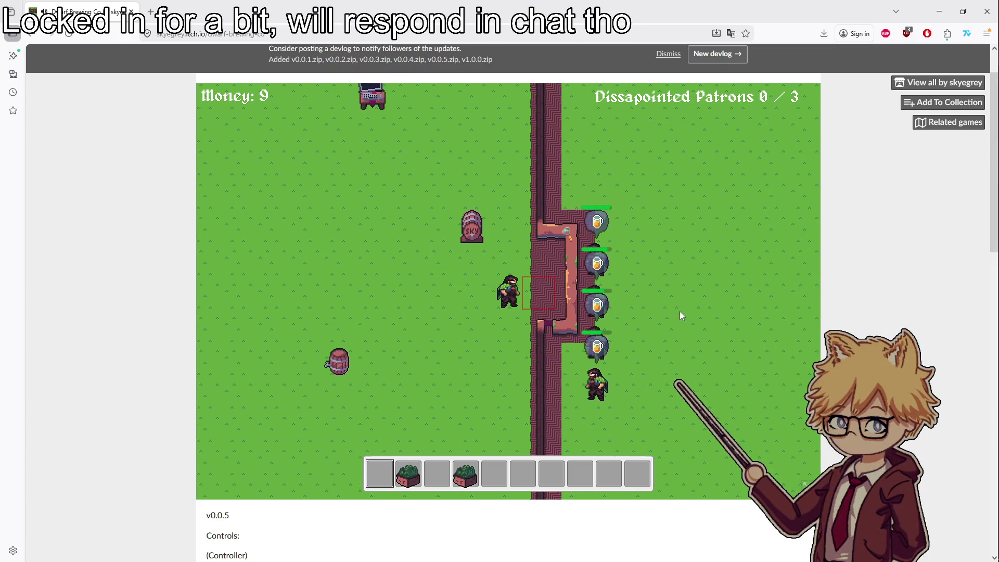
# Upload v1.0.1.zip from the game's edit page
pyautogui.scroll(3, 679, 311)
pyautogui.scroll(1, 898, 283)
pyautogui.click(195, 58)
pyautogui.scroll(-13, 397, 336)
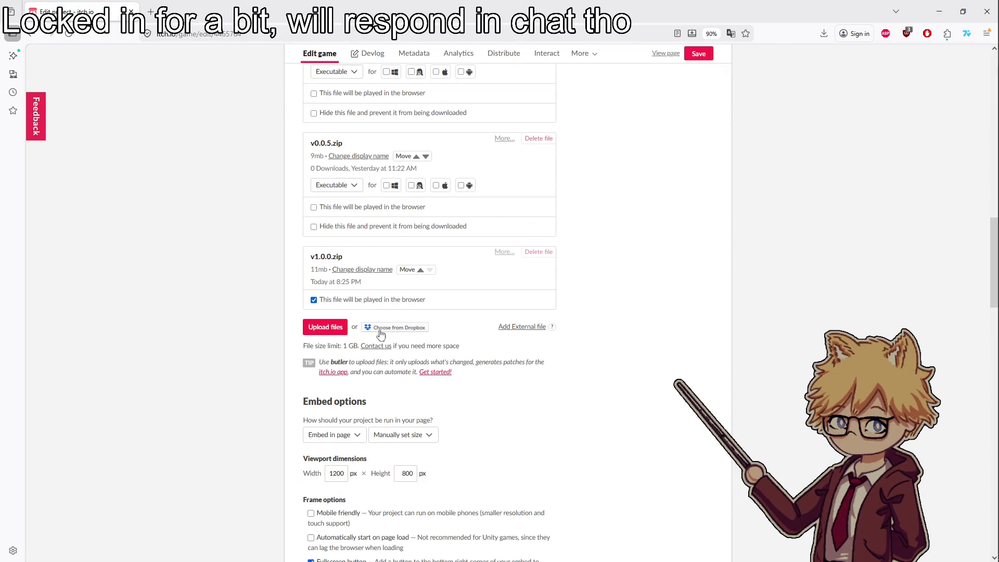
pyautogui.click(338, 326)
pyautogui.doubleClick(125, 149)
pyautogui.click(141, 172)
pyautogui.doubleClick(141, 172)
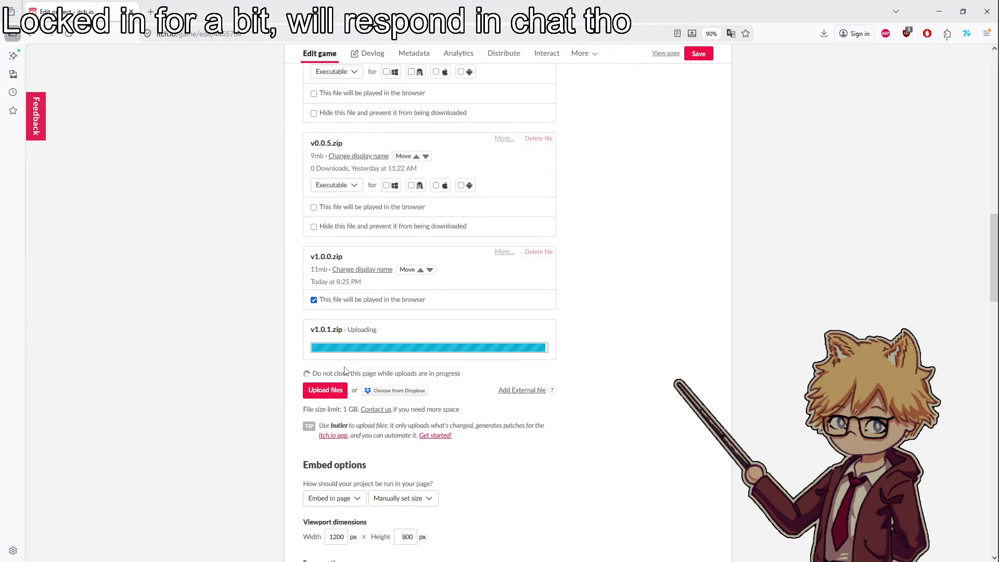
# Set v1.0.1.zip as the file played in the browser
pyautogui.click(314, 394)
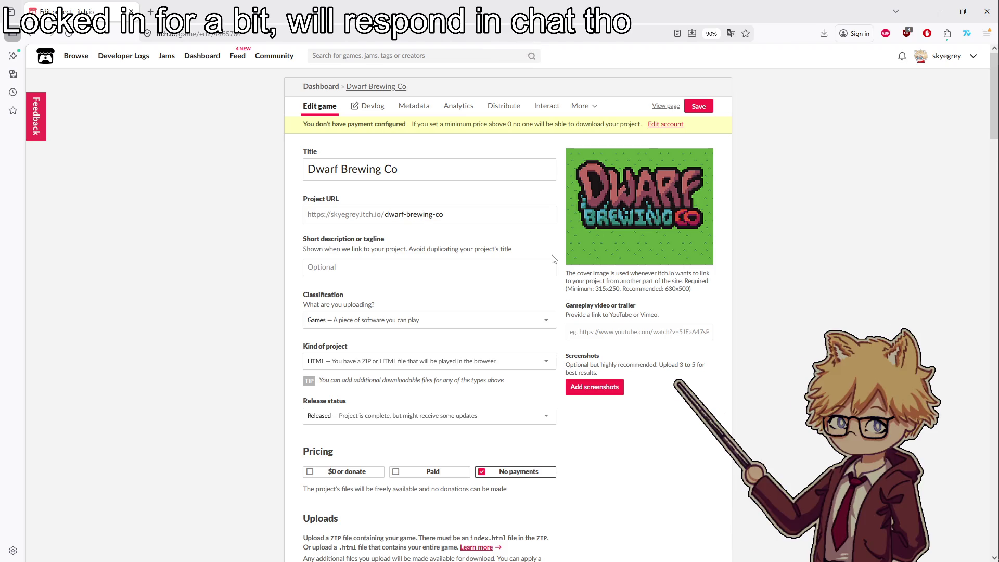
pyautogui.scroll(-20, 546, 338)
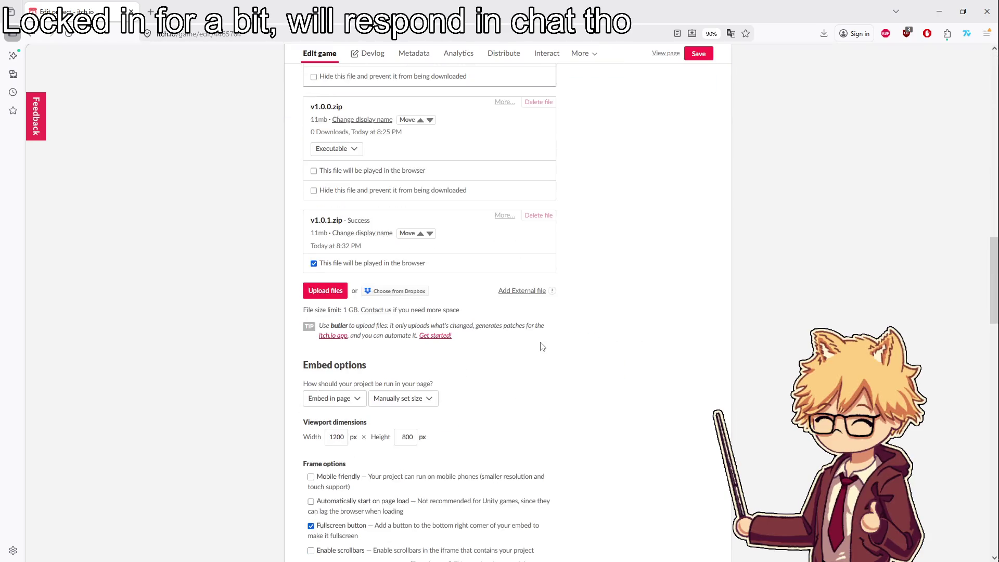
pyautogui.scroll(-4, 541, 344)
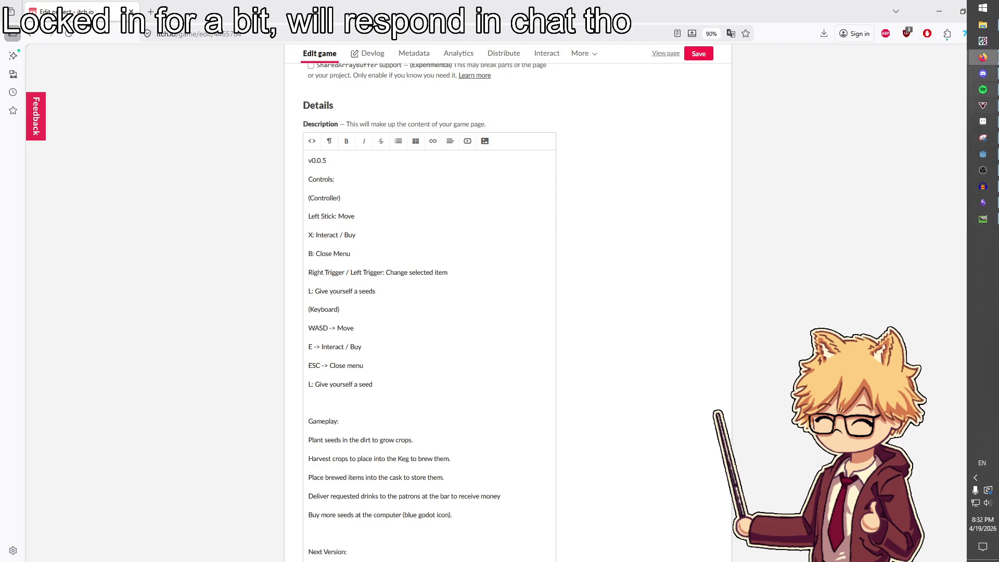
# Go up to DwarfBrewingCo and create a new folder named tutorial_screenshots
pyautogui.click(982, 25)
pyautogui.click(312, 157)
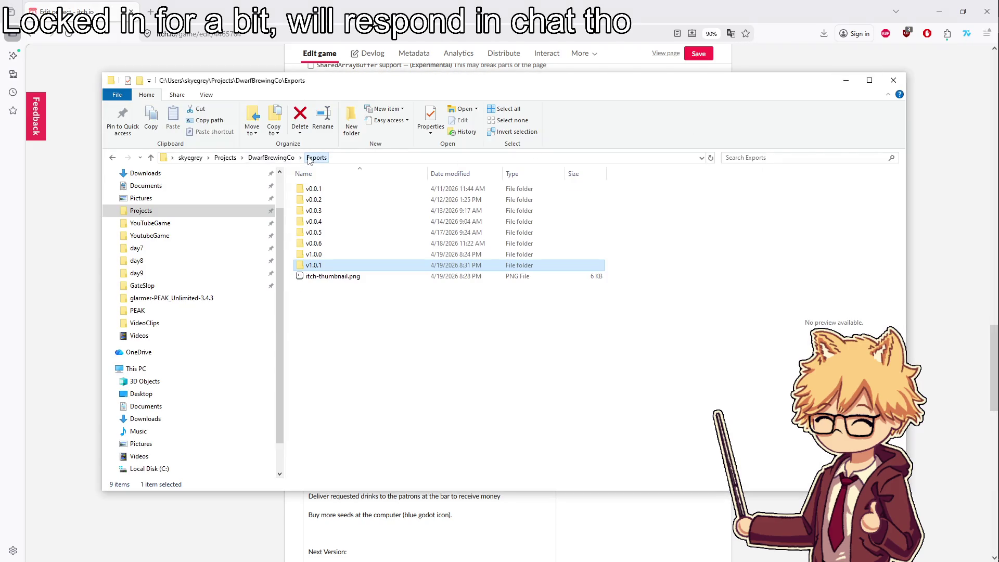
pyautogui.click(270, 158)
pyautogui.rightClick(333, 255)
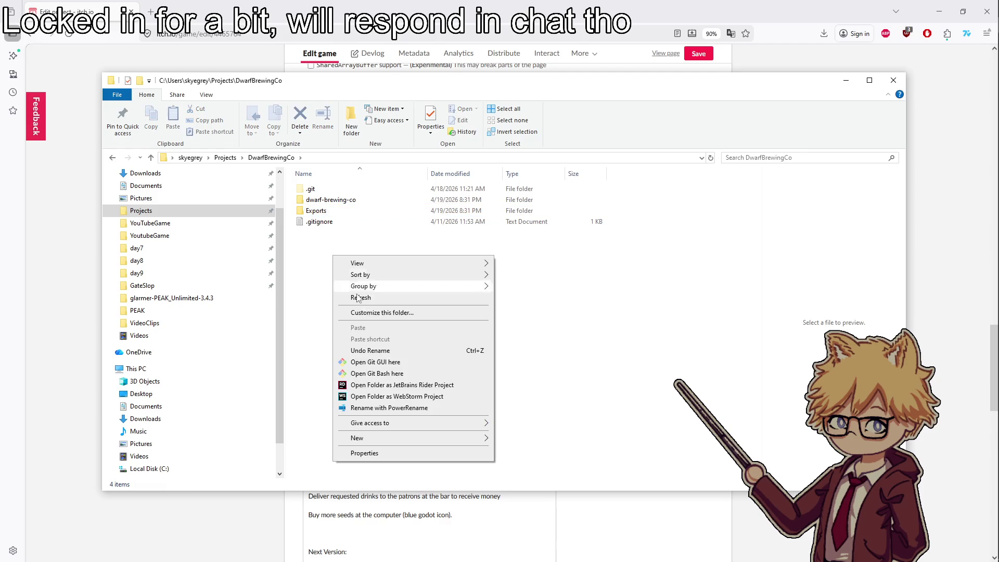
pyautogui.moveTo(387, 443)
pyautogui.click(513, 438)
pyautogui.write('tutorial')
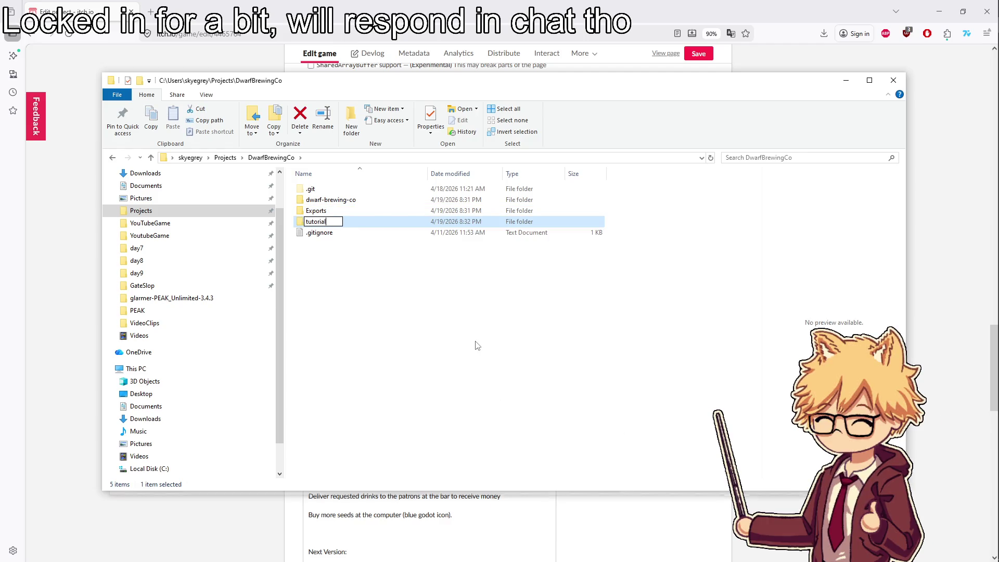
pyautogui.press('BackSpace')
pyautogui.press('BackSpace')
pyautogui.press('BackSpace')
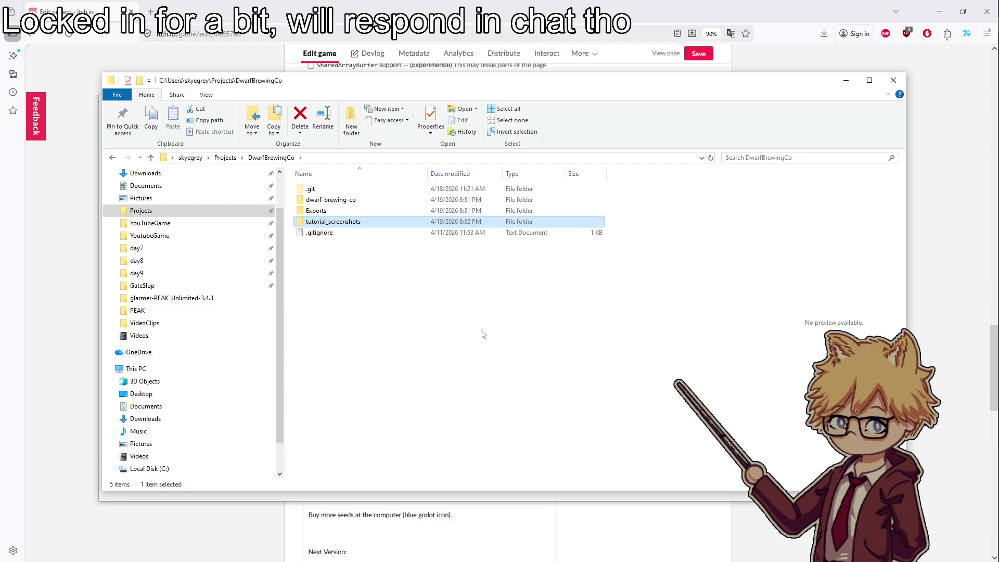
pyautogui.press('Return')
# Close the stray Microsoft Store window, minimize File Explorer and return to Godot
pyautogui.press('super+shift+s')
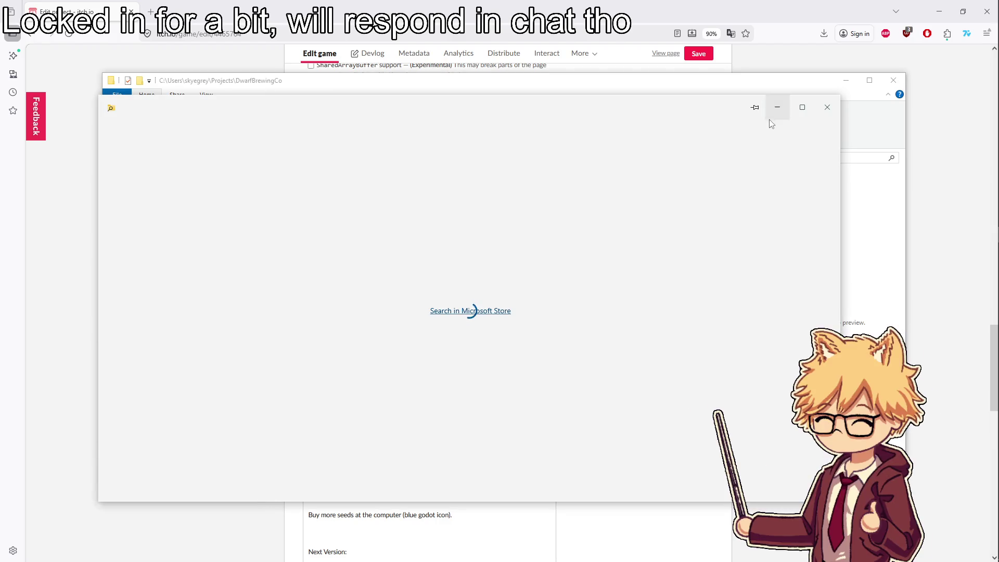
pyautogui.click(828, 107)
pyautogui.click(845, 80)
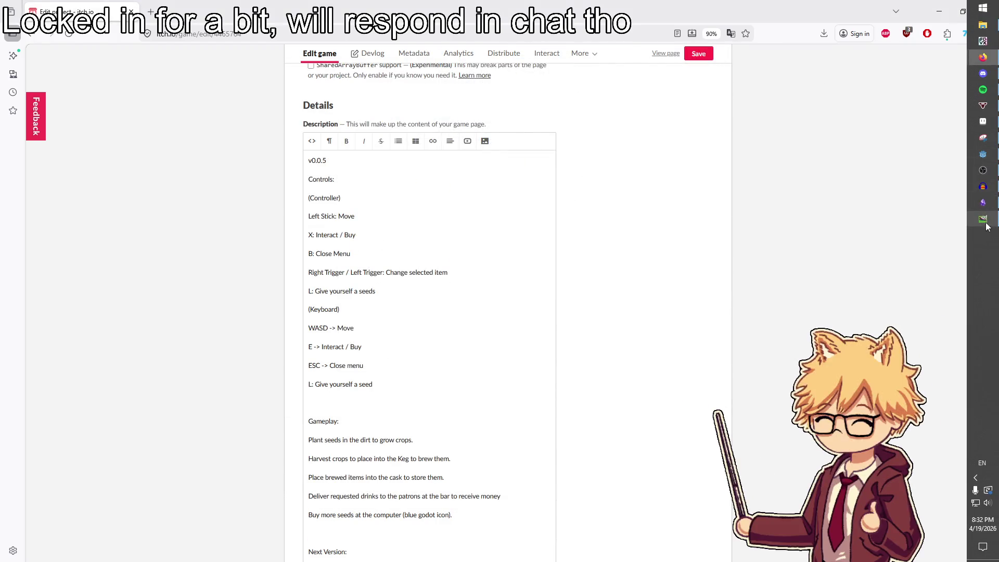
pyautogui.click(983, 156)
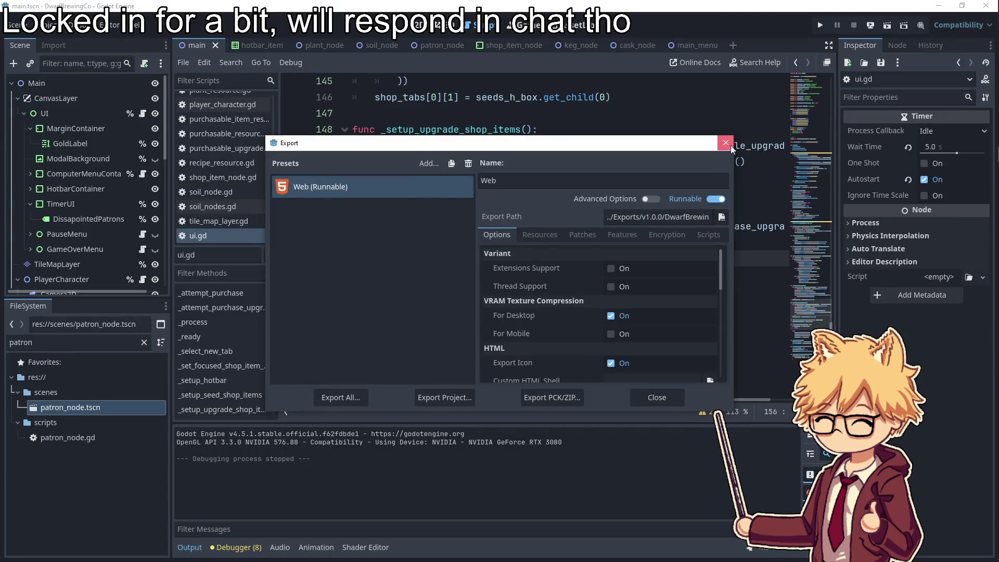
# Close the Export dialog and start a new game of DwarfBrewingCo
pyautogui.click(726, 142)
pyautogui.click(820, 26)
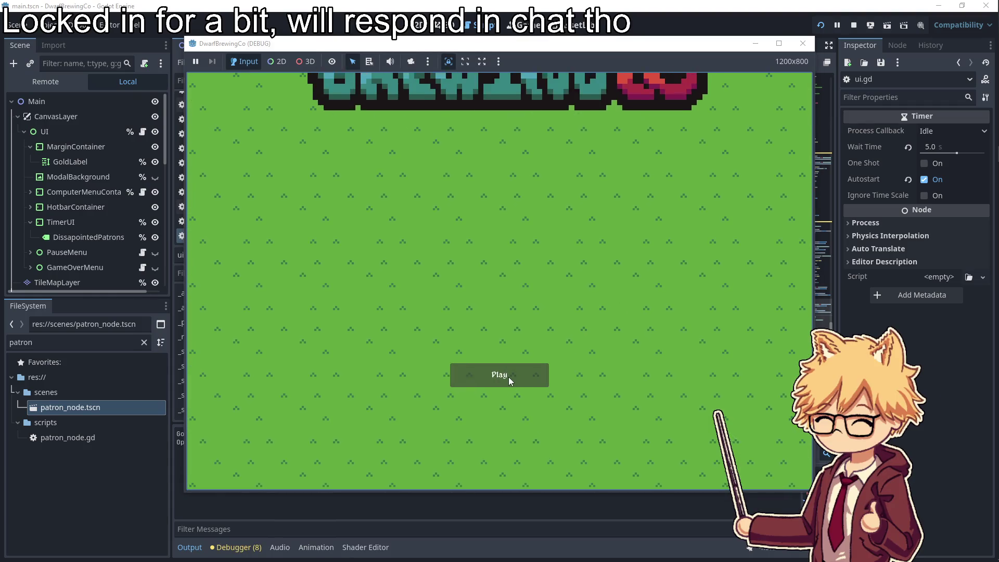
pyautogui.click(509, 379)
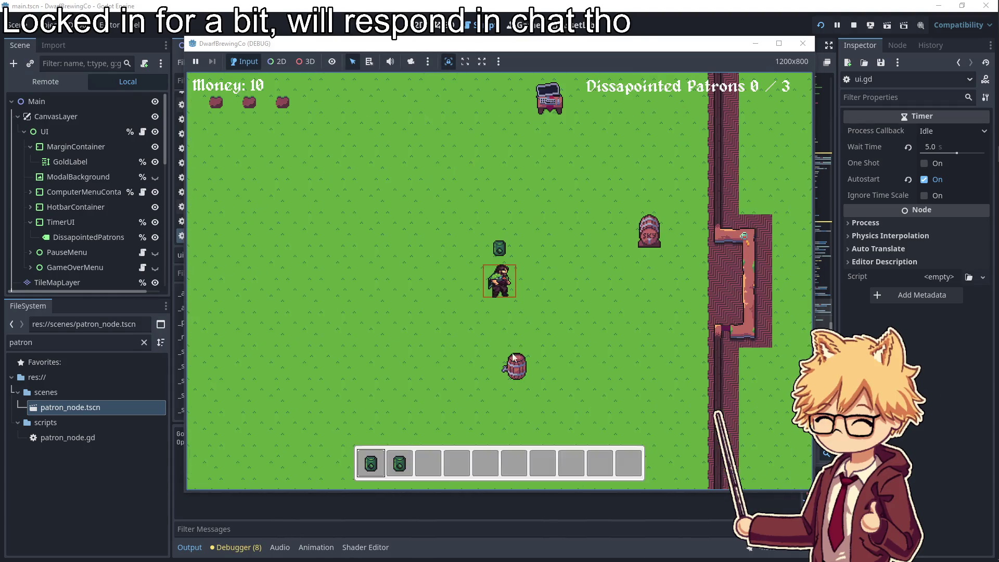
pyautogui.press('Escape')
pyautogui.press('Escape')
# Walk the dwarf up and left to the row of soil plots
pyautogui.press('w')
pyautogui.press('a')
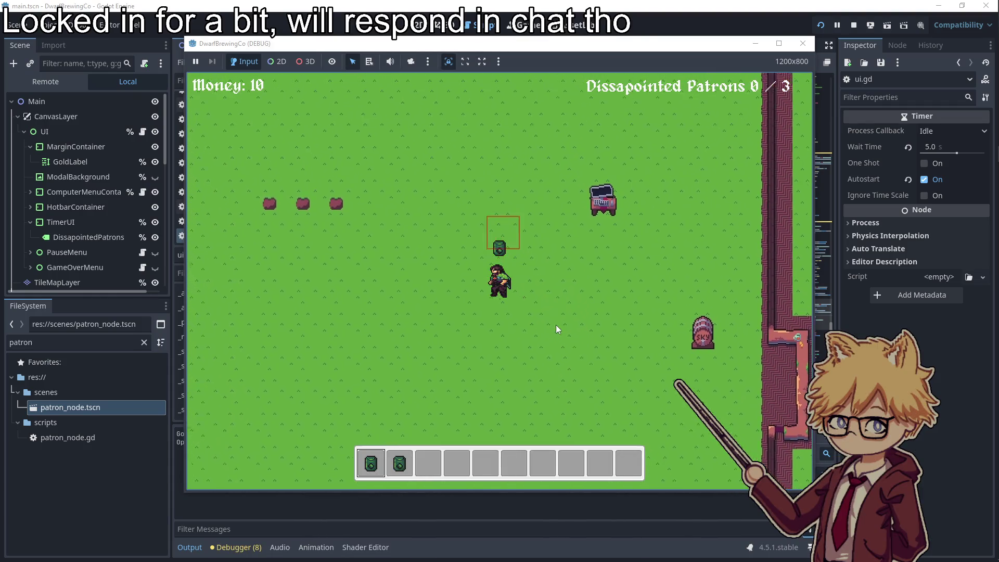
pyautogui.press('a')
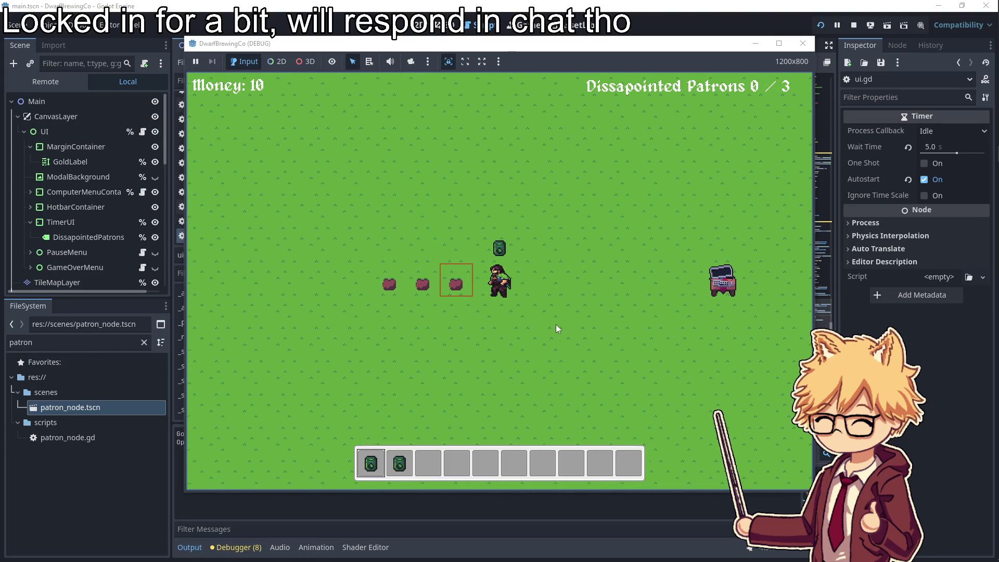
pyautogui.press('super')
# Snip the game area and paste the capture into a new Aseprite sprite
pyautogui.write('snip')
pyautogui.press('Return')
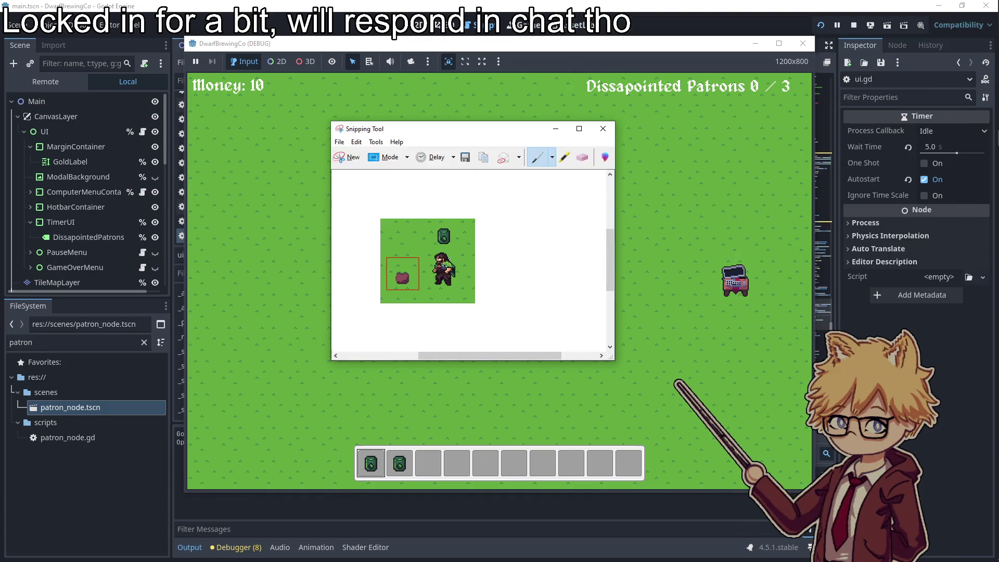
pyautogui.moveTo(996, 150)
pyautogui.click(981, 207)
pyautogui.hotkey('ctrl', 'n')
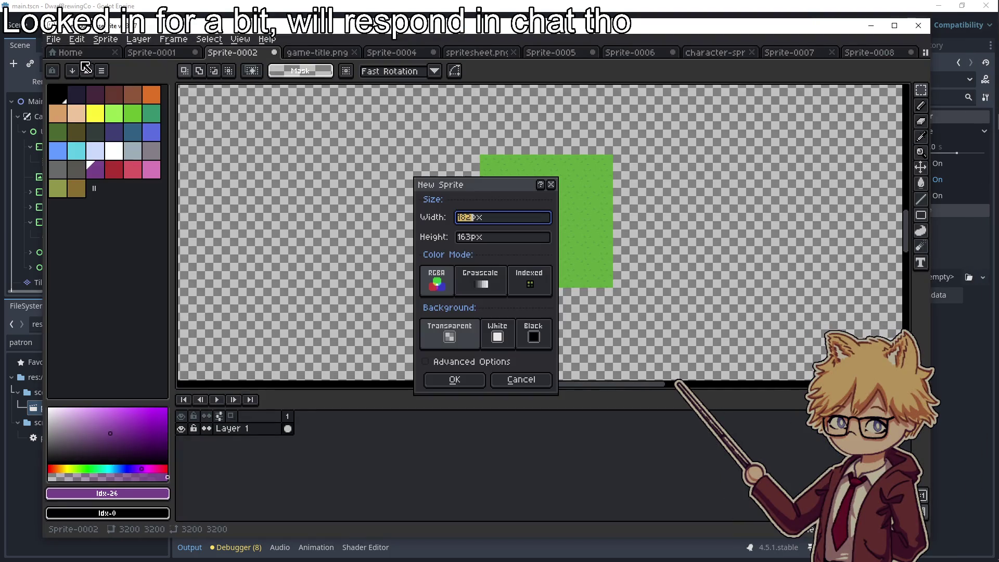
pyautogui.click(454, 379)
pyautogui.hotkey('ctrl', 'v')
# In Export As, set the output folder to DwarfBrewingCo's tutorial_screenshots
pyautogui.click(53, 39)
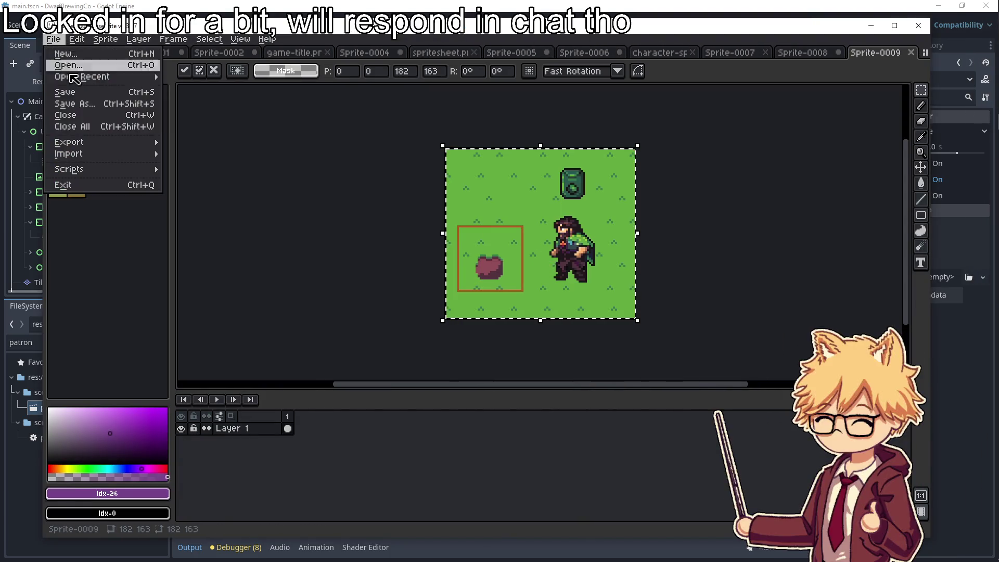
pyautogui.moveTo(98, 144)
pyautogui.click(197, 142)
pyautogui.click(304, 81)
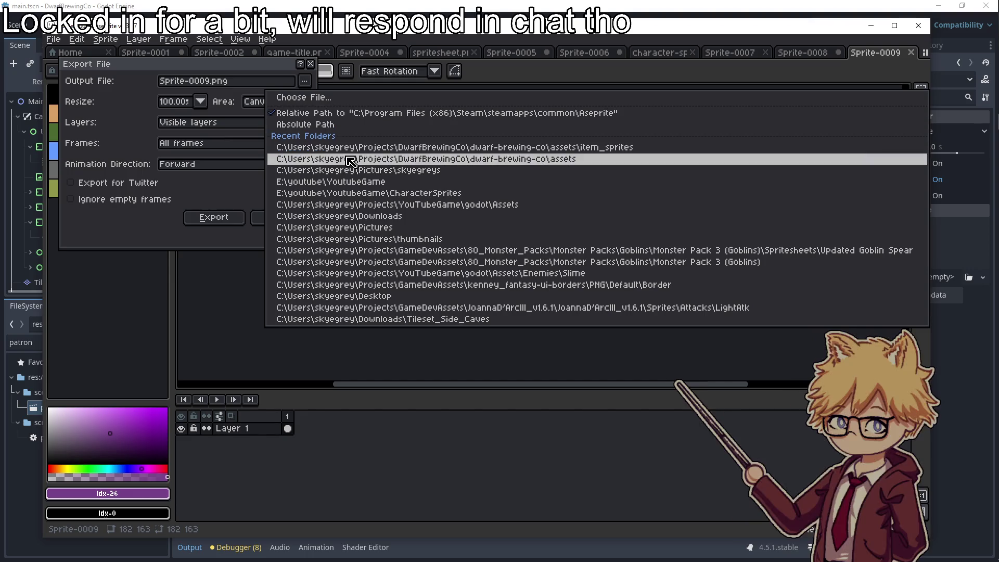
pyautogui.click(405, 158)
pyautogui.click(306, 81)
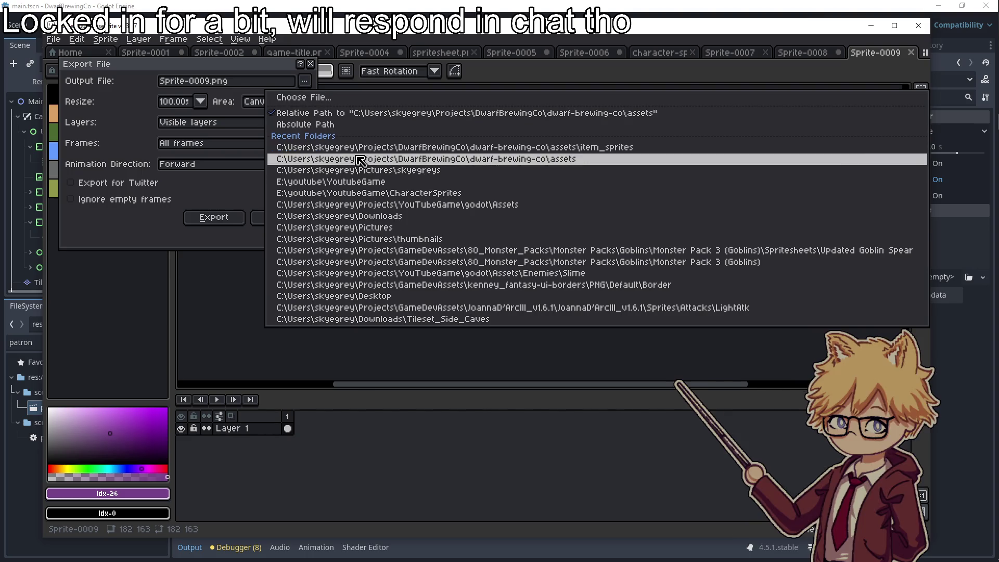
pyautogui.click(361, 162)
pyautogui.click(300, 82)
pyautogui.click(320, 100)
pyautogui.click(216, 58)
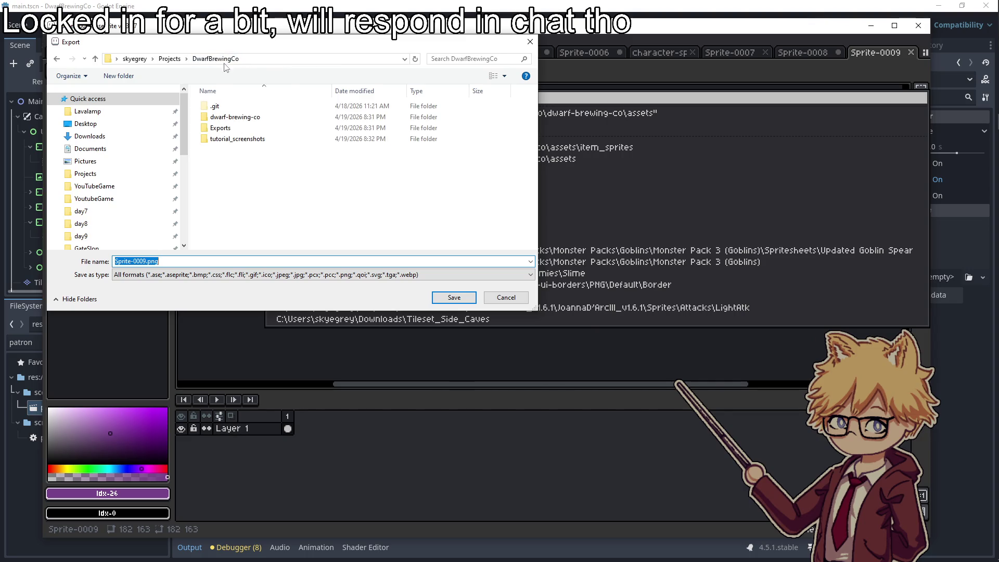
pyautogui.doubleClick(234, 140)
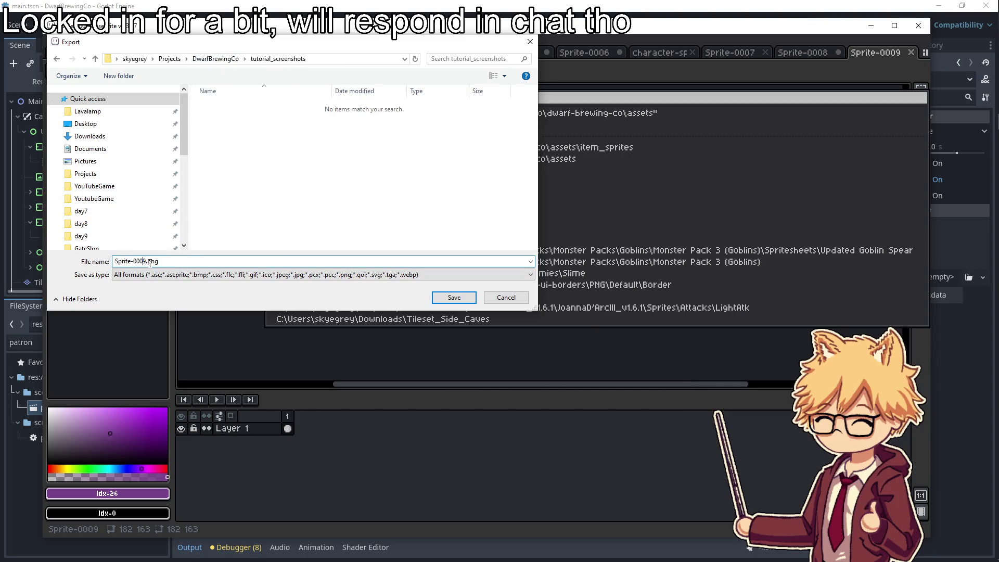
# Name the file planting-seeds.png and export it
pyautogui.press('BackSpace')
pyautogui.press('BackSpace')
pyautogui.press('BackSpace')
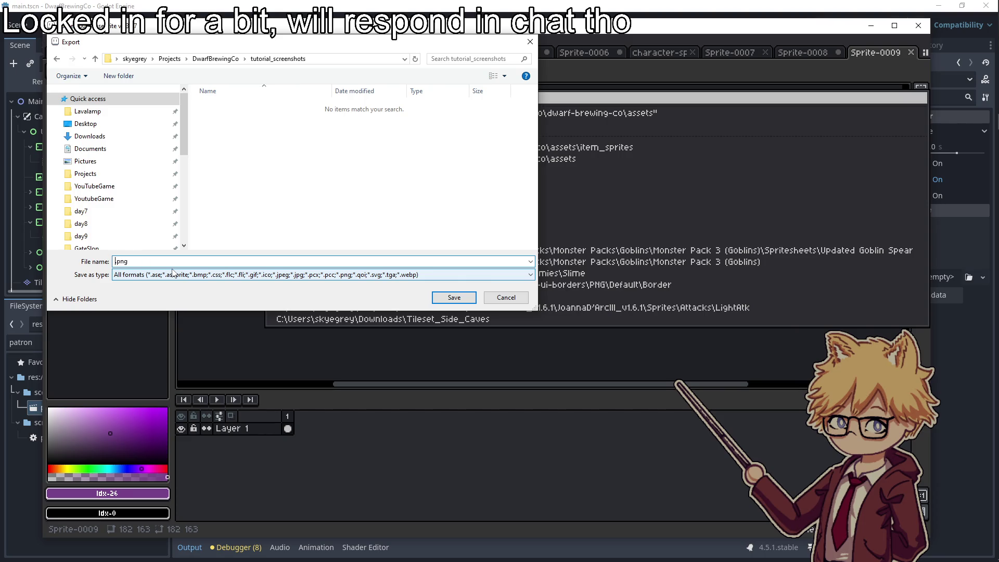
pyautogui.write('planting-seeds')
pyautogui.press('Return')
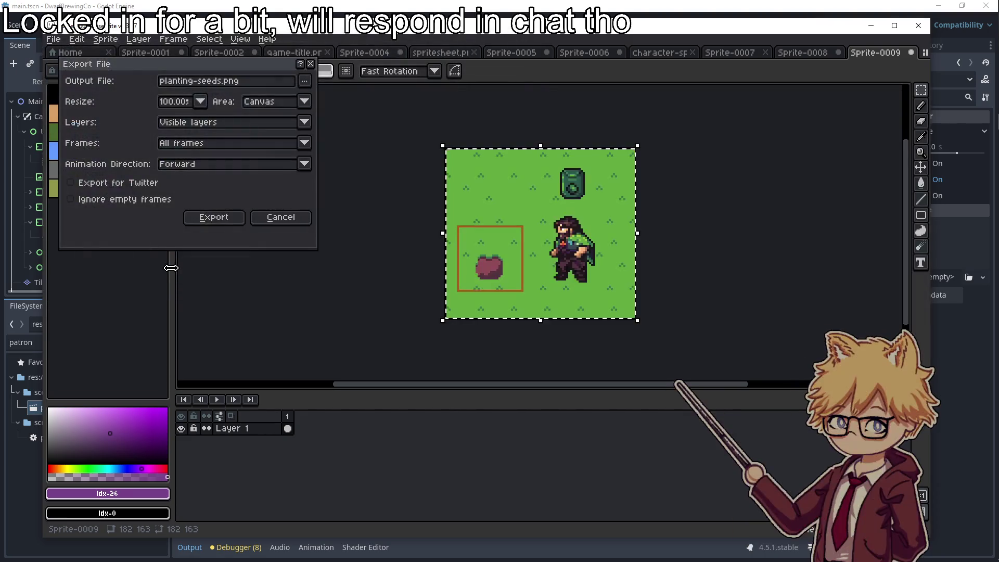
pyautogui.click(216, 218)
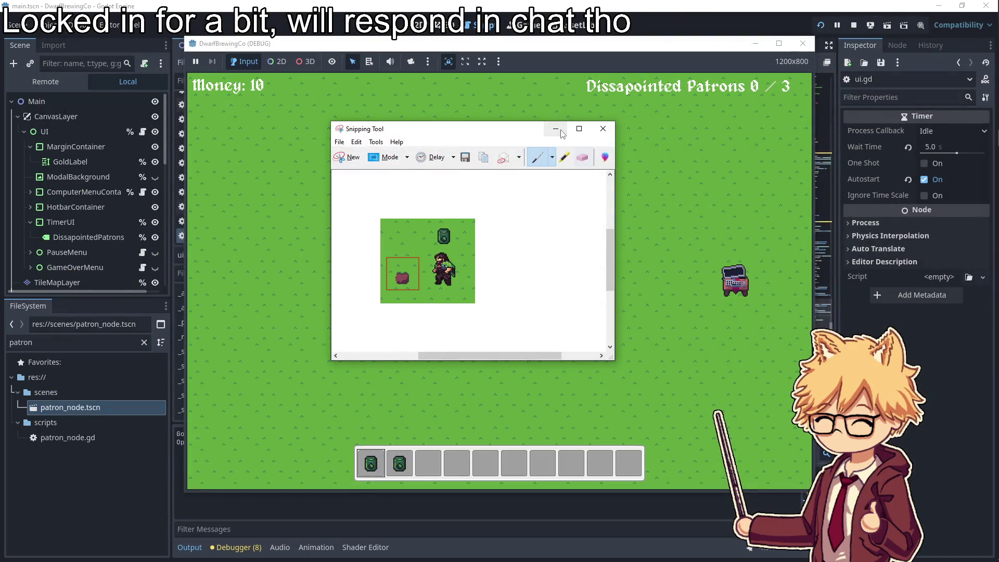
# Harvest the grown plant and walk the dwarf to face the keg near the brewery
pyautogui.click(555, 129)
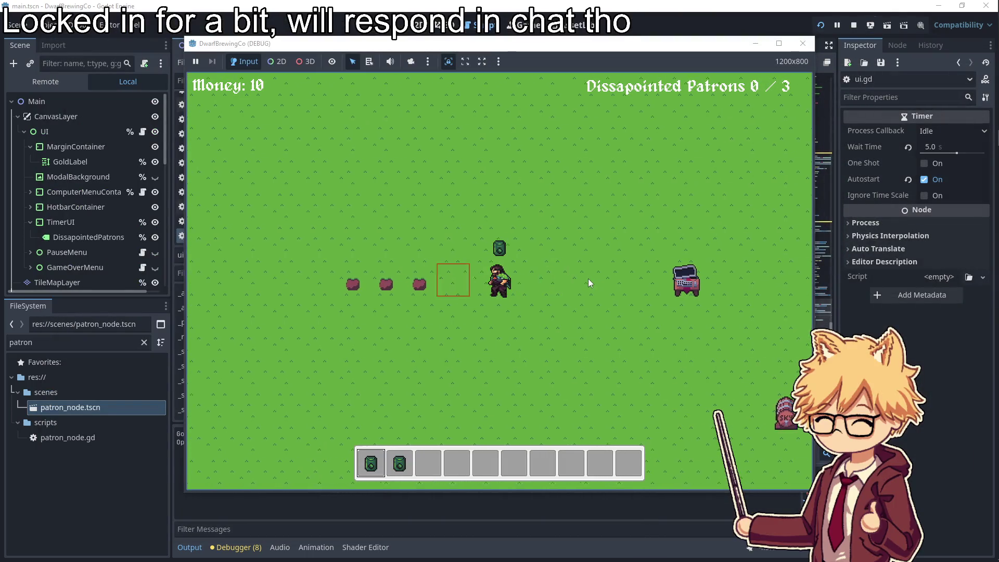
pyautogui.press('w')
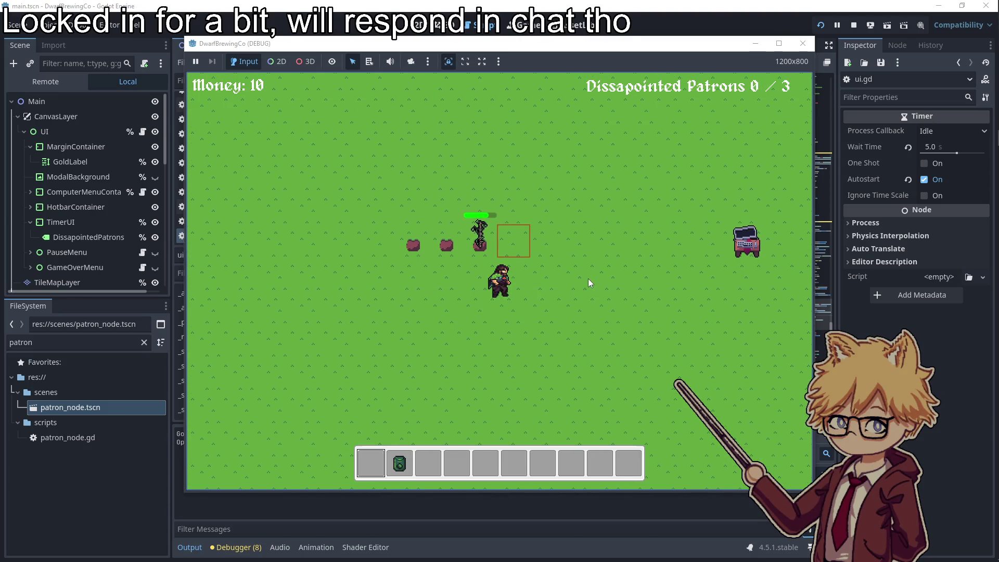
pyautogui.press('a')
pyautogui.press('s')
pyautogui.press('e')
pyautogui.press('d')
pyautogui.press('s')
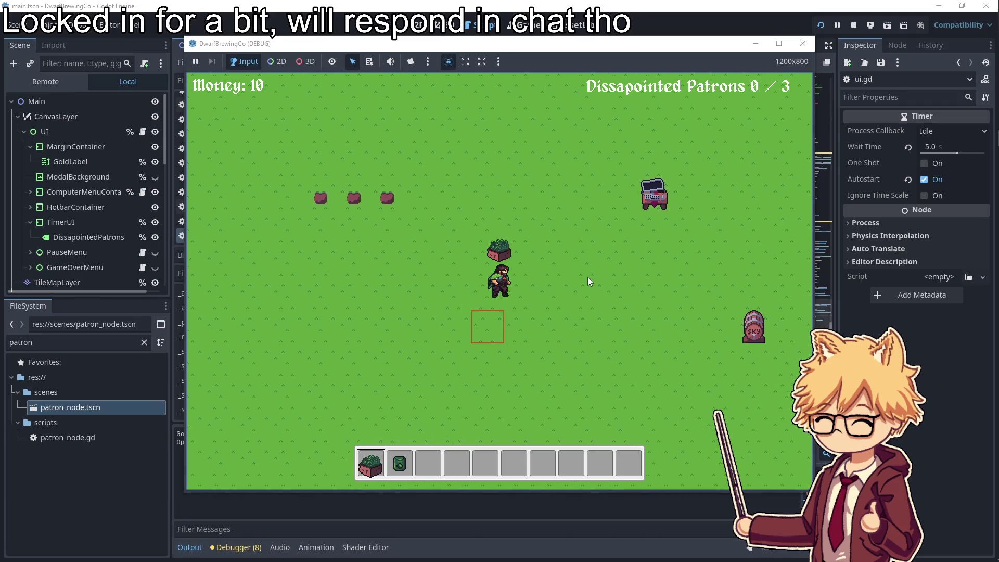
pyautogui.press('d')
pyautogui.press('s')
pyautogui.press('a')
pyautogui.press('s')
pyautogui.press('d')
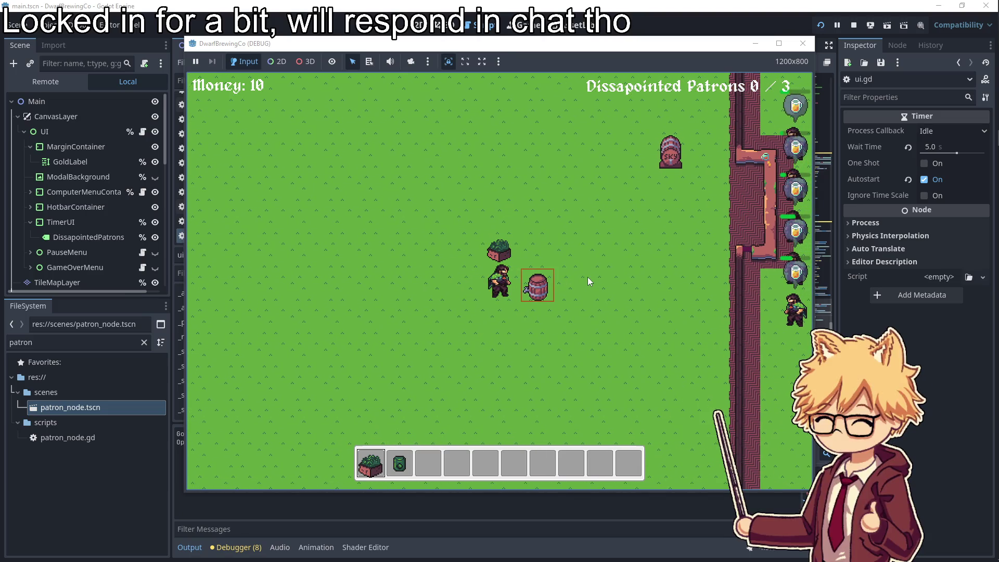
# Snip a rectangle around the dwarf, bush and keg, then switch windows
pyautogui.press('super')
pyautogui.write('snip')
pyautogui.press('Return')
pyautogui.click(358, 158)
pyautogui.moveTo(463, 231); pyautogui.dragTo(572, 315)
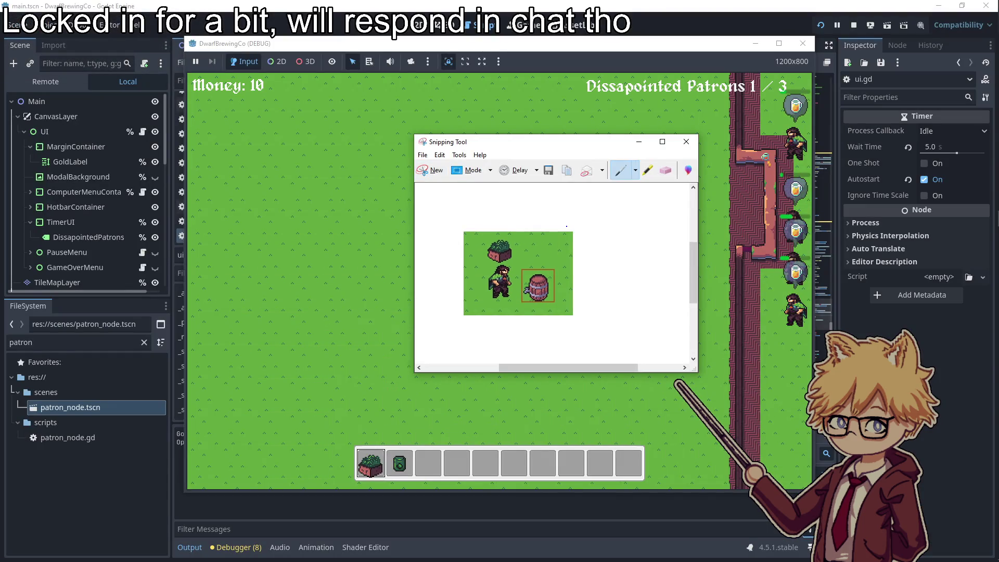
pyautogui.hotkey('alt', 'Tab')
pyautogui.hotkey('alt', 'Tab')
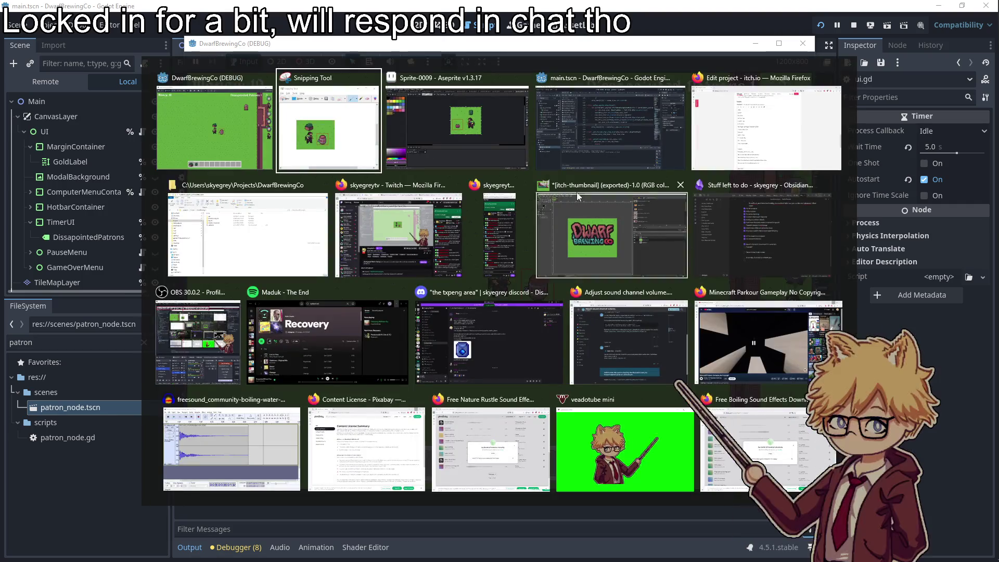
# Position the pasted keg capture in Sprite-0009 and open the export file chooser
pyautogui.click(465, 156)
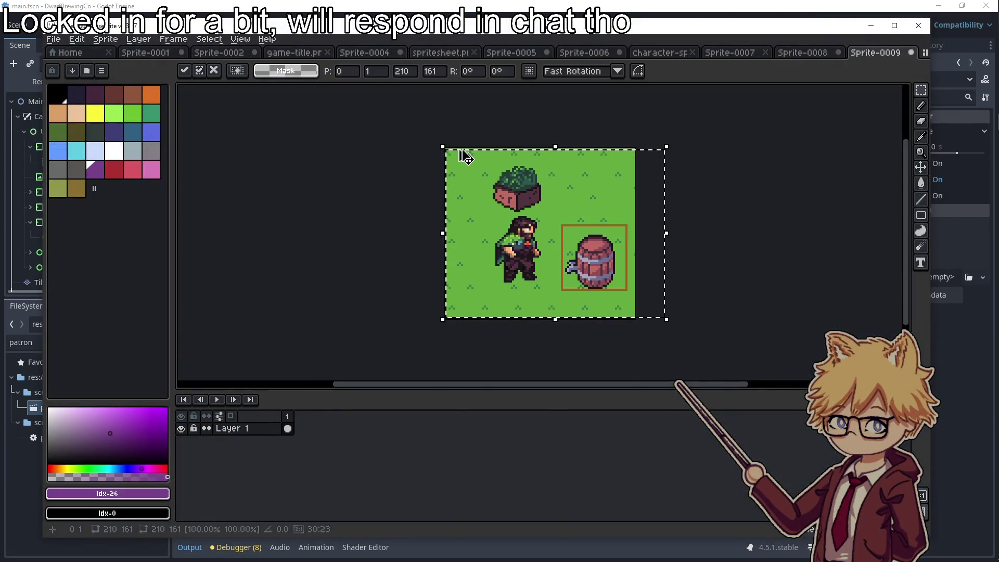
pyautogui.moveTo(472, 187); pyautogui.dragTo(453, 189)
pyautogui.click(53, 39)
pyautogui.moveTo(83, 140)
pyautogui.click(223, 142)
pyautogui.click(304, 81)
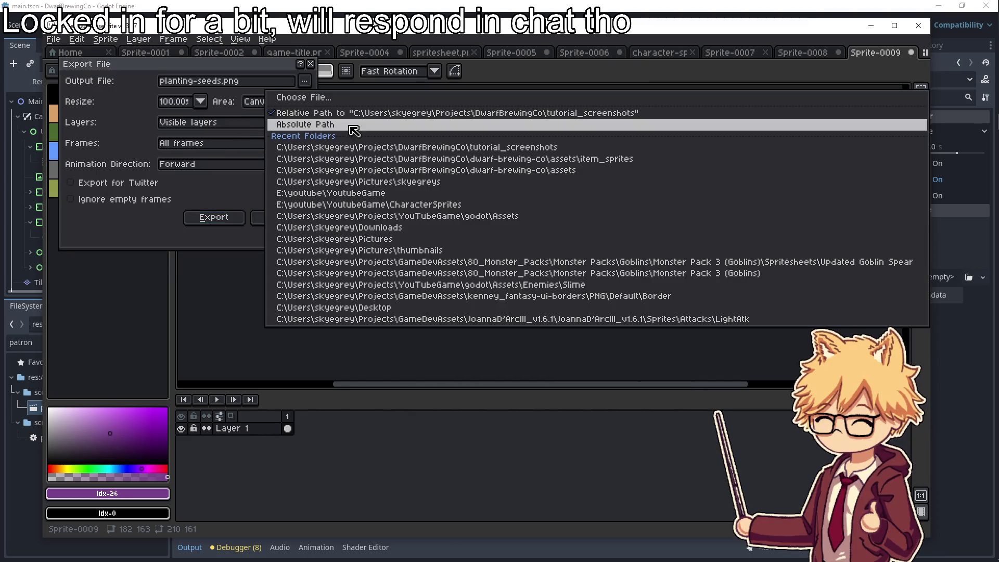
pyautogui.click(312, 97)
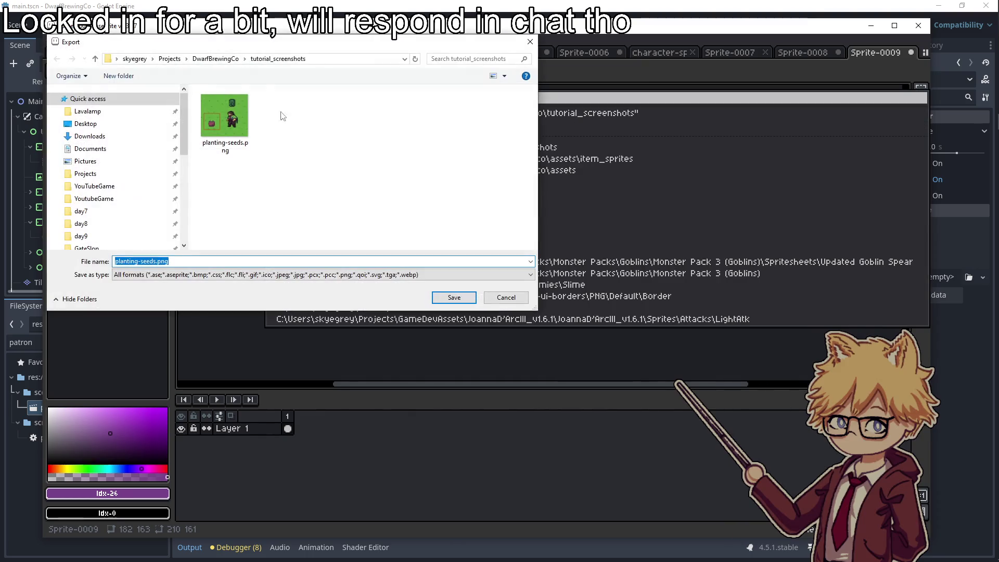
# Export it as placing-in-kegs.png and return to the running game
pyautogui.moveTo(155, 261); pyautogui.dragTo(109, 251)
pyautogui.write('plac')
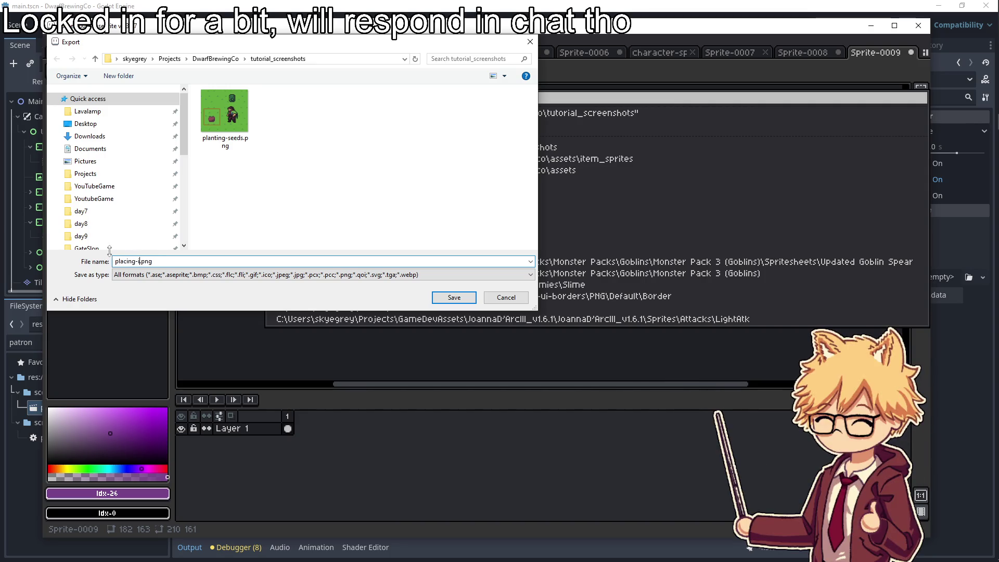
pyautogui.write('egs')
pyautogui.press('Return')
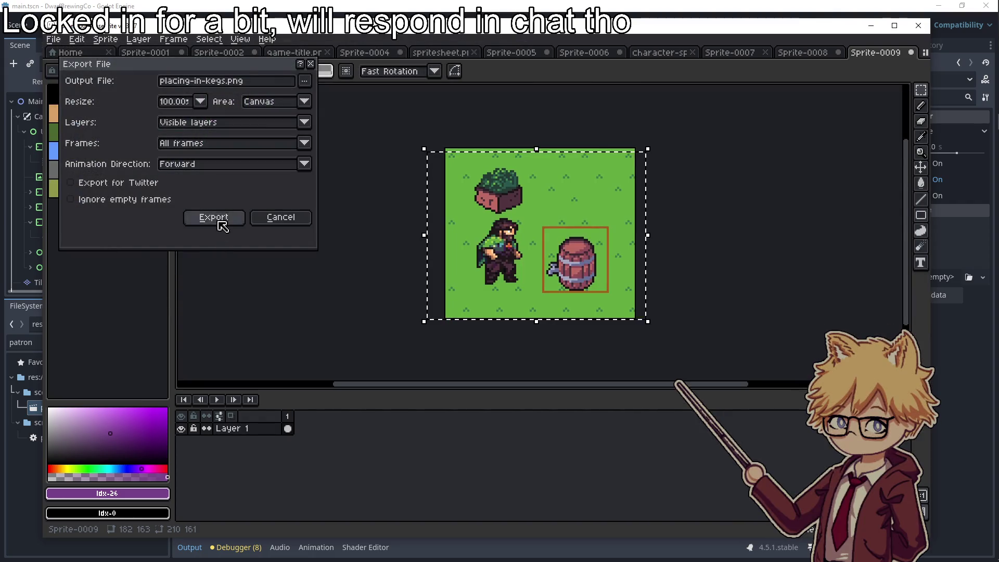
pyautogui.click(214, 217)
pyautogui.hotkey('alt', 'Tab')
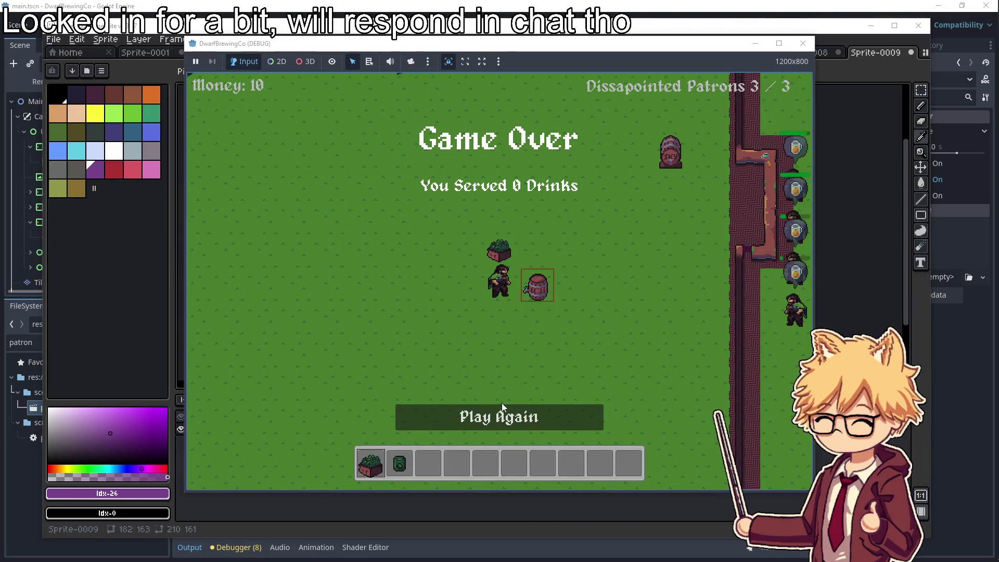
# Start a new round and plant held items on two bushes
pyautogui.click(502, 412)
pyautogui.press('a')
pyautogui.press('w')
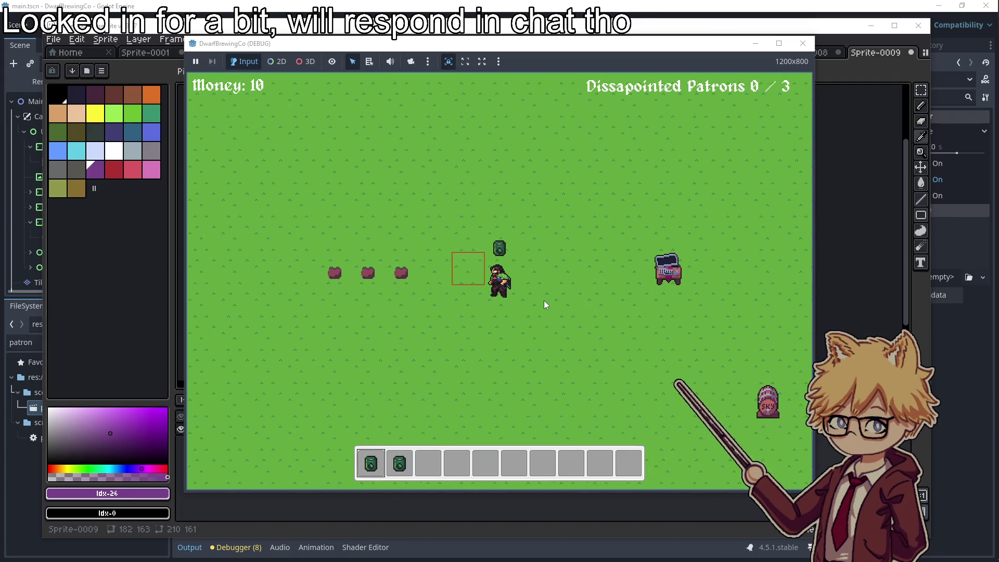
pyautogui.click(544, 300)
pyautogui.press('a')
pyautogui.press('s')
pyautogui.click(545, 300)
pyautogui.press('d')
pyautogui.press('w')
pyautogui.press('a')
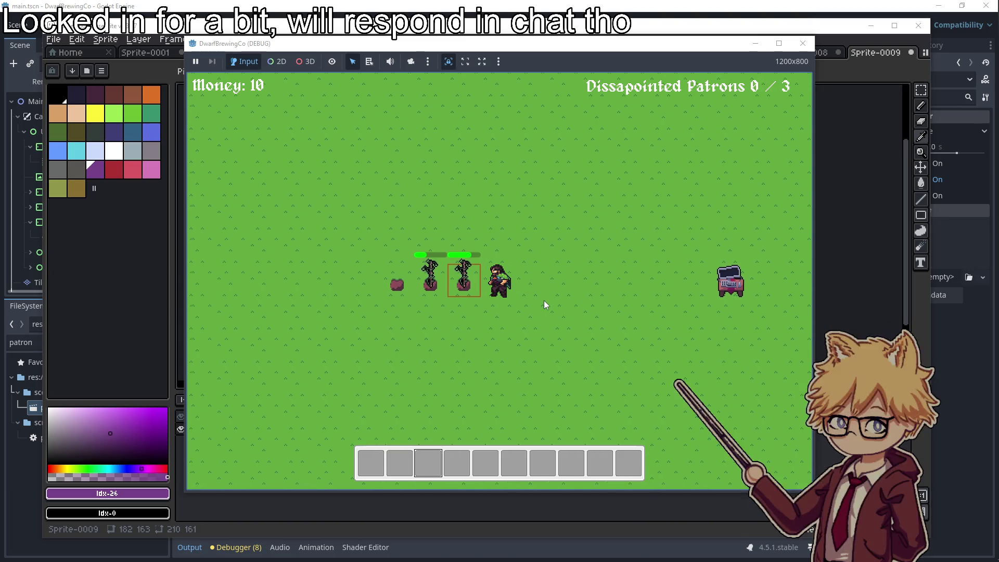
# Harvest a grown bush, load it into the keg and wait beside it for the brew
pyautogui.click(545, 301)
pyautogui.press('d')
pyautogui.press('s')
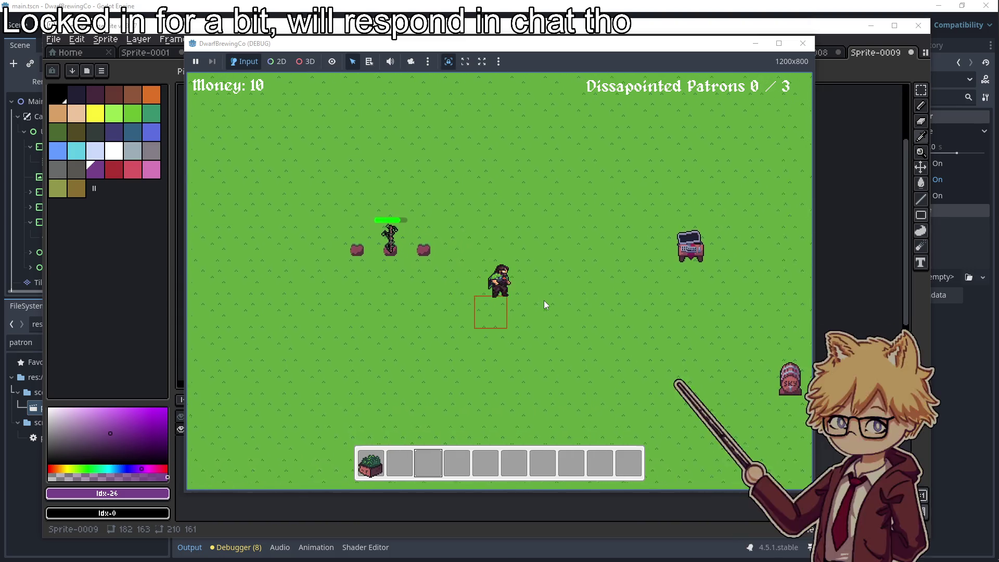
pyautogui.click(544, 301)
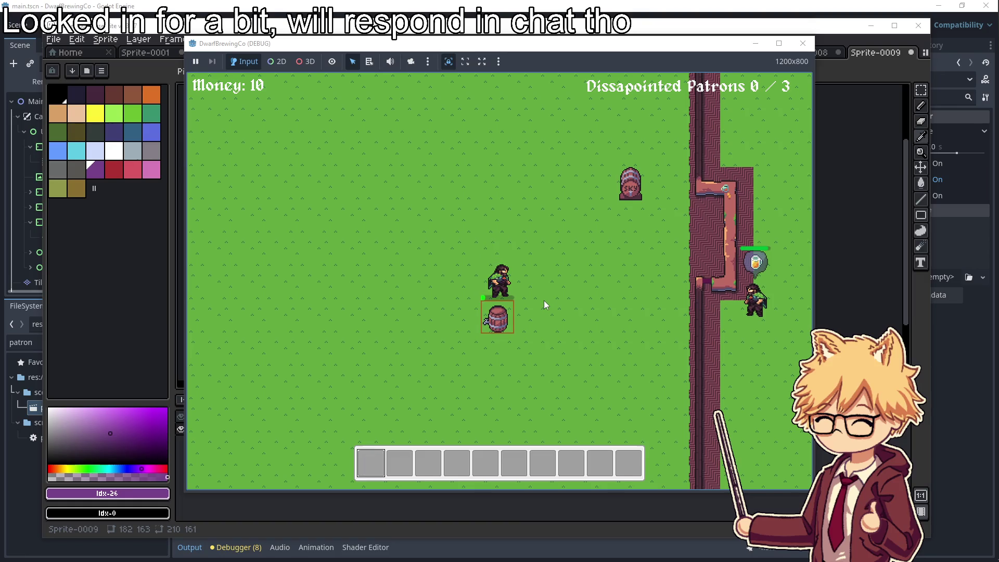
pyautogui.press('d')
pyautogui.press('s')
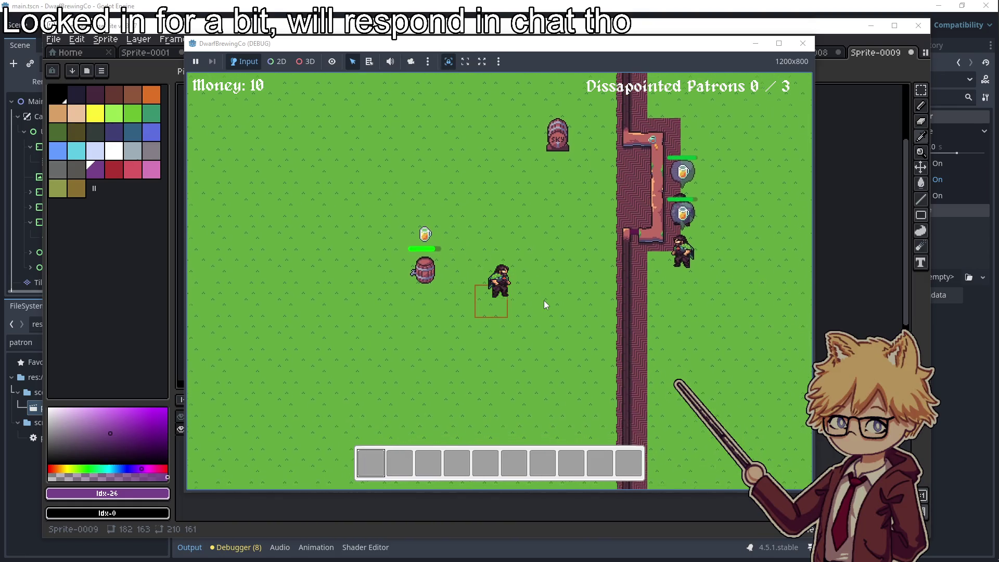
pyautogui.press('a')
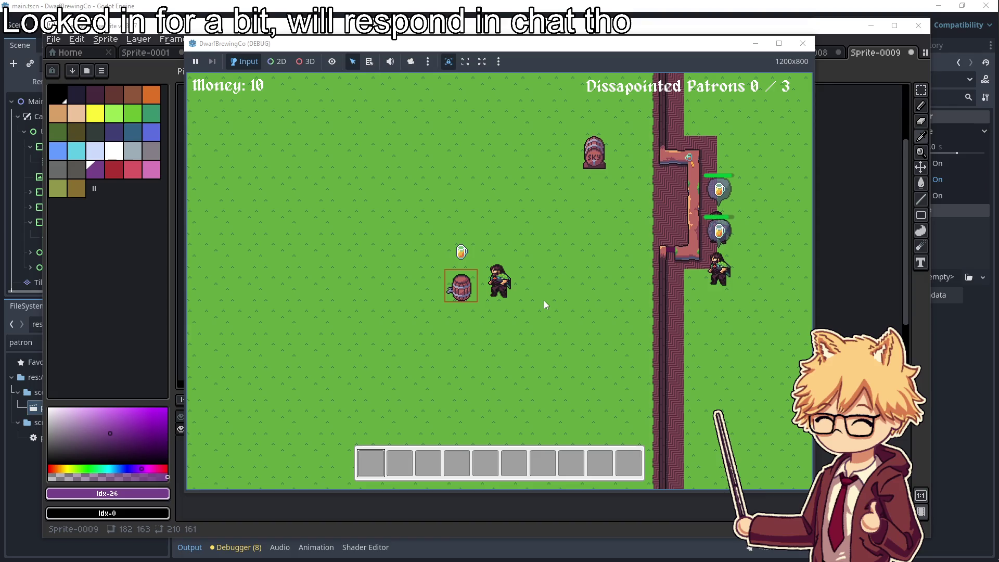
pyautogui.press('super')
# Snip the keg, full mug and dwarf, and paste it into Sprite-0009
pyautogui.write('snip')
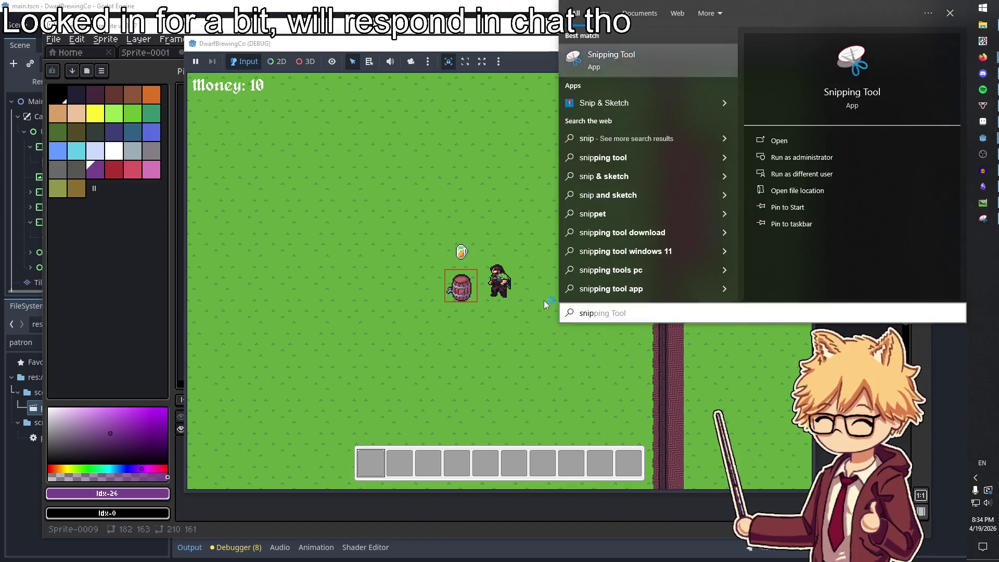
pyautogui.press('Return')
pyautogui.click(428, 173)
pyautogui.moveTo(414, 223); pyautogui.dragTo(535, 315)
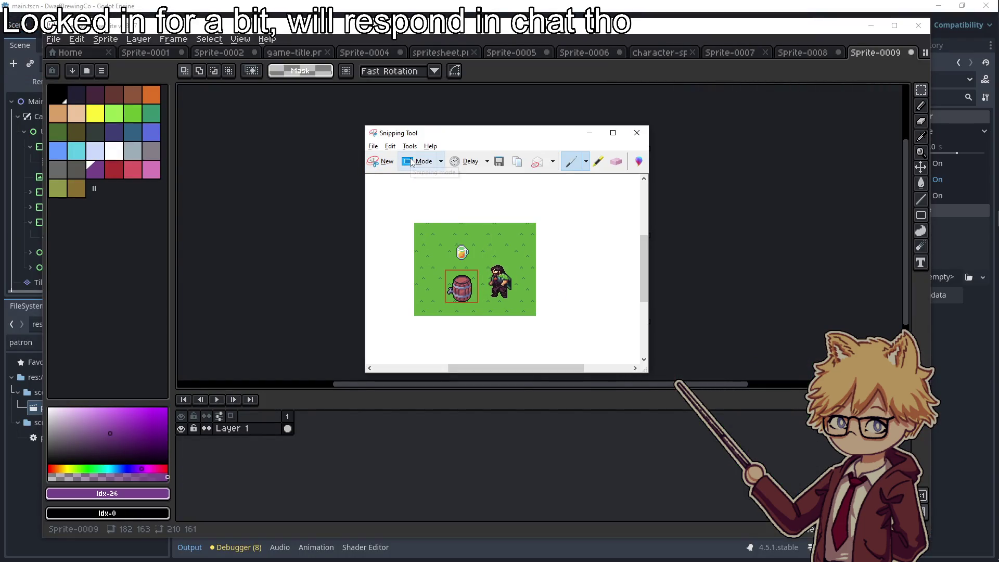
pyautogui.hotkey('alt', 'Tab')
pyautogui.hotkey('alt', 'Tab')
pyautogui.hotkey('alt', 'Tab')
pyautogui.press('Tab')
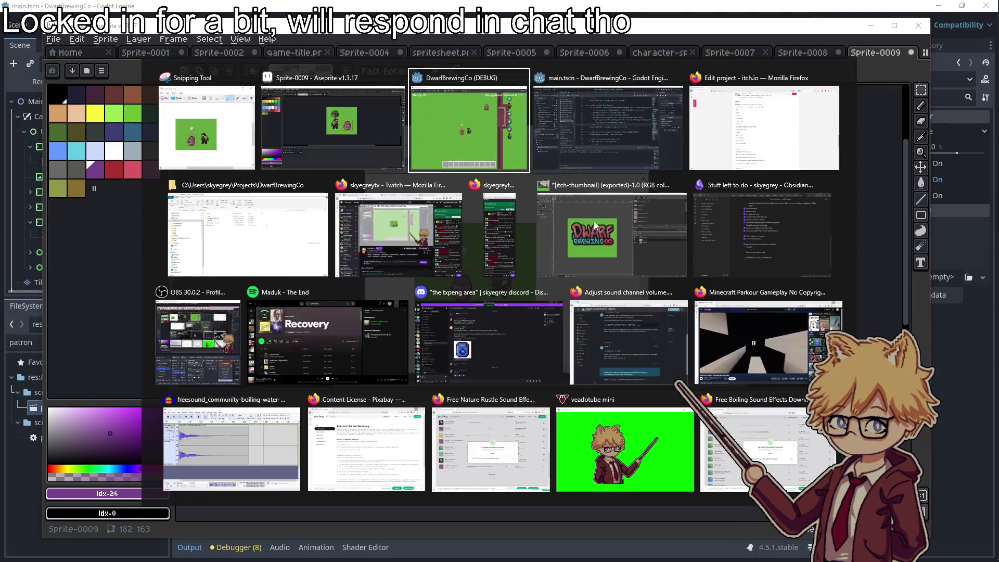
pyautogui.press('Escape')
pyautogui.hotkey('alt', 'Tab')
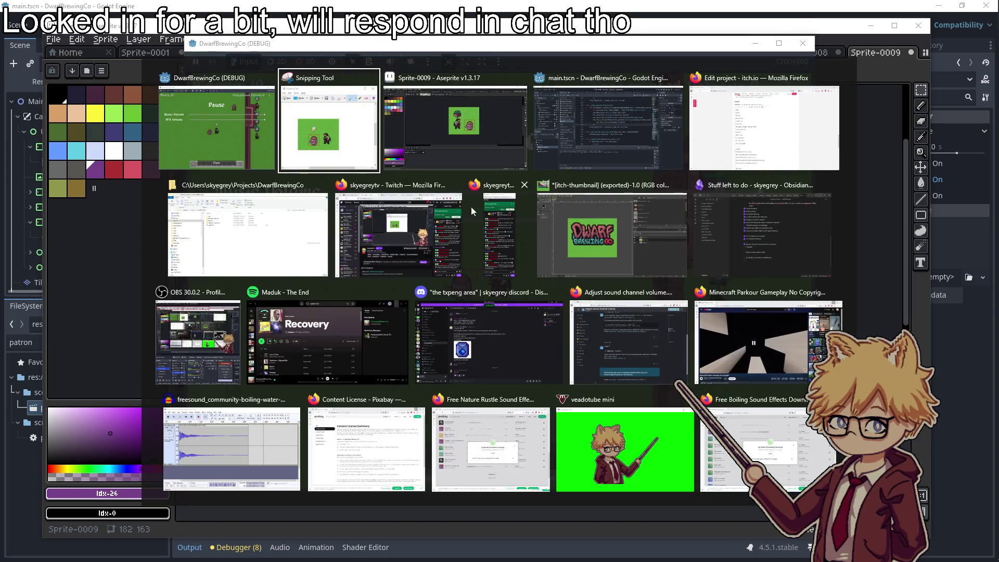
pyautogui.click(442, 131)
pyautogui.hotkey('ctrl', 'v')
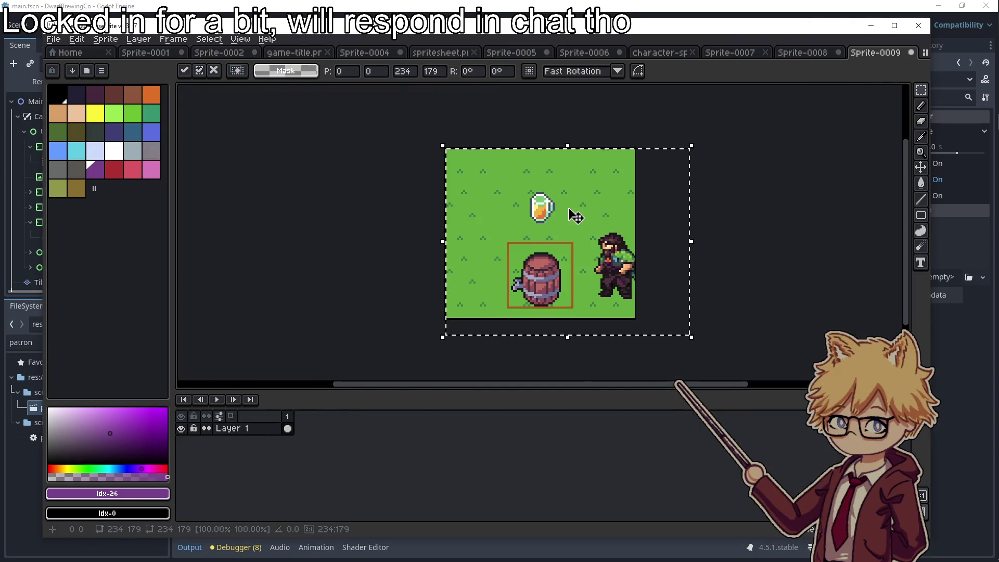
# Export the image as brewing-in-kegs.png and return to the game
pyautogui.click(55, 39)
pyautogui.moveTo(122, 142)
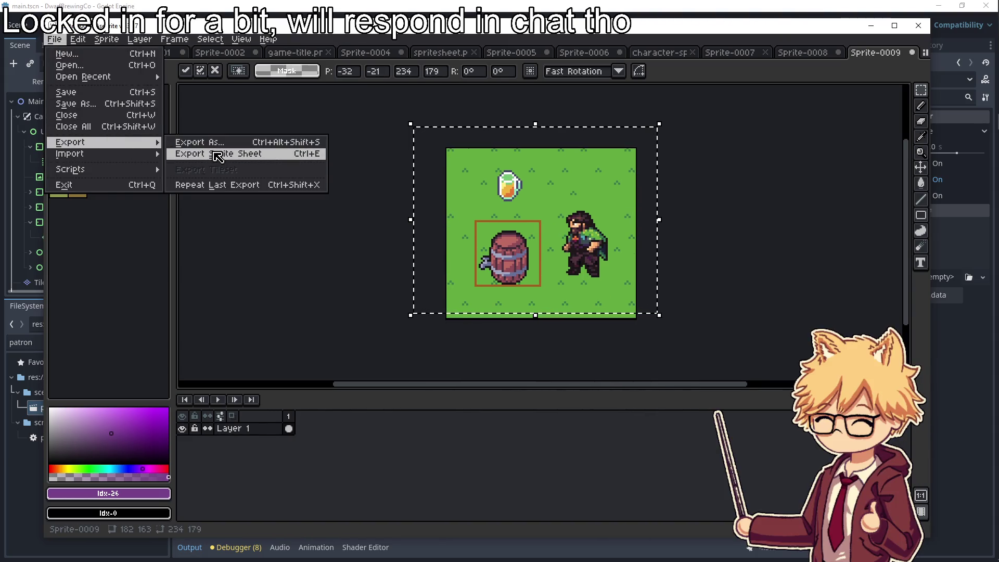
pyautogui.click(198, 142)
pyautogui.click(305, 81)
pyautogui.click(328, 97)
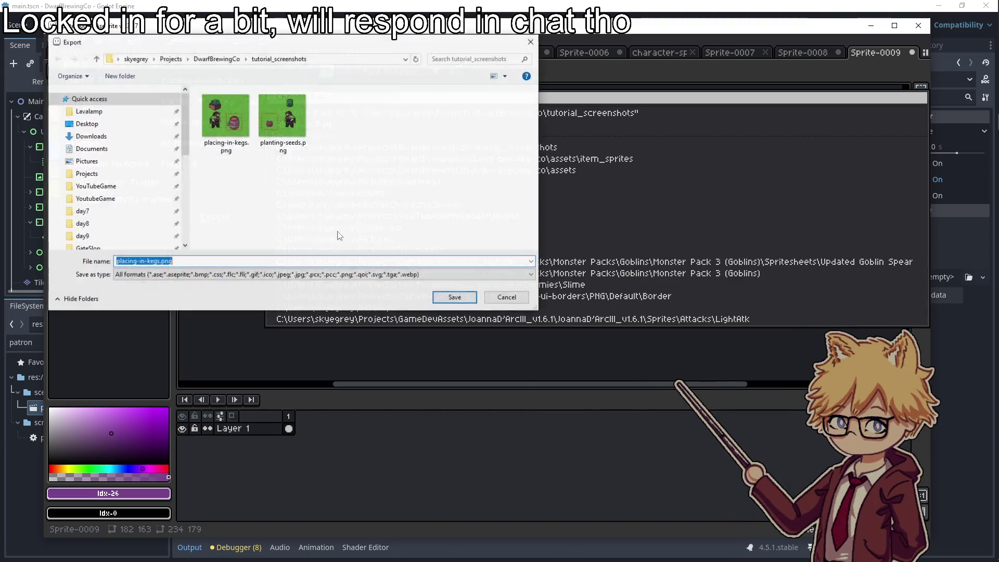
pyautogui.click(148, 261)
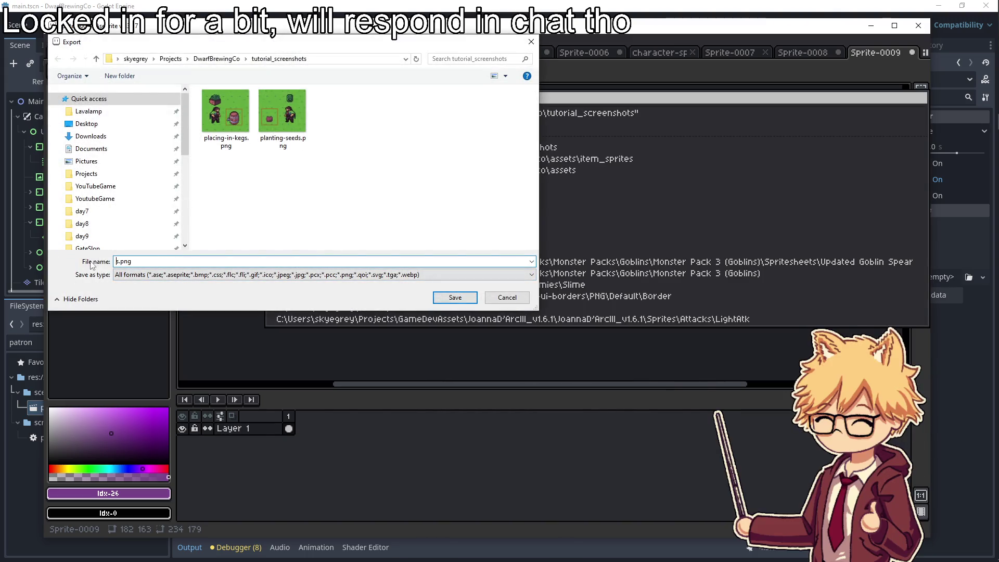
pyautogui.write('brewing-in-kegs')
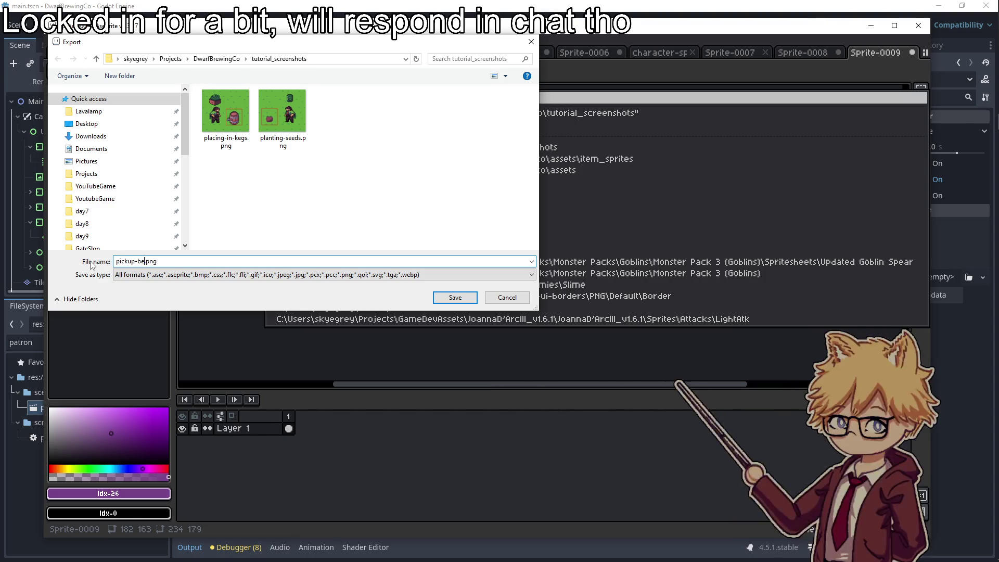
pyautogui.press('Return')
pyautogui.click(96, 266)
pyautogui.click(214, 216)
pyautogui.hotkey('alt', 'Tab')
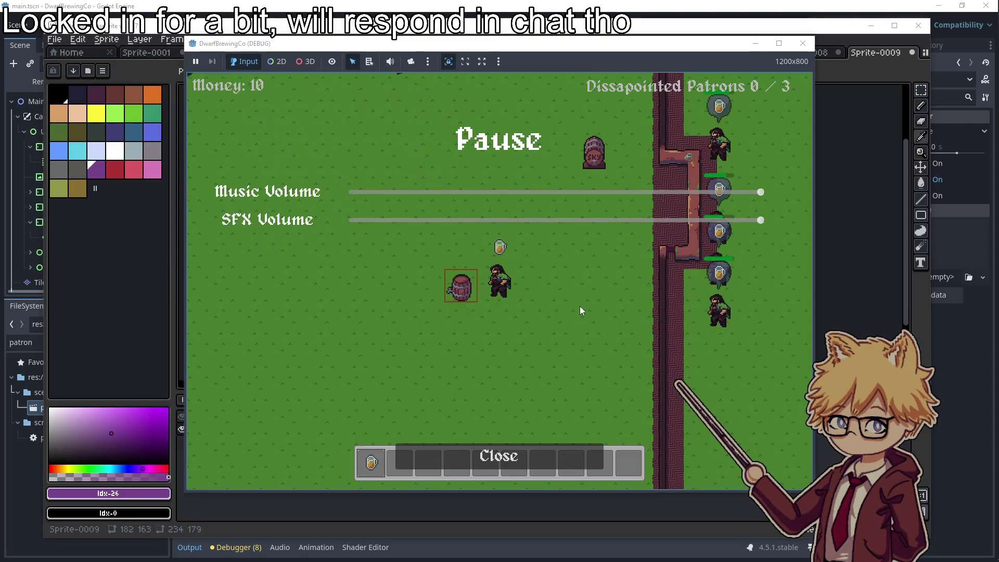
# Resume play, walk right to the bar and snip the dwarf, bar and two patrons
pyautogui.press('Escape')
pyautogui.press('d')
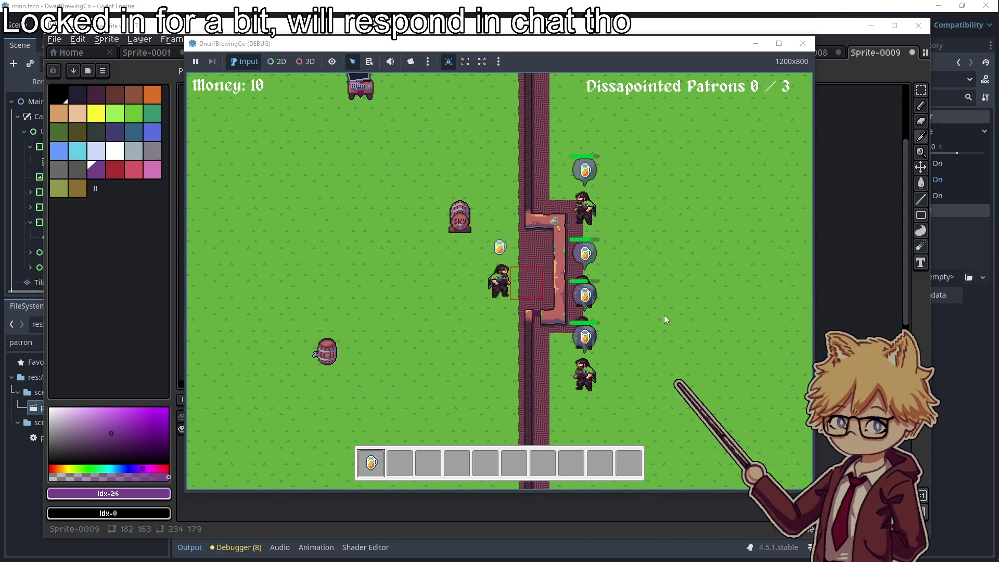
pyautogui.press('super')
pyautogui.write('snipping tool')
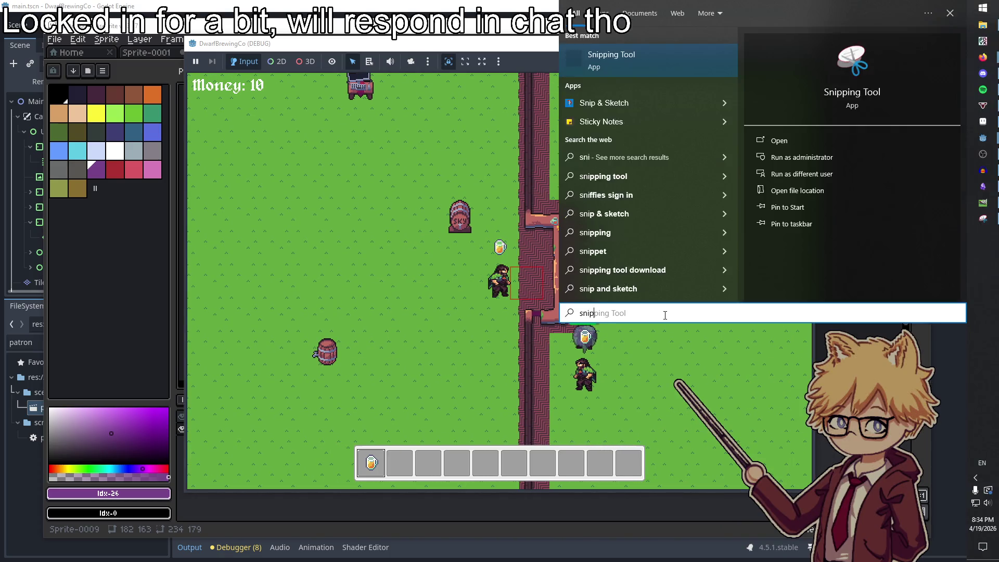
pyautogui.press('Return')
pyautogui.click(384, 162)
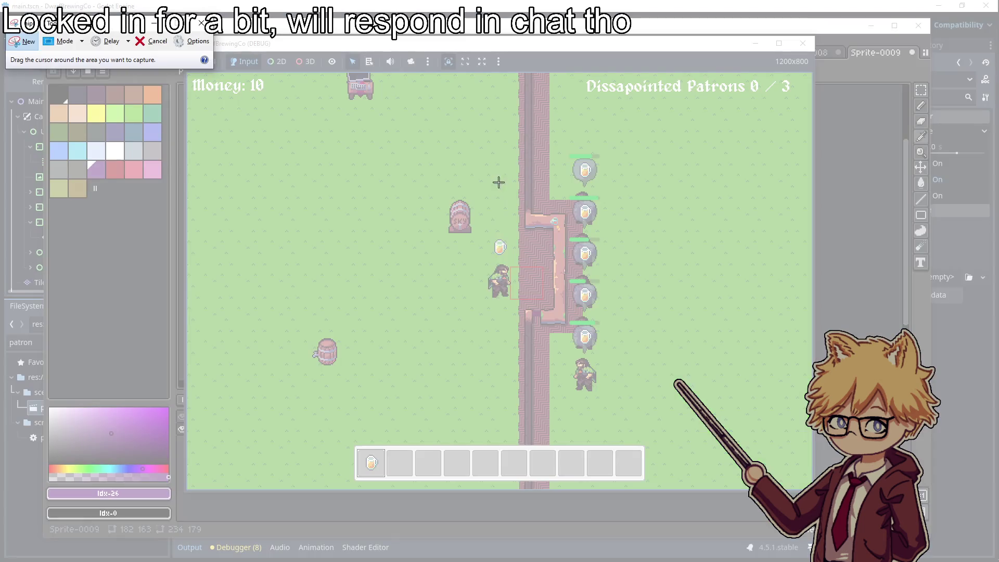
pyautogui.moveTo(478, 228); pyautogui.dragTo(598, 329)
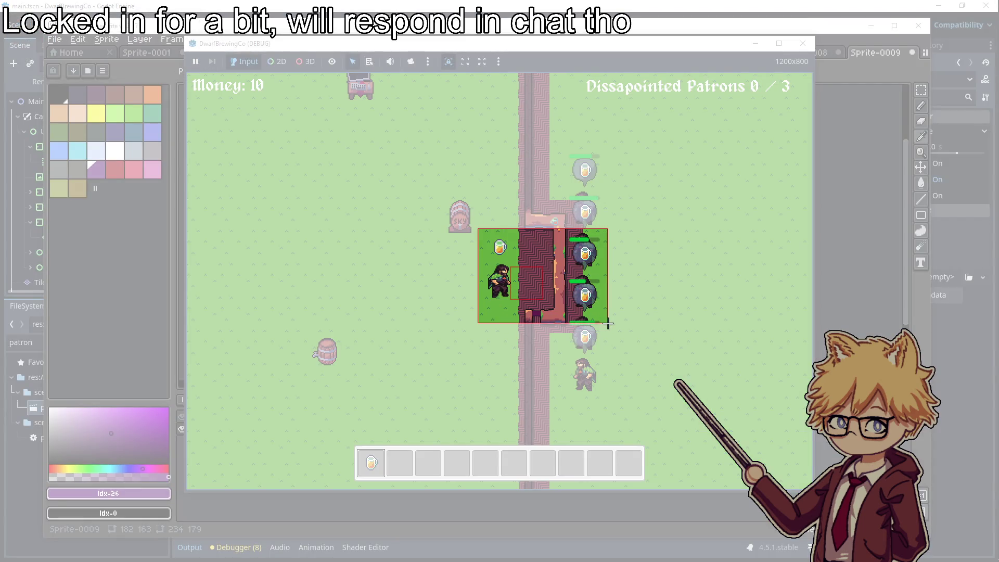
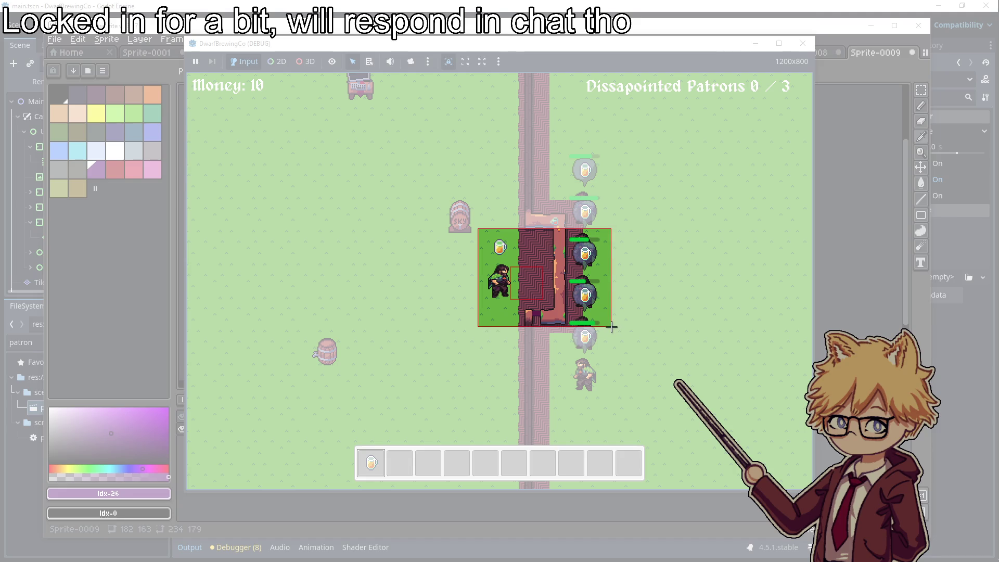
# Snip the game's bar area with the player and waiting patrons and paste it into Sprite-0009
pyautogui.moveTo(611, 327); pyautogui.dragTo(608, 319)
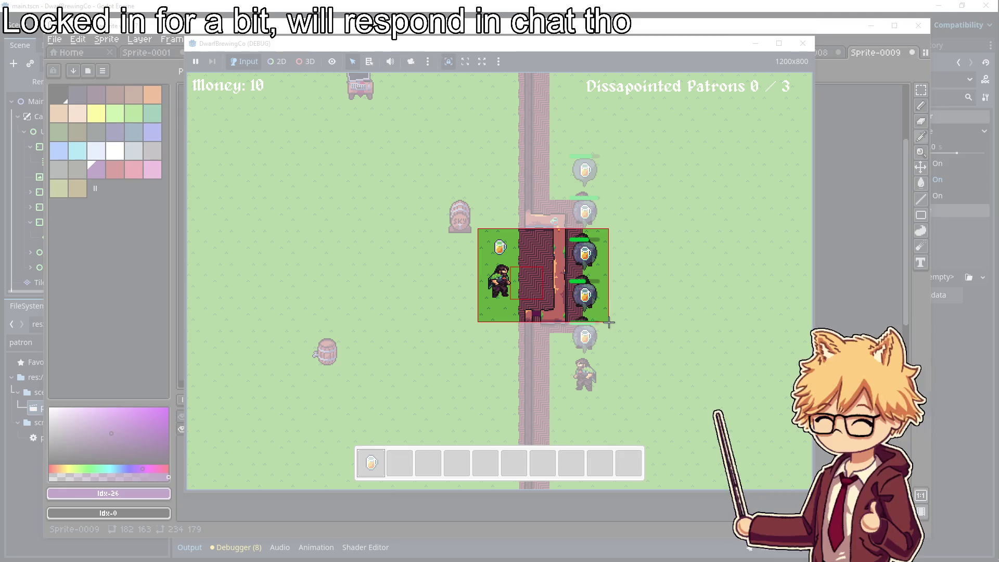
pyautogui.moveTo(609, 318); pyautogui.dragTo(609, 319)
pyautogui.hotkey('alt', 'Tab')
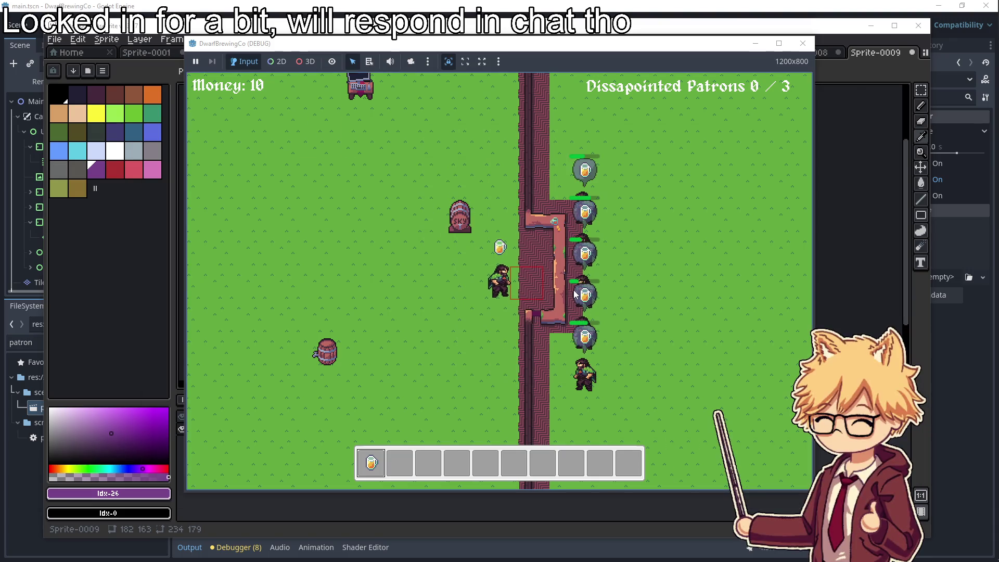
pyautogui.hotkey('alt', 'Tab')
pyautogui.hotkey('ctrl', 'v')
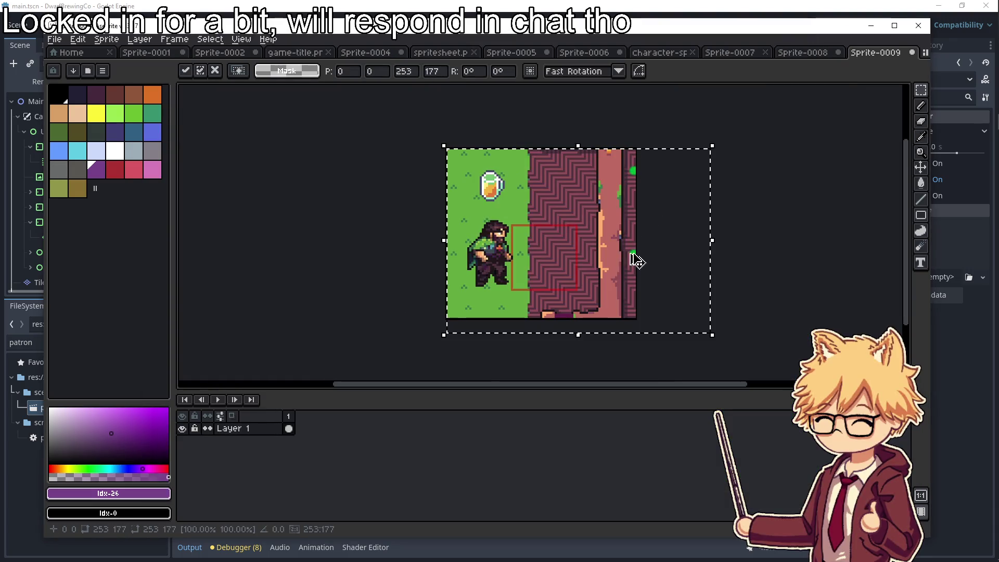
# Shift the pasted snip left and resize the Sprite-0009 canvas to 253×177
pyautogui.moveTo(597, 265); pyautogui.dragTo(550, 263)
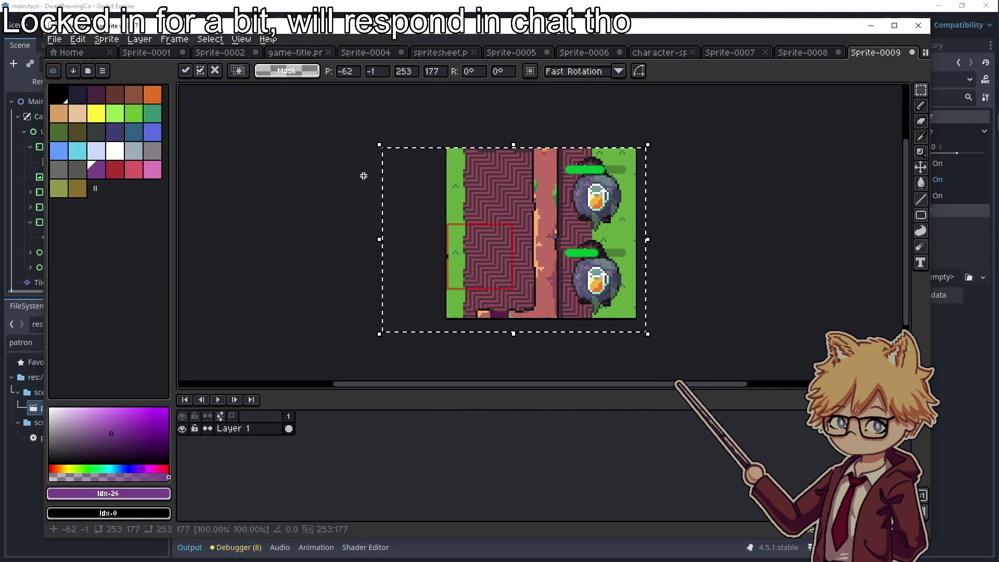
pyautogui.click(106, 40)
pyautogui.click(148, 110)
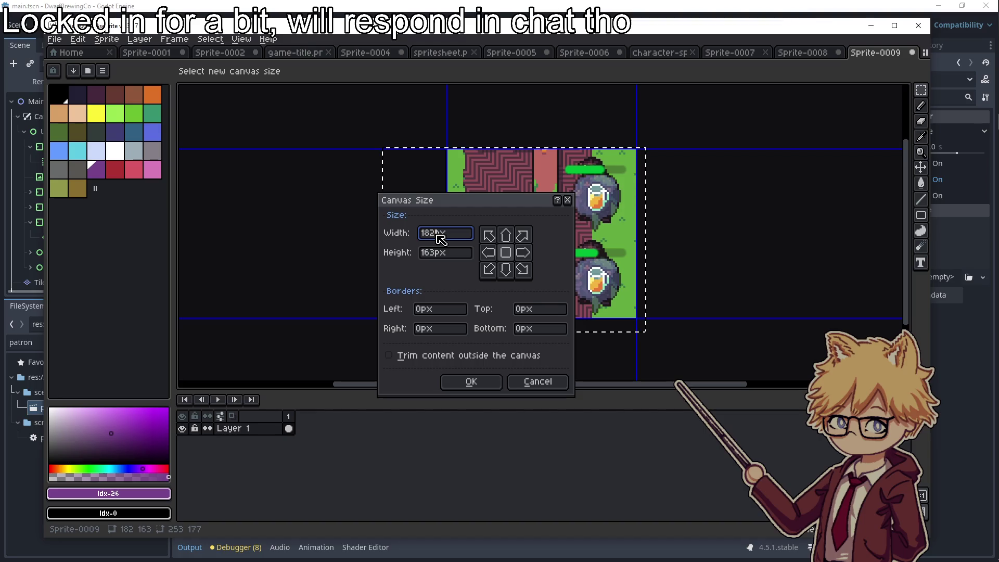
pyautogui.click(472, 379)
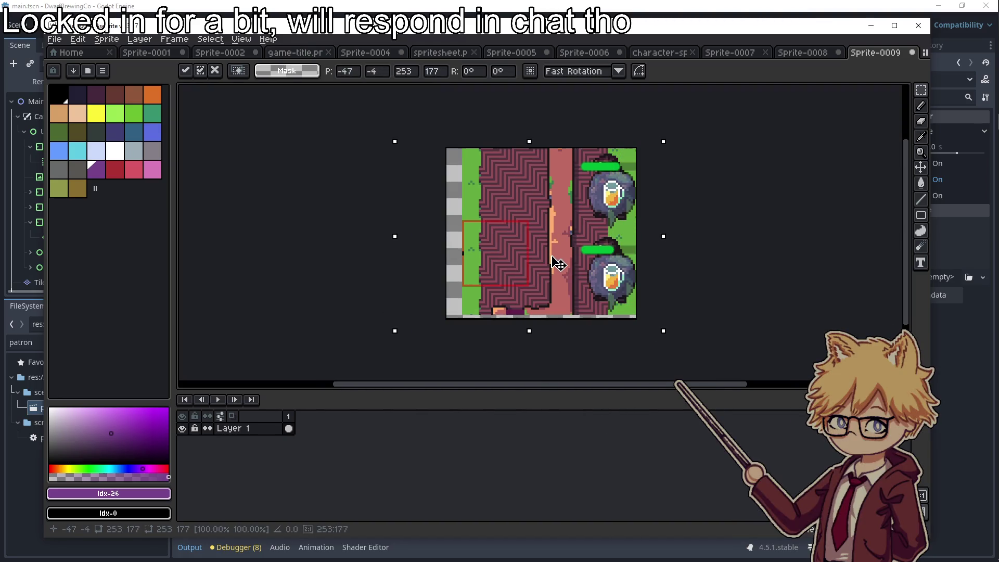
pyautogui.hotkey('ctrl', 'z')
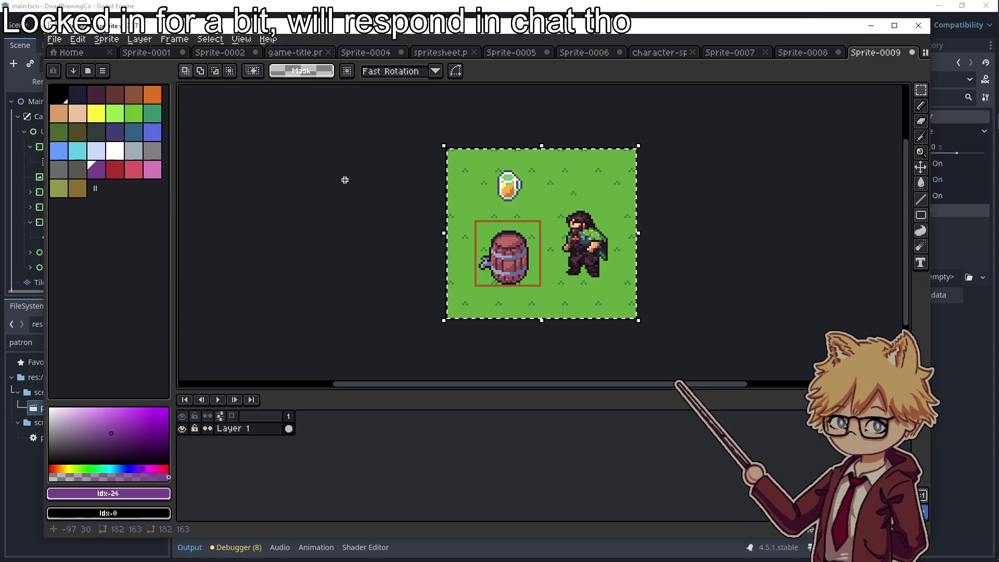
pyautogui.hotkey('ctrl', 'shift', 'z')
# Create a new 253×177 sprite, Sprite-0010, holding the bar snip
pyautogui.click(54, 40)
pyautogui.click(67, 54)
pyautogui.click(455, 378)
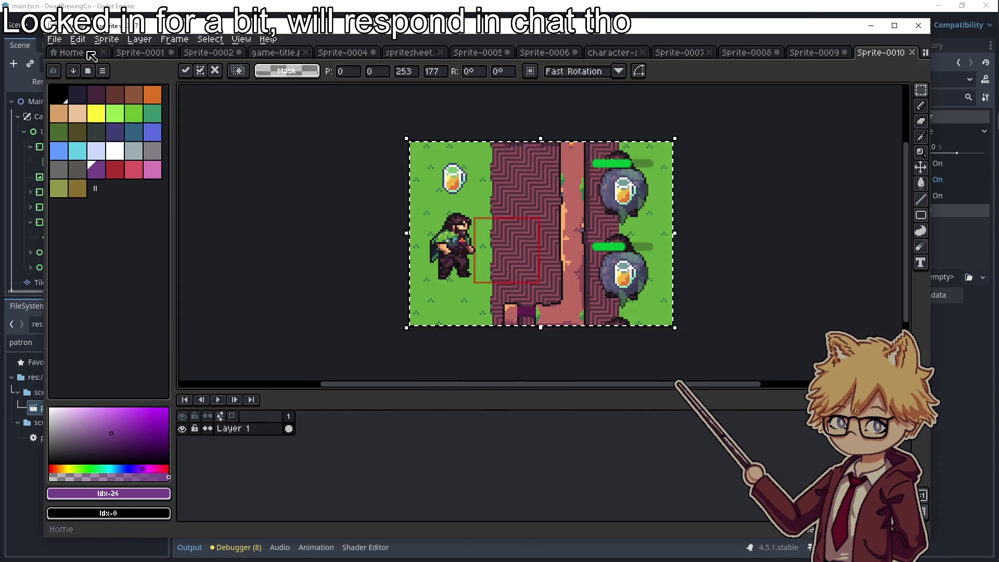
pyautogui.click(54, 40)
# Export the sprite and browse to the DwarfBrewingCo\tutorial_screenshots folder as the destination
pyautogui.moveTo(133, 145)
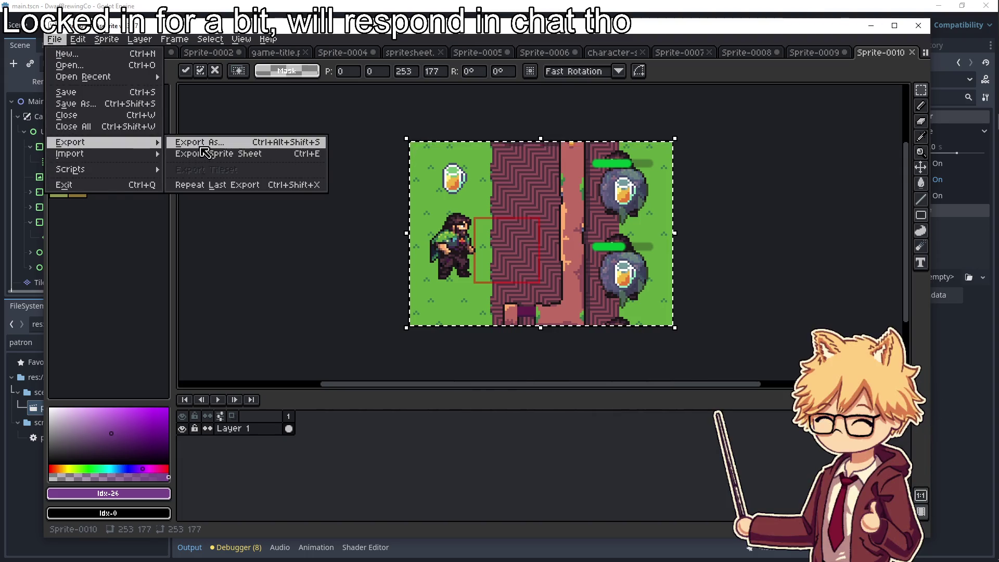
pyautogui.click(201, 143)
pyautogui.click(305, 84)
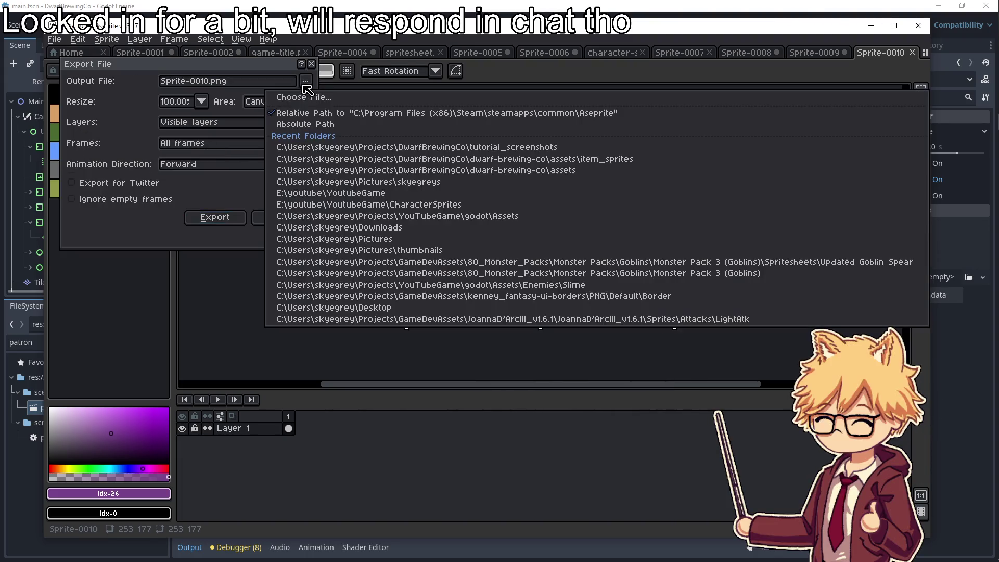
pyautogui.click(338, 98)
pyautogui.click(94, 224)
pyautogui.click(228, 219)
pyautogui.doubleClick(228, 219)
pyautogui.doubleClick(224, 127)
pyautogui.scroll(-3, 240, 185)
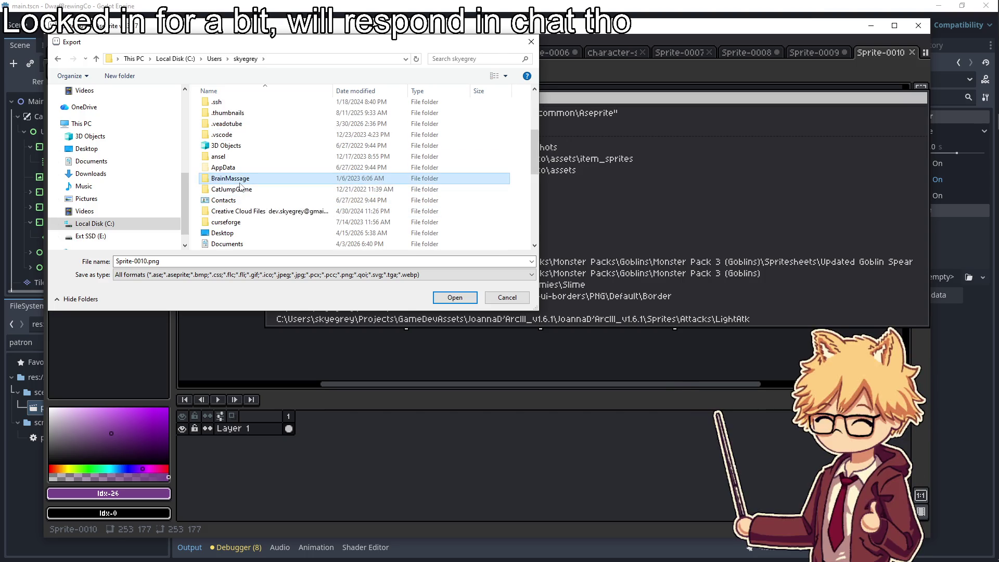
pyautogui.scroll(-6, 241, 185)
pyautogui.click(228, 200)
pyautogui.doubleClick(228, 199)
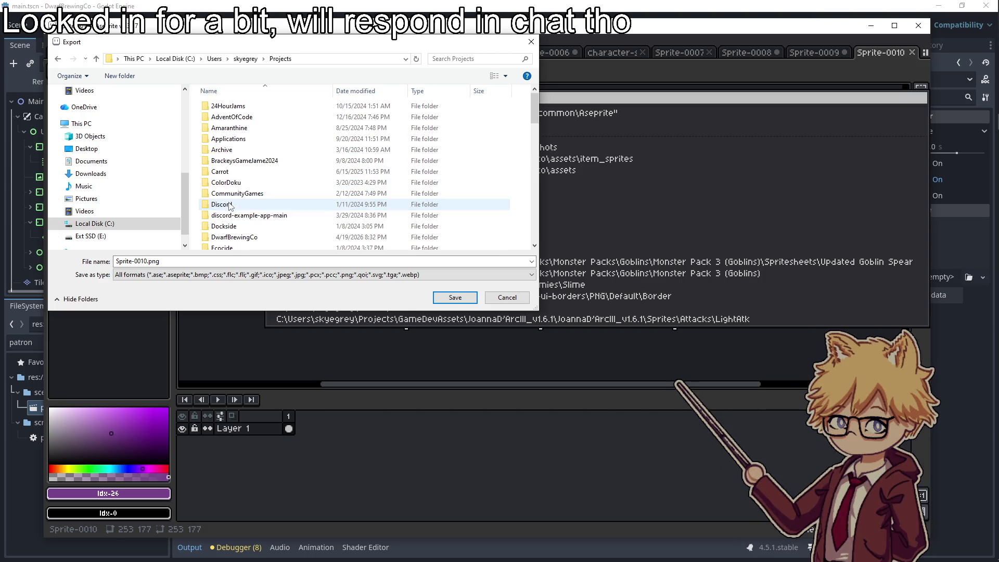
pyautogui.doubleClick(223, 232)
pyautogui.doubleClick(238, 139)
# Save the export as deliver.png, then clear the selection and minimize Aseprite
pyautogui.click(145, 261)
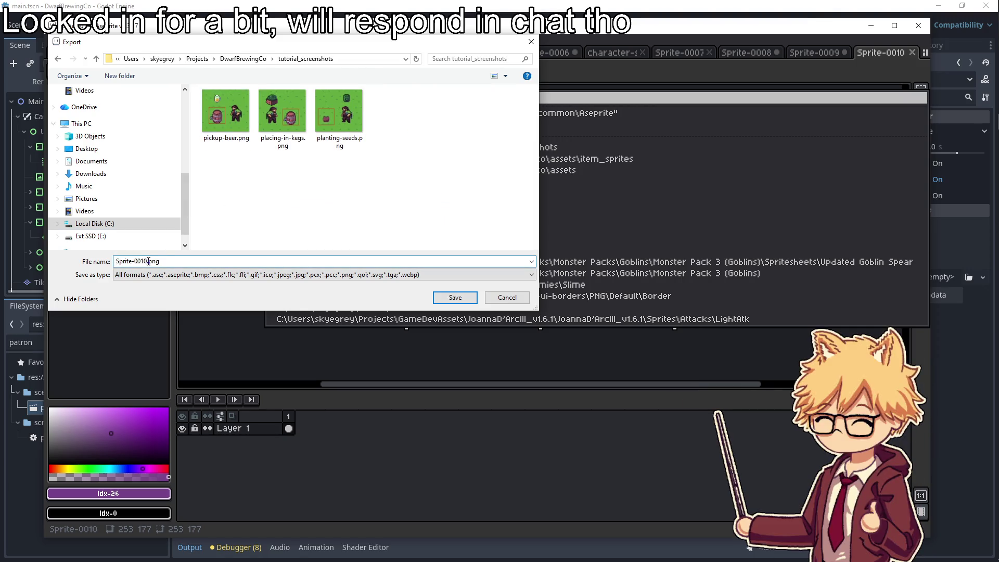
pyautogui.write('deliver')
pyautogui.press('Return')
pyautogui.click(215, 222)
pyautogui.click(370, 281)
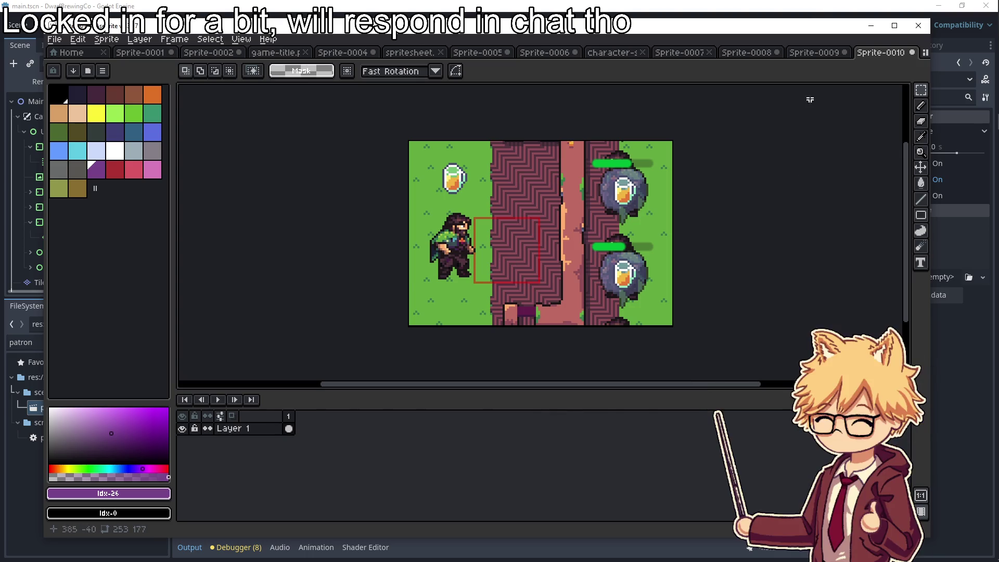
pyautogui.click(868, 29)
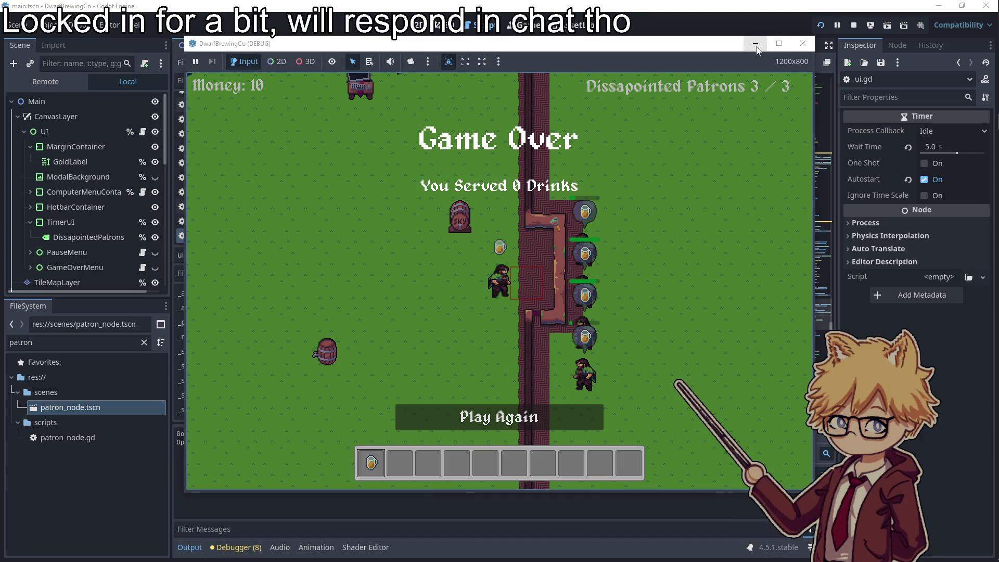
# Stop the running game, close Snipping Tool without saving the snip, and restore Aseprite
pyautogui.click(801, 45)
pyautogui.click(700, 139)
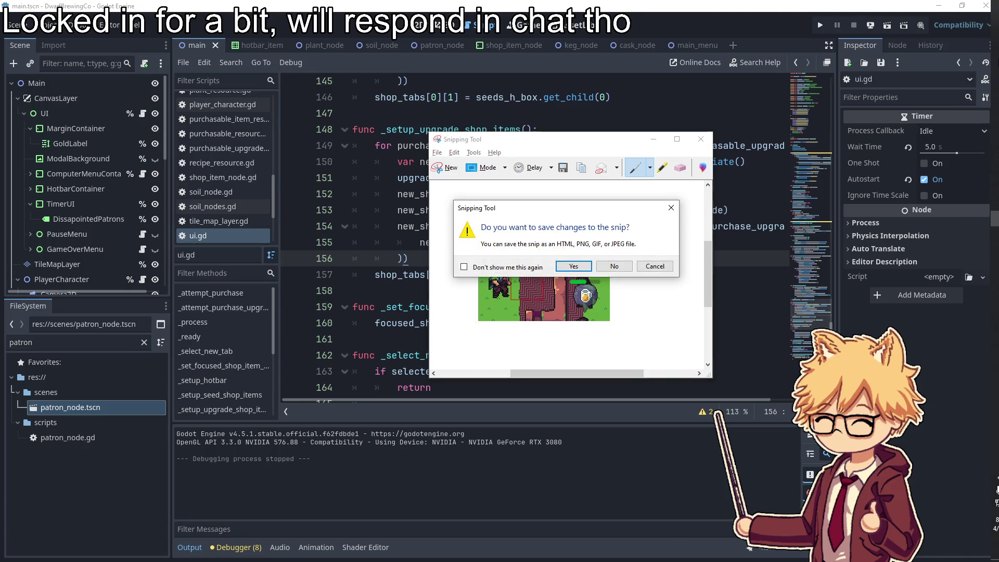
pyautogui.click(610, 266)
pyautogui.moveTo(984, 104)
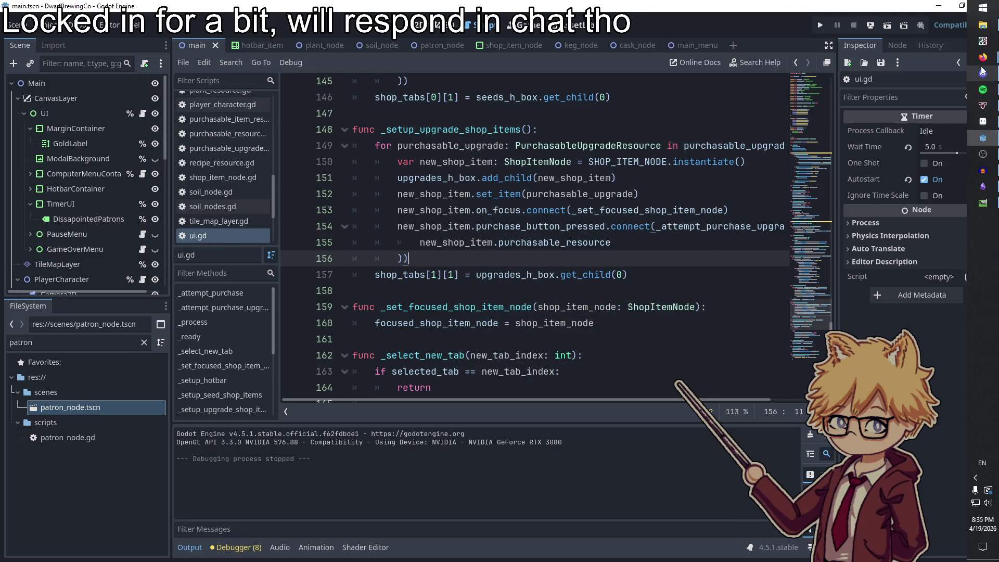
pyautogui.click(983, 122)
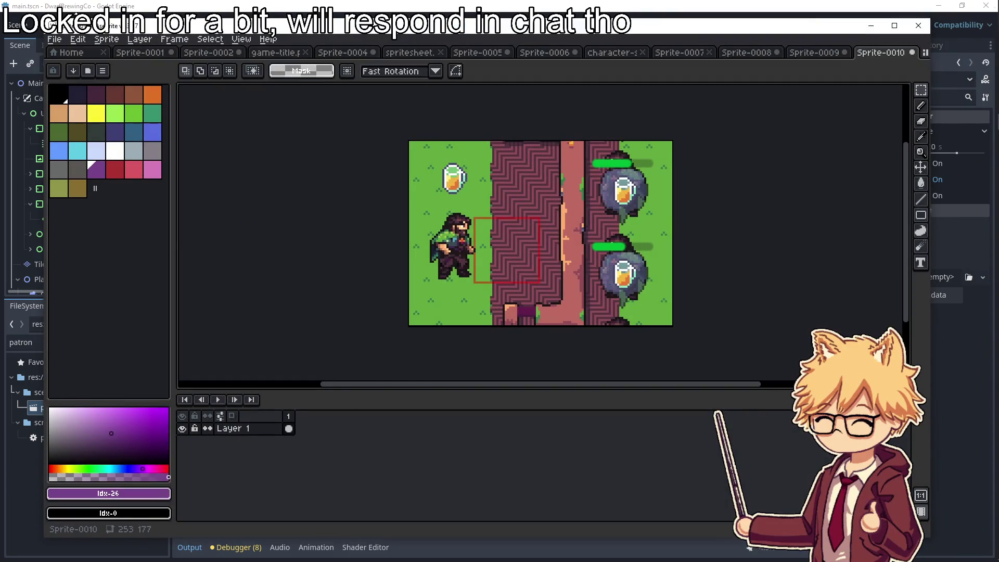
# Create a blank transparent 253×177 sprite, Sprite-0011
pyautogui.click(55, 39)
pyautogui.click(66, 54)
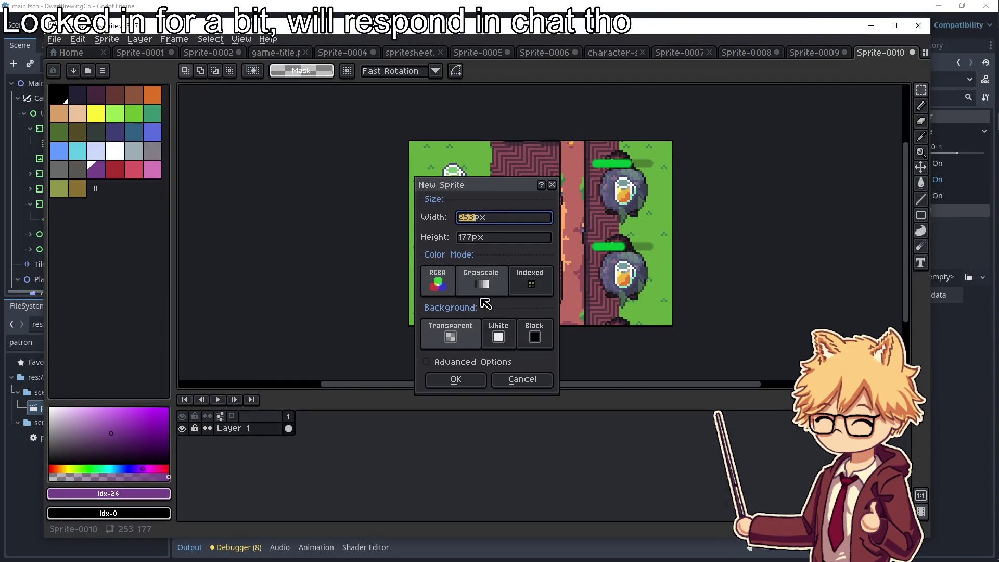
pyautogui.click(450, 373)
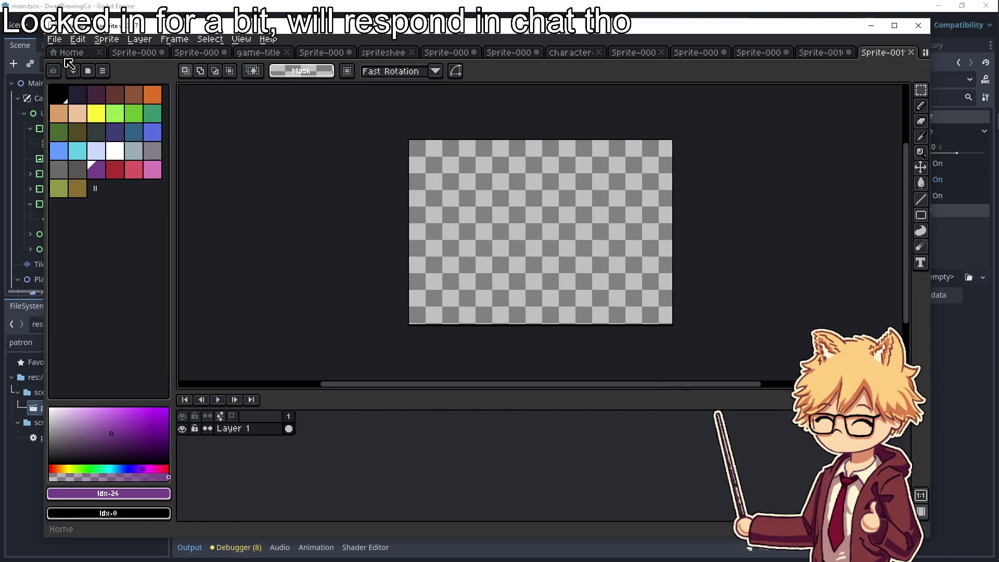
# Look over the recent files and canvas size settings, then show the Sprite-0004 grass scene
pyautogui.click(54, 39)
pyautogui.moveTo(83, 77)
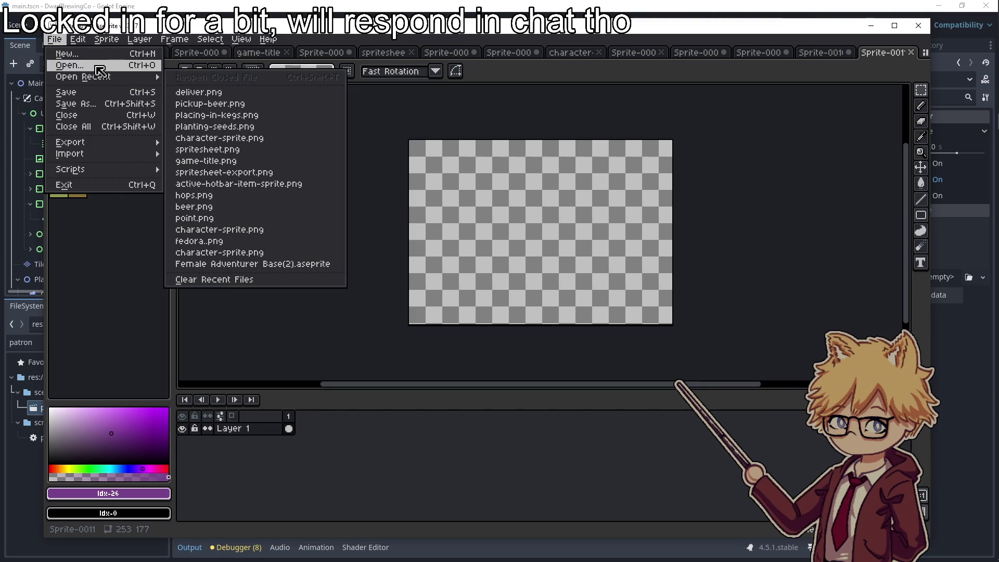
pyautogui.moveTo(107, 39)
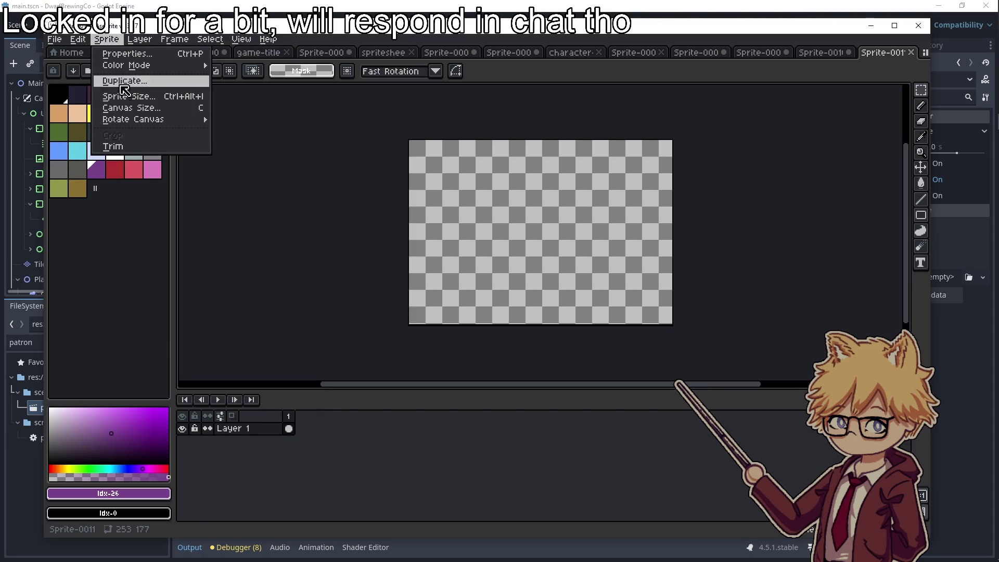
pyautogui.click(151, 108)
pyautogui.click(495, 382)
pyautogui.click(259, 52)
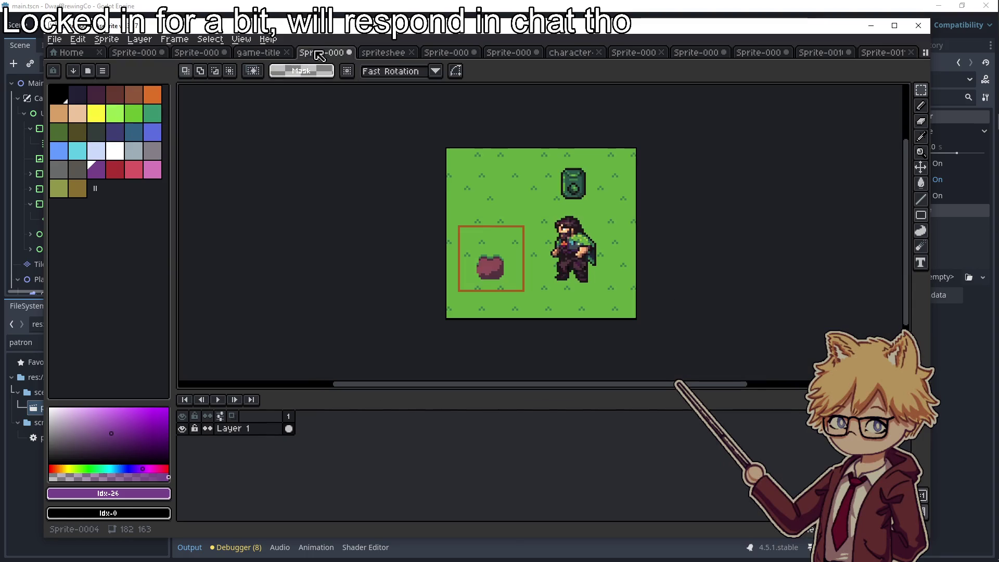
# Copy the column of four potions into Sprite-0011 and place it near the canvas centre
pyautogui.click(397, 52)
pyautogui.scroll(5, 492, 221)
pyautogui.scroll(-3, 492, 221)
pyautogui.scroll(2, 443, 229)
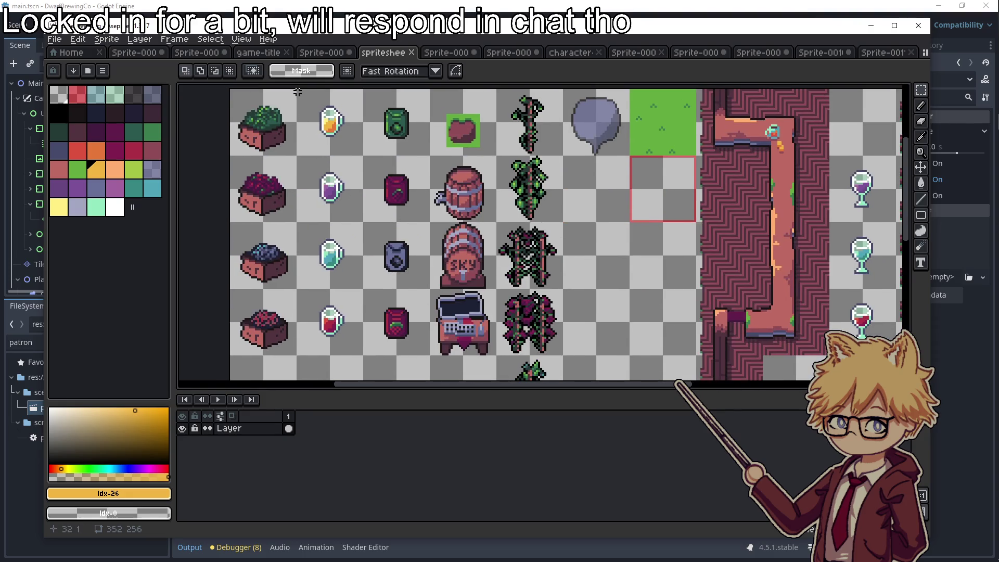
pyautogui.moveTo(298, 90); pyautogui.dragTo(365, 358)
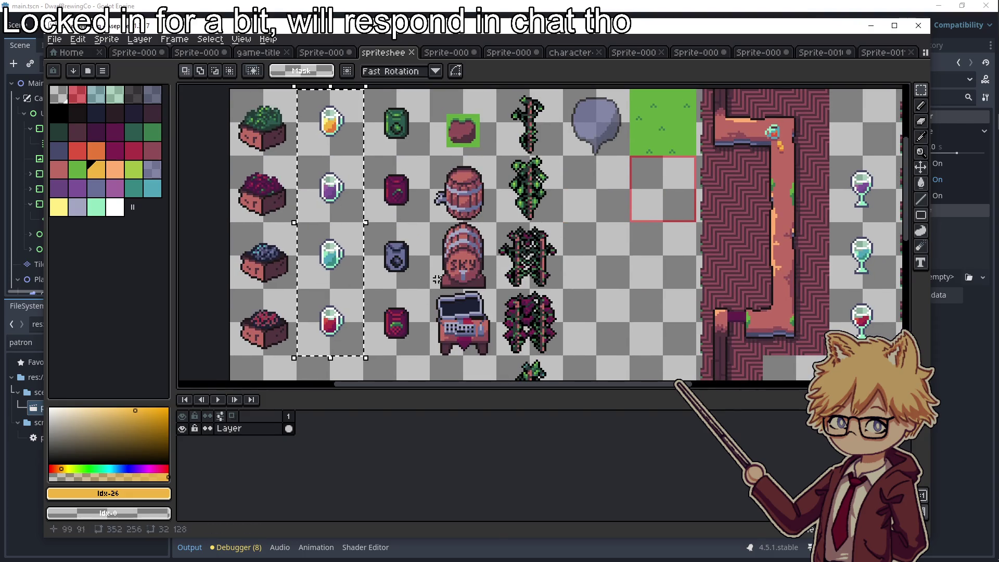
pyautogui.hotkey('ctrl', 'c')
pyautogui.click(884, 53)
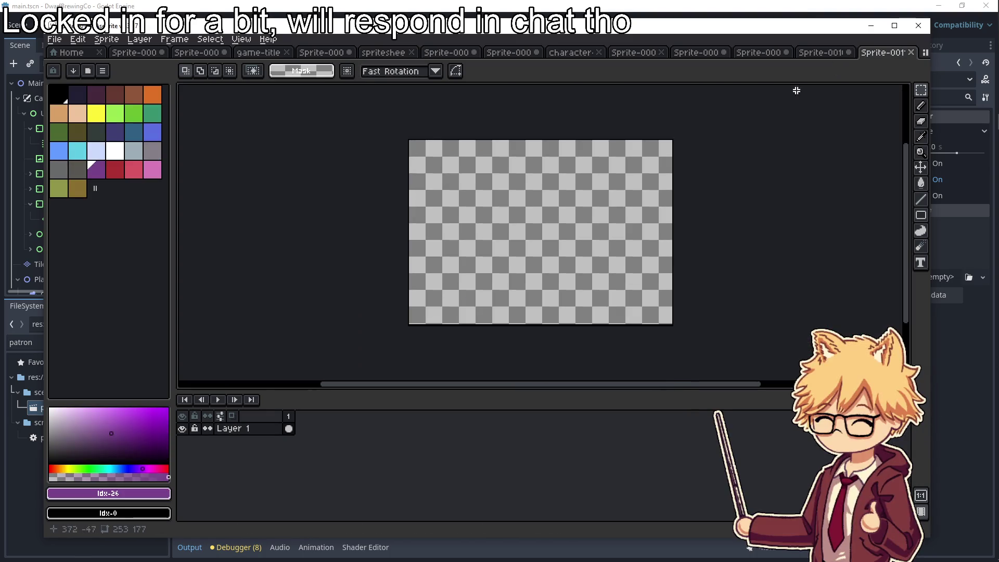
pyautogui.hotkey('ctrl', 'v')
pyautogui.moveTo(463, 228); pyautogui.dragTo(532, 250)
pyautogui.click(724, 237)
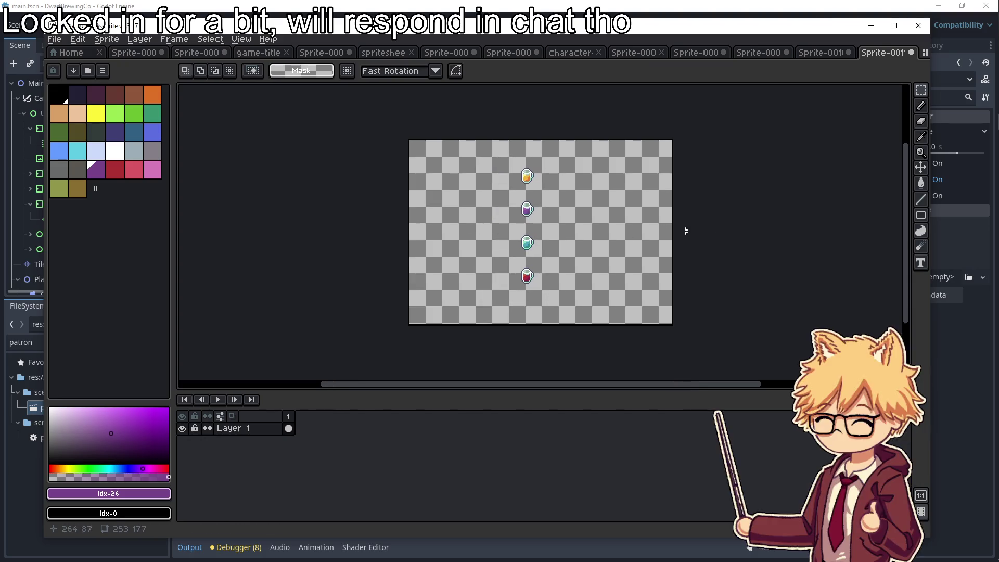
# Find the spritesheet and select its three wine glasses
pyautogui.click(193, 54)
pyautogui.click(245, 53)
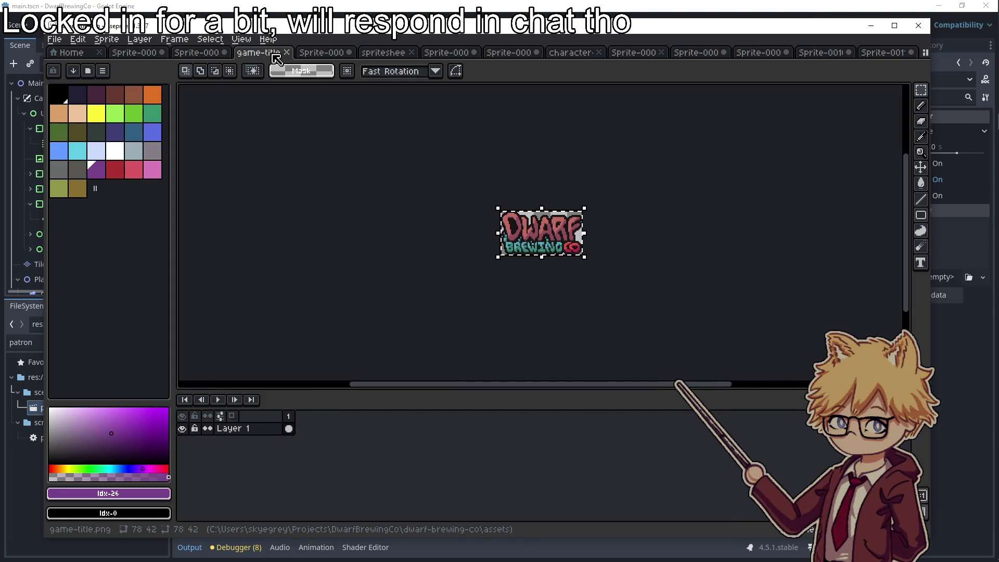
pyautogui.click(327, 53)
pyautogui.click(156, 53)
pyautogui.click(197, 53)
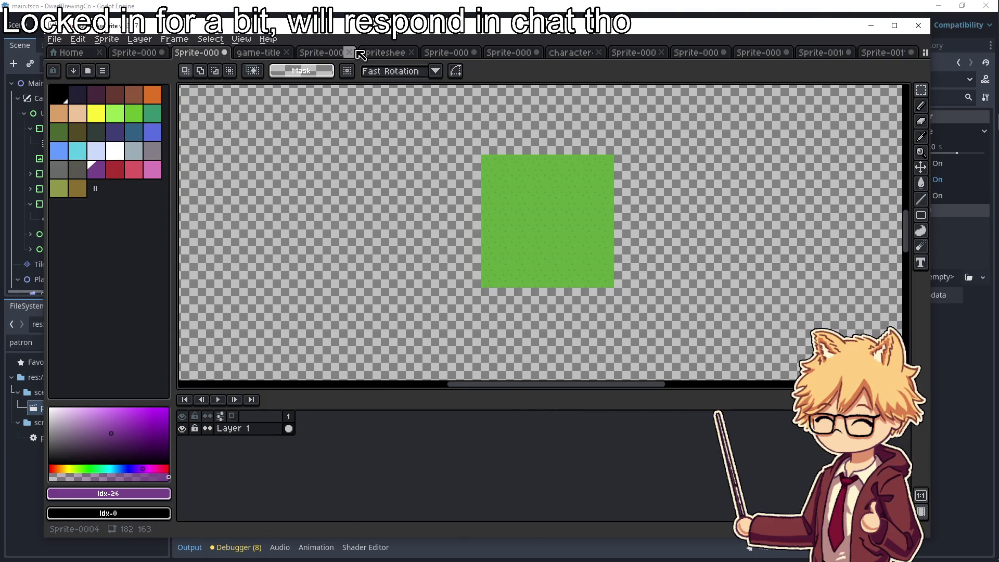
pyautogui.click(360, 55)
pyautogui.scroll(1, 552, 200)
pyautogui.scroll(-2, 551, 201)
pyautogui.scroll(4, 529, 169)
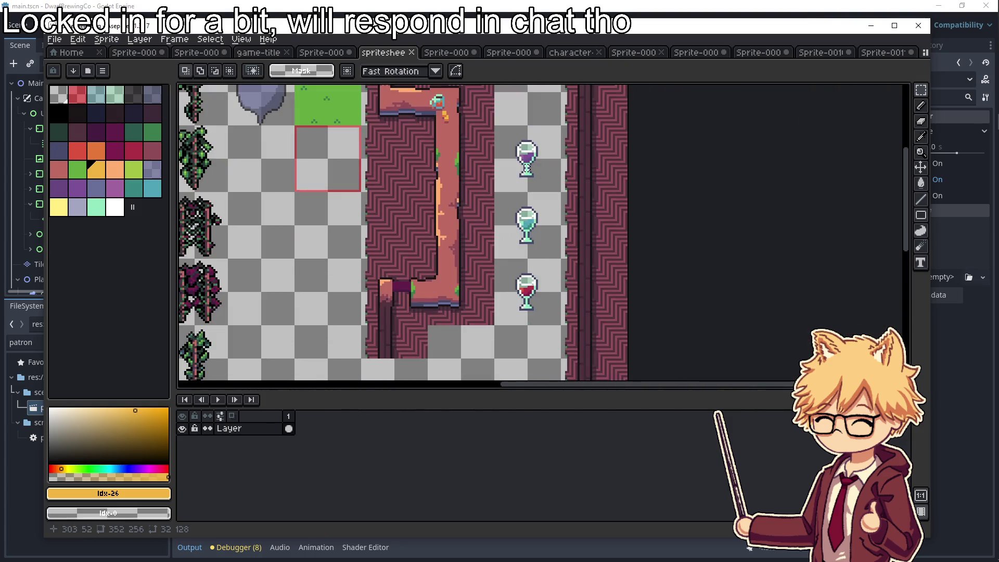
pyautogui.moveTo(495, 126); pyautogui.dragTo(565, 328)
pyautogui.click(536, 349)
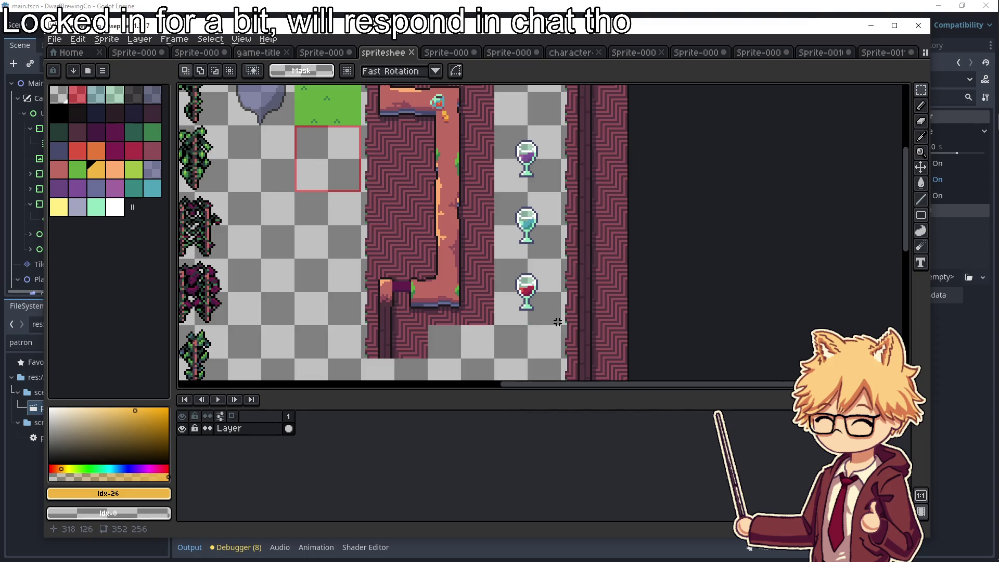
pyautogui.moveTo(533, 263); pyautogui.dragTo(494, 125)
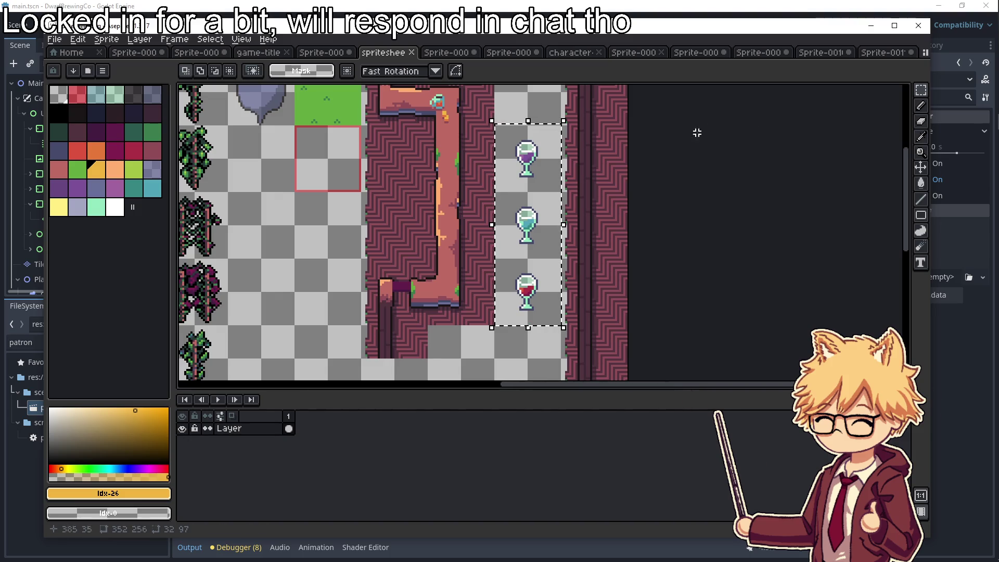
# Paste the wine glasses into the recipe sprite to the right of the potions
pyautogui.click(878, 55)
pyautogui.hotkey('ctrl', 'v')
pyautogui.moveTo(693, 230); pyautogui.dragTo(631, 232)
pyautogui.click(540, 161)
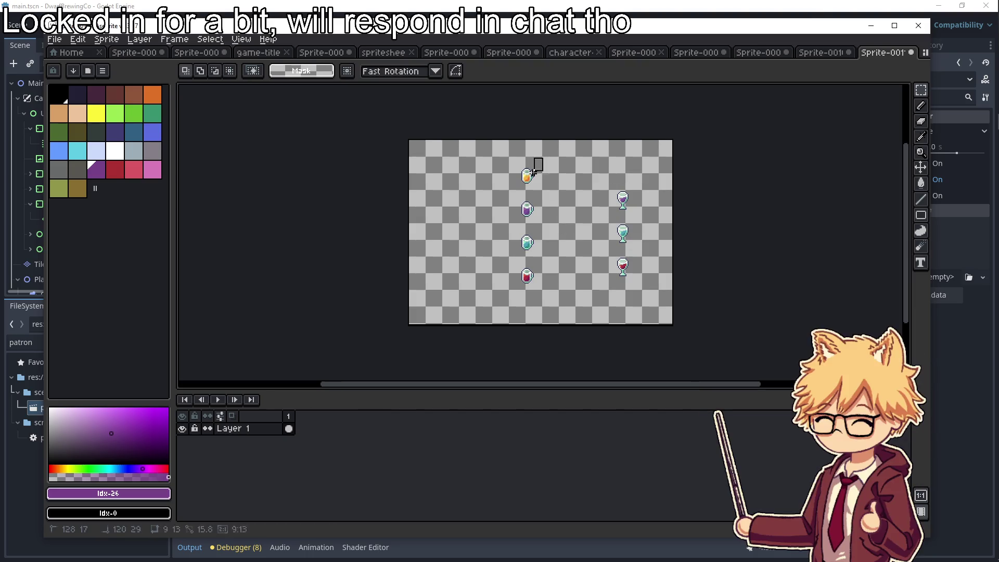
# Realign the potion and wine glass columns on the recipe canvas
pyautogui.moveTo(506, 296); pyautogui.dragTo(505, 295)
pyautogui.moveTo(525, 273); pyautogui.dragTo(509, 270)
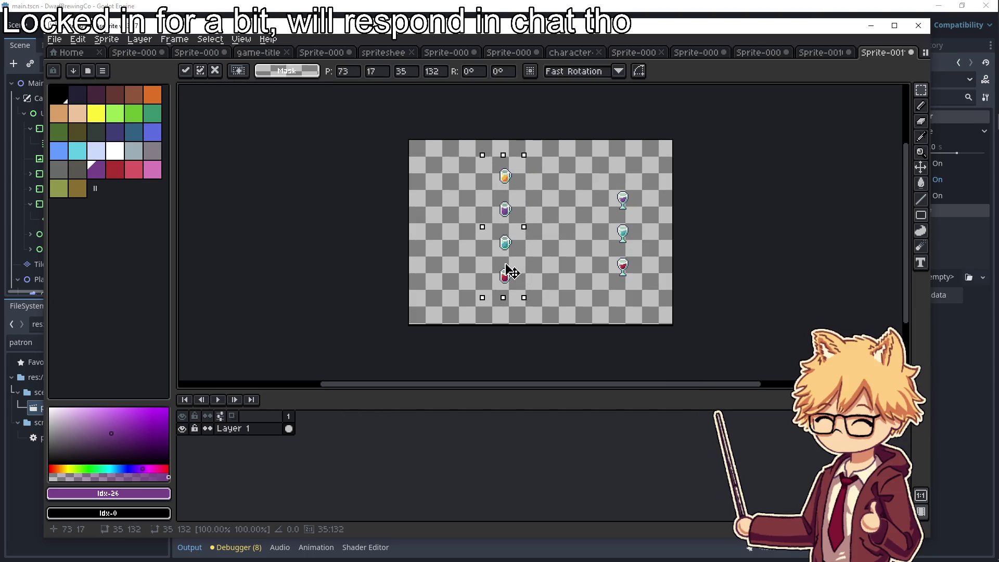
pyautogui.moveTo(592, 174)
pyautogui.mouseDown()
pyautogui.moveTo(654, 282)
pyautogui.moveTo(599, 268)
pyautogui.moveTo(640, 266)
pyautogui.mouseUp()
pyautogui.click(550, 233)
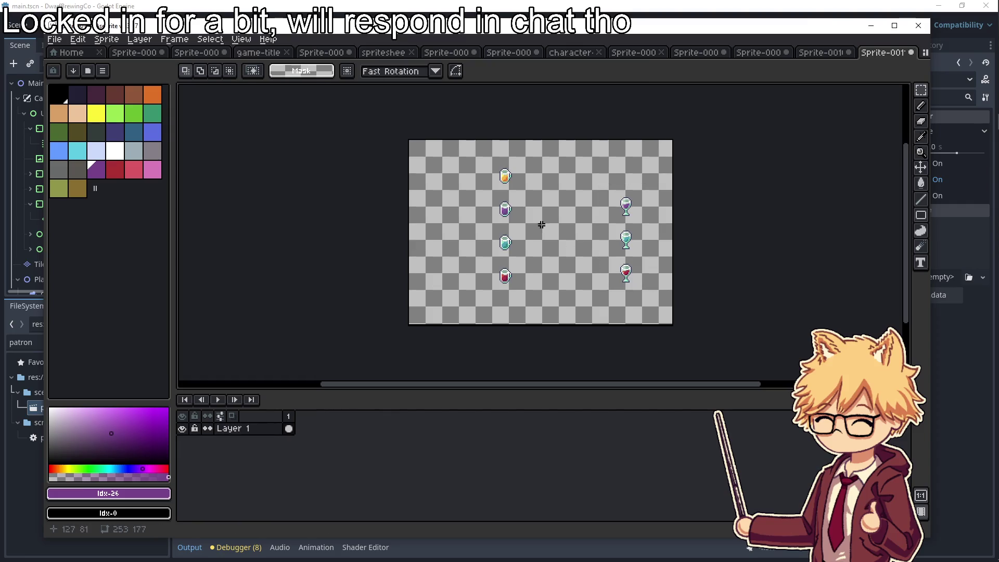
pyautogui.moveTo(528, 156); pyautogui.dragTo(528, 157)
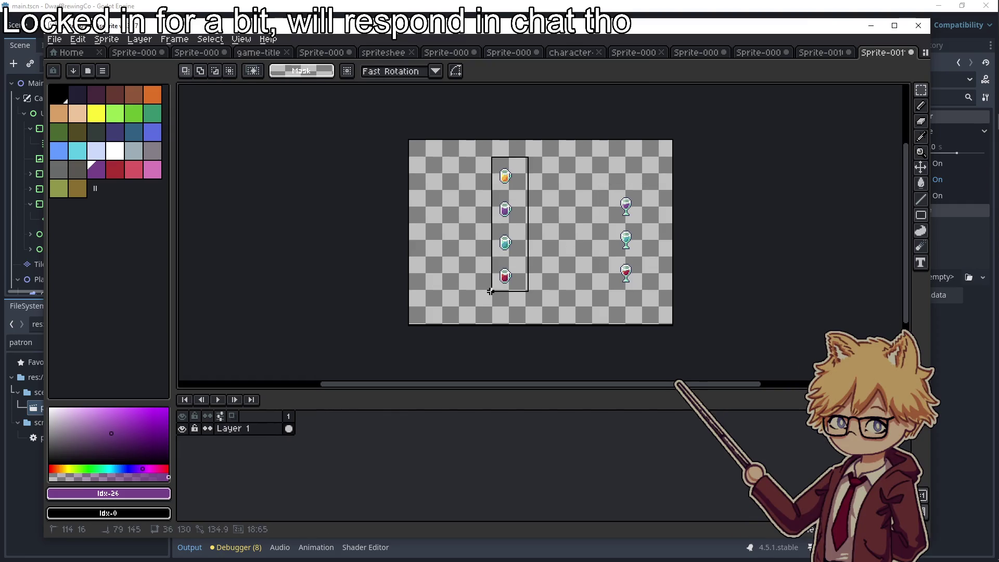
pyautogui.moveTo(493, 289); pyautogui.dragTo(517, 284)
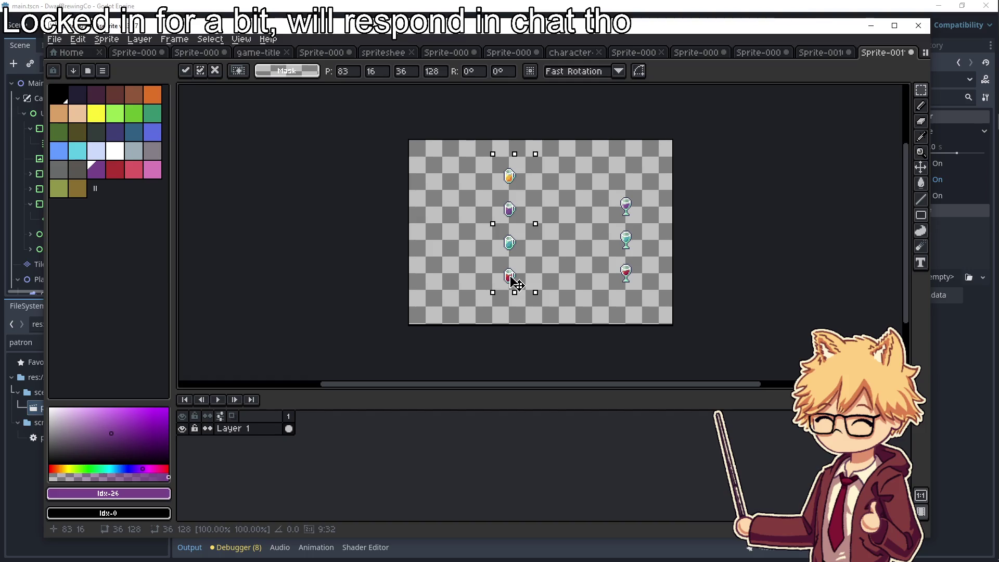
pyautogui.click(572, 251)
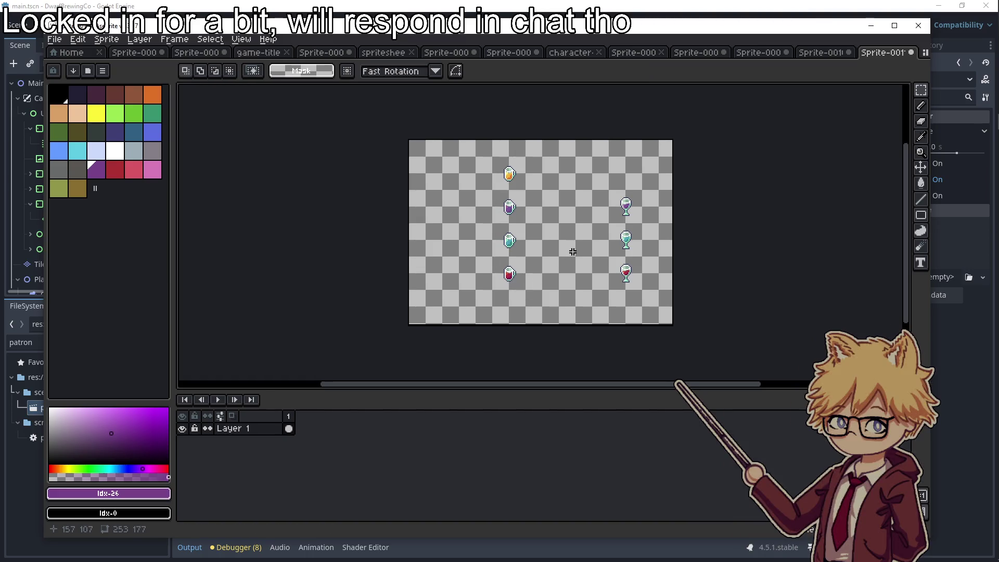
# Copy the column of crates from the spritesheet
pyautogui.click(318, 54)
pyautogui.click(276, 54)
pyautogui.click(198, 53)
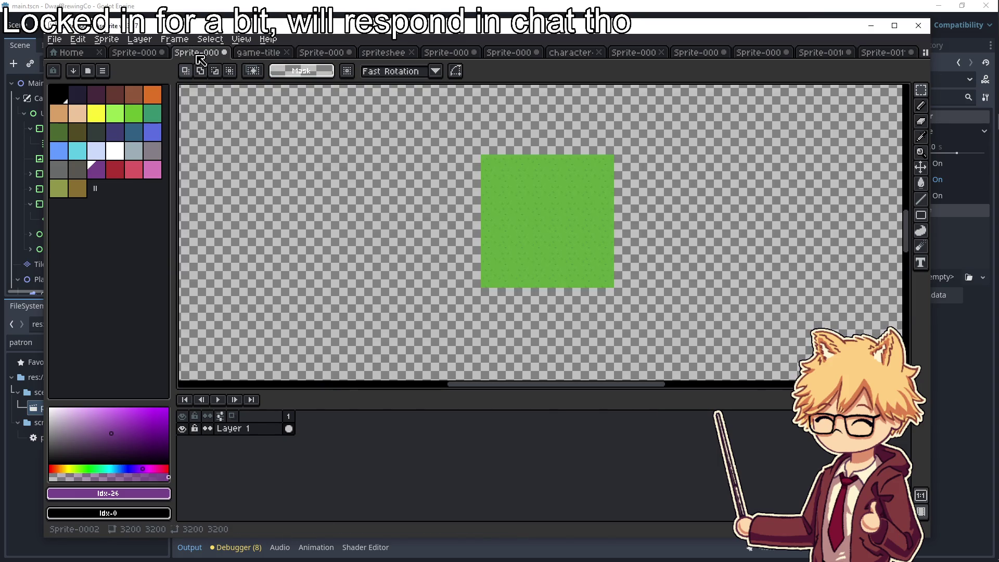
pyautogui.click(151, 54)
pyautogui.click(395, 53)
pyautogui.scroll(-3, 292, 198)
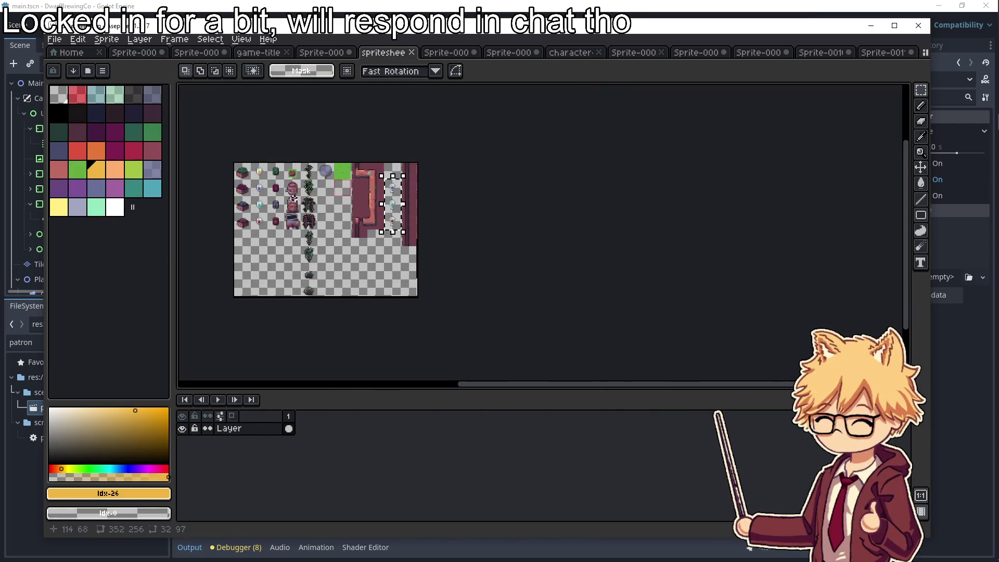
pyautogui.scroll(5, 293, 199)
pyautogui.scroll(-3, 323, 127)
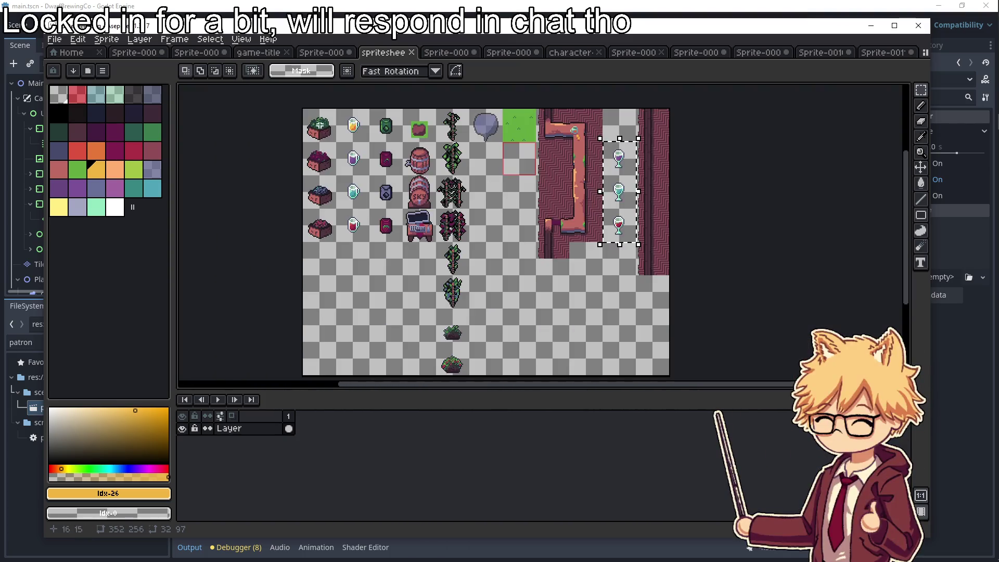
pyautogui.moveTo(302, 109); pyautogui.dragTo(339, 242)
pyautogui.click(332, 236)
pyautogui.scroll(3, 436, 319)
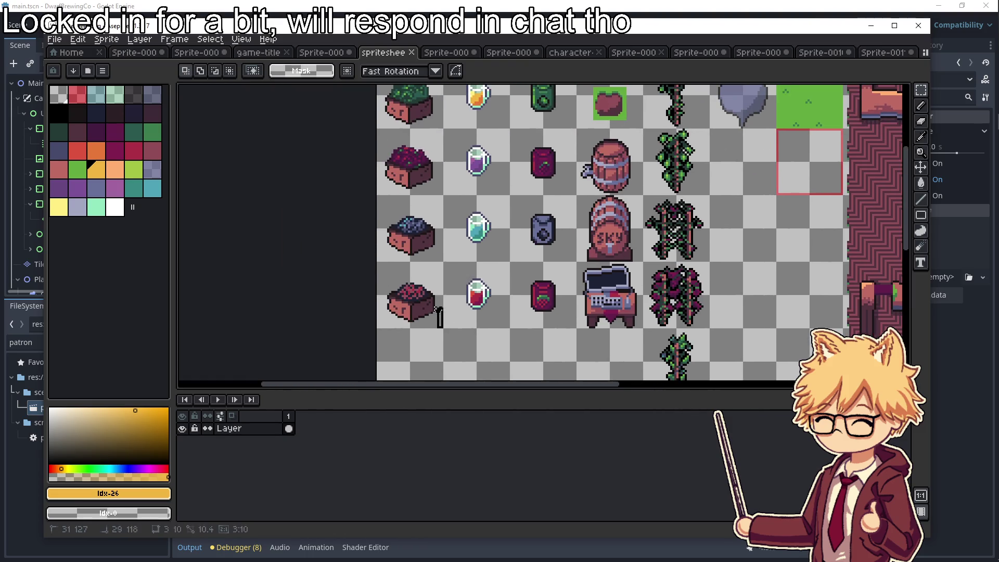
pyautogui.scroll(2, 439, 313)
pyautogui.moveTo(439, 312)
pyautogui.mouseDown()
pyautogui.moveTo(406, 172)
pyautogui.moveTo(377, 134)
pyautogui.mouseUp()
pyautogui.hotkey('ctrl', 'c')
# Paste the crate column into the recipe sprite at the left side
pyautogui.click(883, 52)
pyautogui.hotkey('ctrl', 'v')
pyautogui.scroll(2, 531, 231)
pyautogui.moveTo(336, 221)
pyautogui.mouseDown()
pyautogui.moveTo(356, 257)
pyautogui.moveTo(399, 261)
pyautogui.moveTo(337, 271)
pyautogui.moveTo(337, 246)
pyautogui.mouseUp()
pyautogui.hscroll(-1, 385, 250)
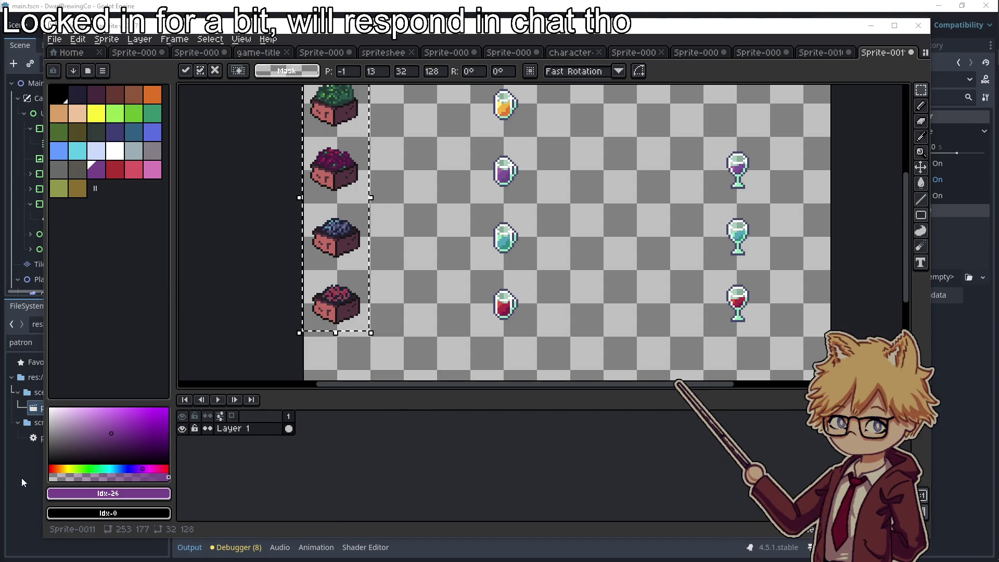
pyautogui.scroll(-2, 409, 304)
pyautogui.scroll(2, 428, 302)
pyautogui.click(404, 307)
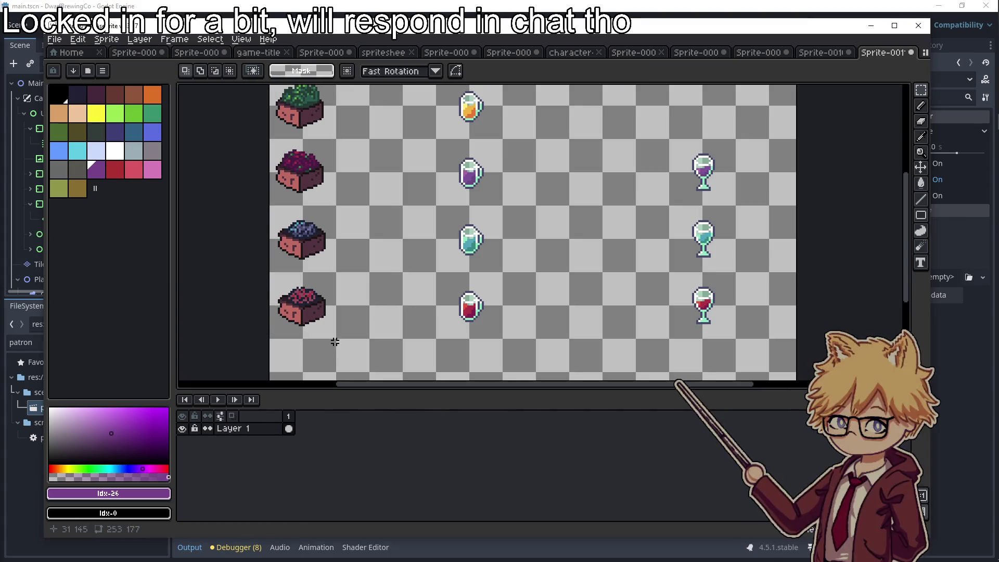
# Duplicate the lower three crates and place the copies right of the potions
pyautogui.moveTo(334, 338); pyautogui.dragTo(270, 141)
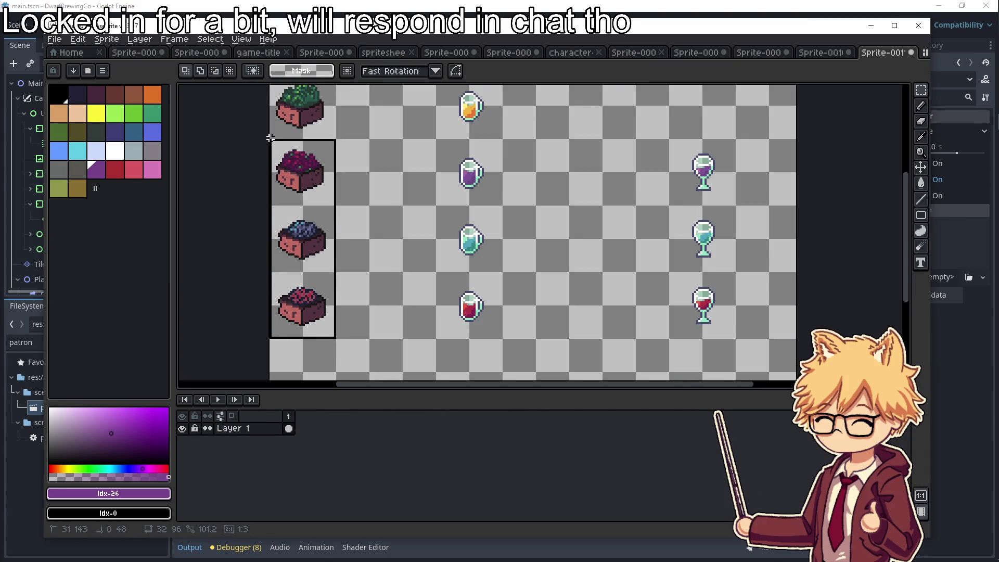
pyautogui.hotkey('ctrl', 'c')
pyautogui.hotkey('ctrl', 'v')
pyautogui.moveTo(300, 249)
pyautogui.mouseDown()
pyautogui.moveTo(629, 251)
pyautogui.moveTo(538, 247)
pyautogui.moveTo(586, 246)
pyautogui.mouseUp()
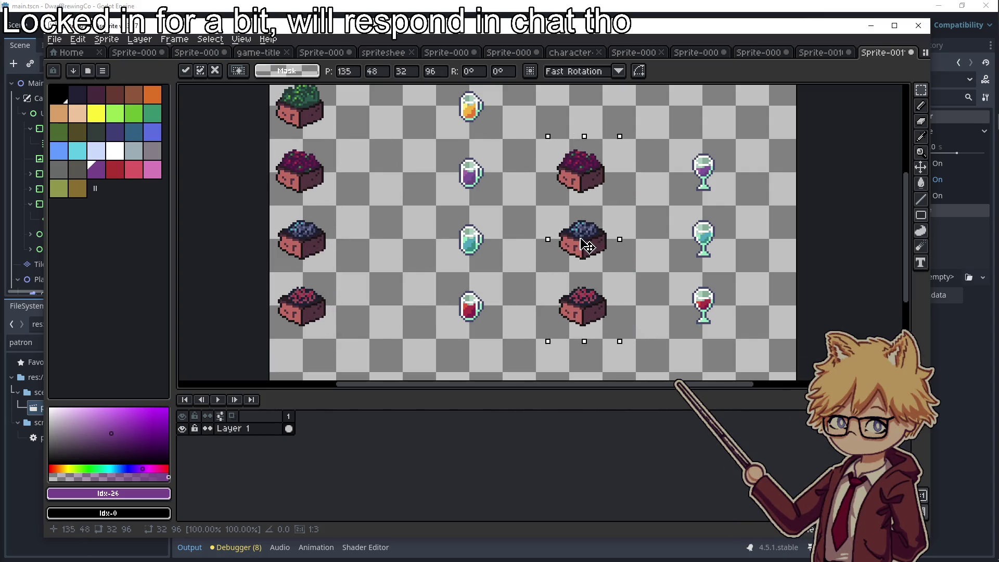
pyautogui.press('Return')
# Paste three copies of the green crate in a column beside the lower crates
pyautogui.moveTo(375, 105)
pyautogui.mouseDown()
pyautogui.moveTo(310, 167)
pyautogui.moveTo(411, 200)
pyautogui.moveTo(419, 214)
pyautogui.mouseUp()
pyautogui.hotkey('ctrl', 'c')
pyautogui.hotkey('ctrl', 'v')
pyautogui.press('Down')
pyautogui.press('Return')
pyautogui.hotkey('ctrl', 'v')
pyautogui.moveTo(349, 143); pyautogui.dragTo(430, 289)
pyautogui.press('Return')
pyautogui.scroll(-2, 430, 288)
pyautogui.hotkey('ctrl', 'v')
pyautogui.moveTo(359, 102)
pyautogui.mouseDown()
pyautogui.moveTo(435, 283)
pyautogui.moveTo(421, 311)
pyautogui.moveTo(445, 314)
pyautogui.mouseUp()
pyautogui.click(441, 239)
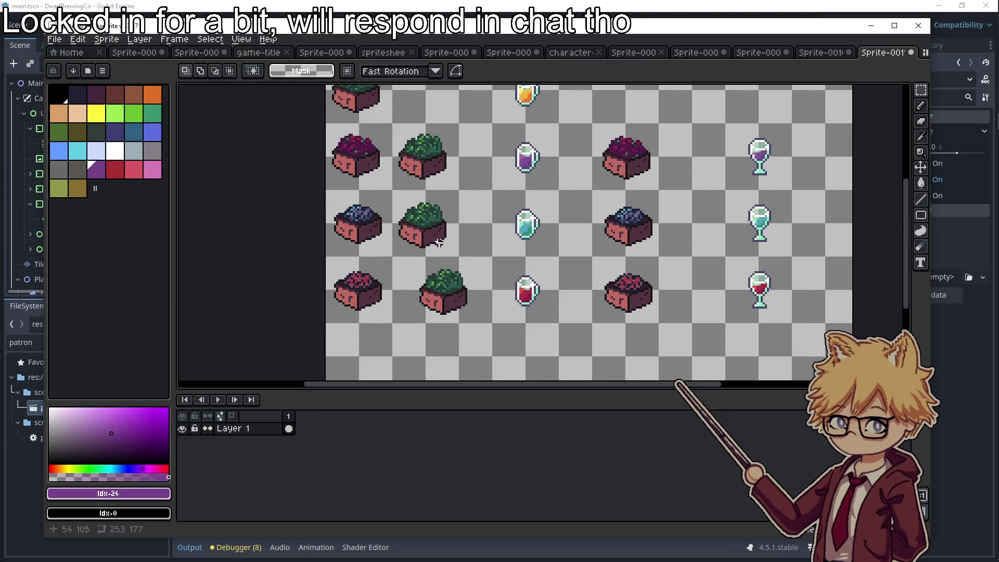
# Shift the middle and upper green crates right to line them up
pyautogui.moveTo(393, 192); pyautogui.dragTo(393, 192)
pyautogui.moveTo(421, 224); pyautogui.dragTo(442, 224)
pyautogui.click(457, 180)
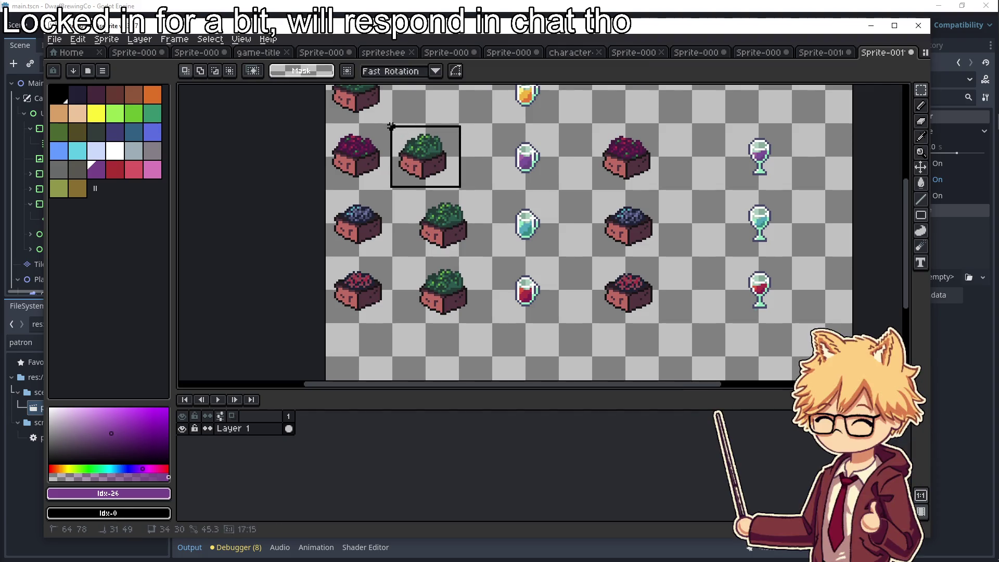
pyautogui.moveTo(394, 123); pyautogui.dragTo(394, 124)
pyautogui.moveTo(424, 159); pyautogui.dragTo(443, 160)
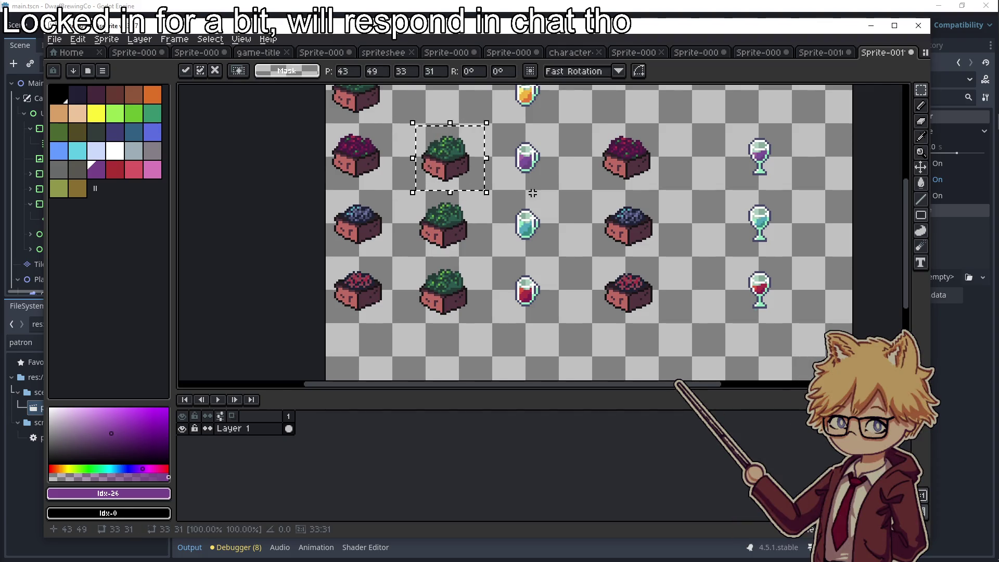
pyautogui.click(573, 196)
# Pick black as the drawing colour and switch to the pencil tool
pyautogui.scroll(-2, 547, 201)
pyautogui.scroll(3, 528, 225)
pyautogui.scroll(-1, 529, 226)
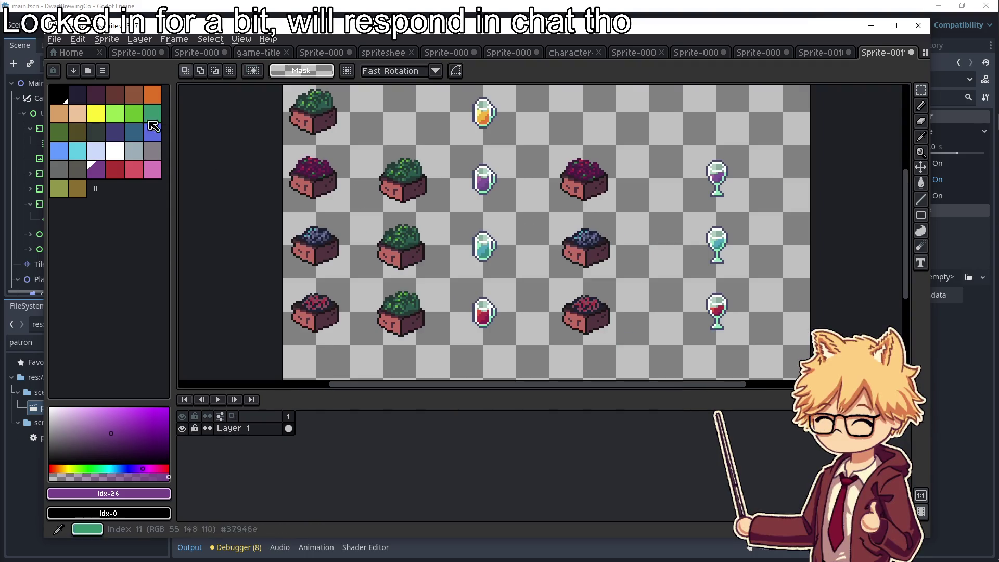
pyautogui.click(59, 94)
pyautogui.scroll(3, 385, 182)
pyautogui.press('b')
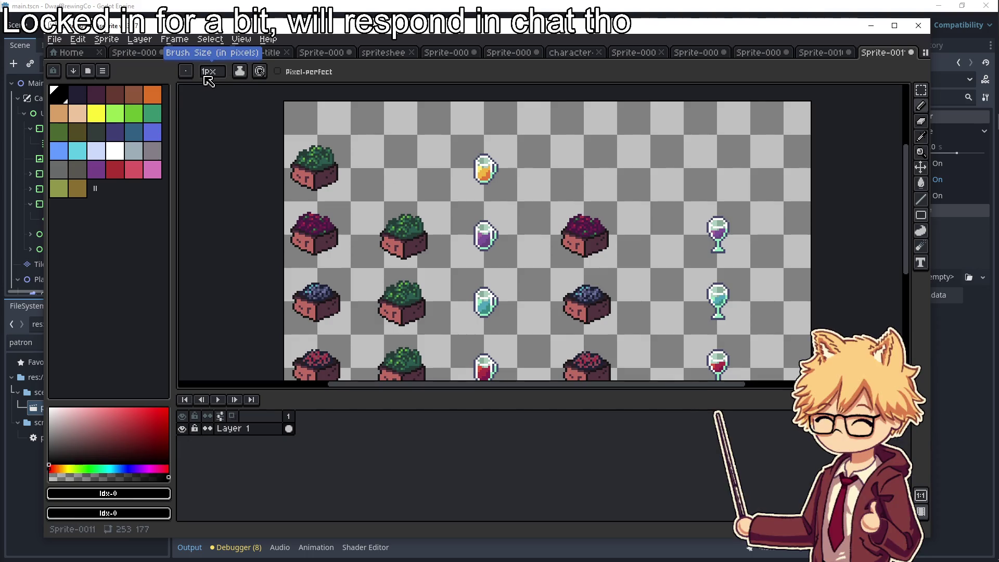
# Zoom and pan around the Sprite-0011 recipe canvas, then pick the rectangular selection tool
pyautogui.scroll(2, 214, 71)
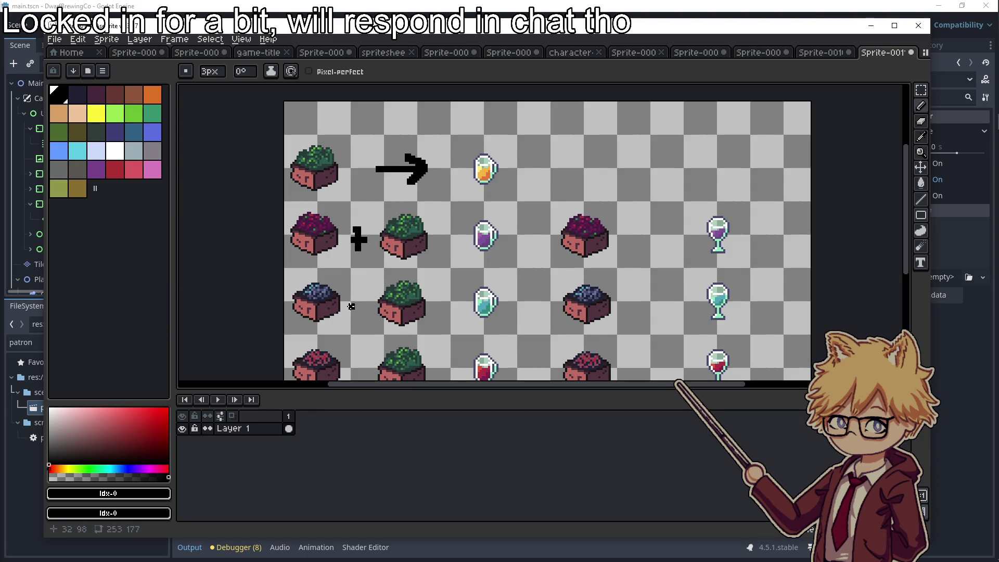
pyautogui.scroll(-3, 358, 295)
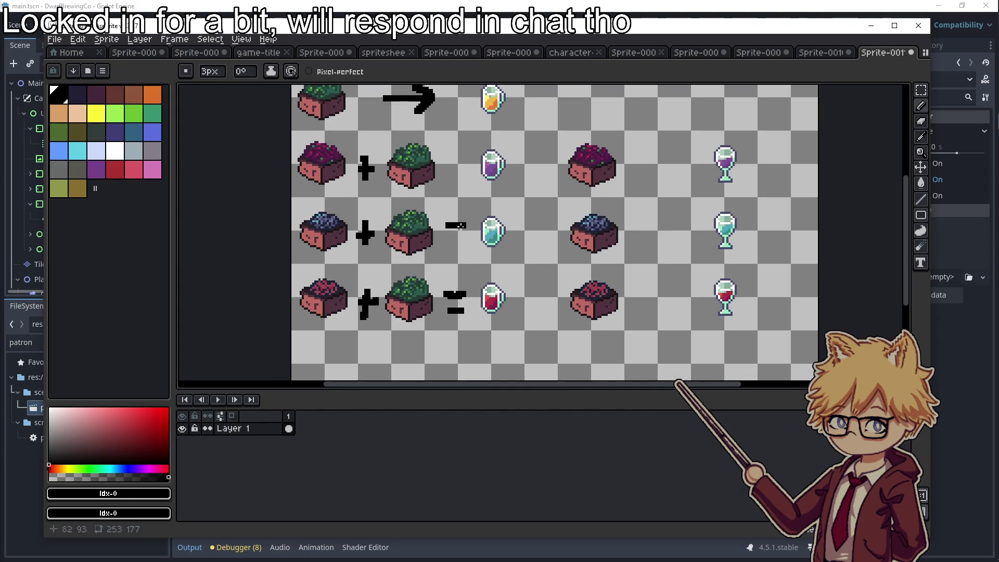
pyautogui.hscroll(5, 508, 188)
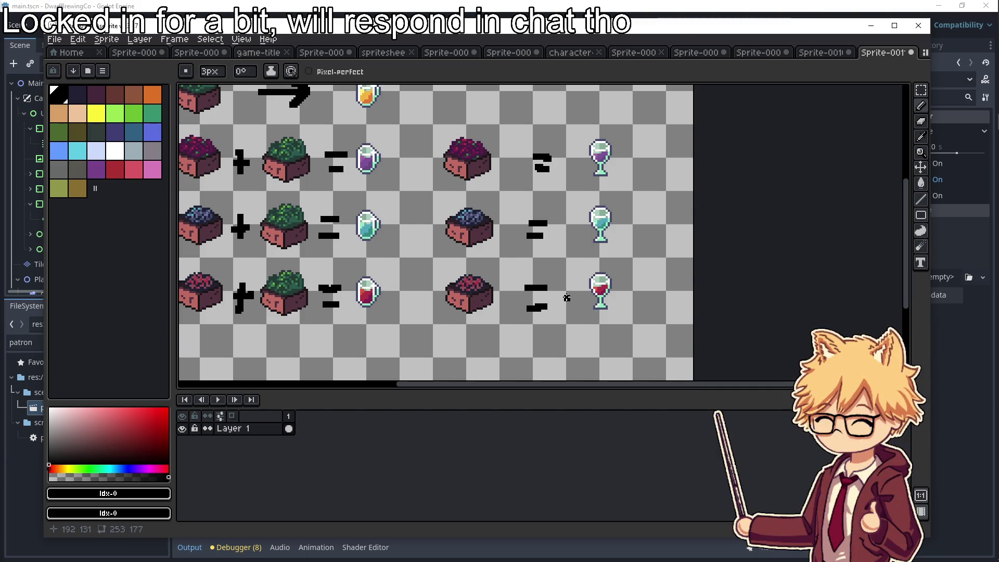
pyautogui.scroll(-3, 536, 304)
pyautogui.scroll(3, 550, 298)
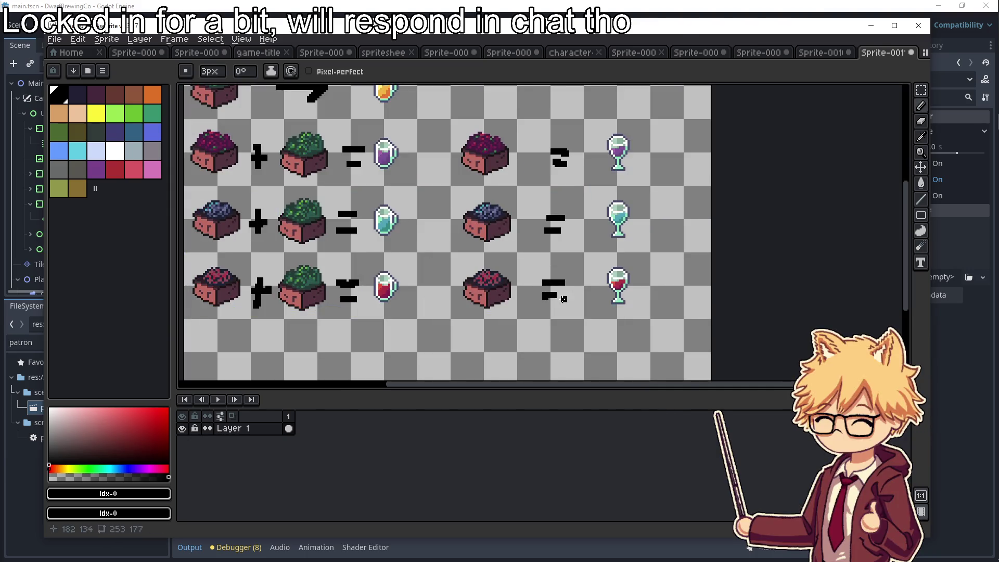
pyautogui.scroll(-3, 565, 299)
pyautogui.scroll(3, 611, 251)
pyautogui.scroll(-3, 611, 251)
pyautogui.scroll(3, 639, 234)
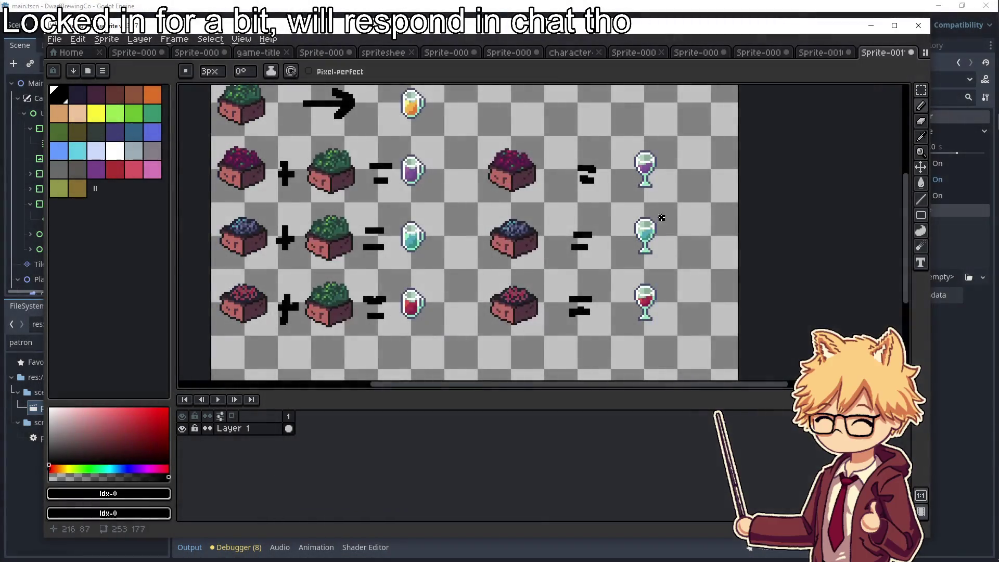
pyautogui.scroll(-3, 470, 199)
pyautogui.click(920, 99)
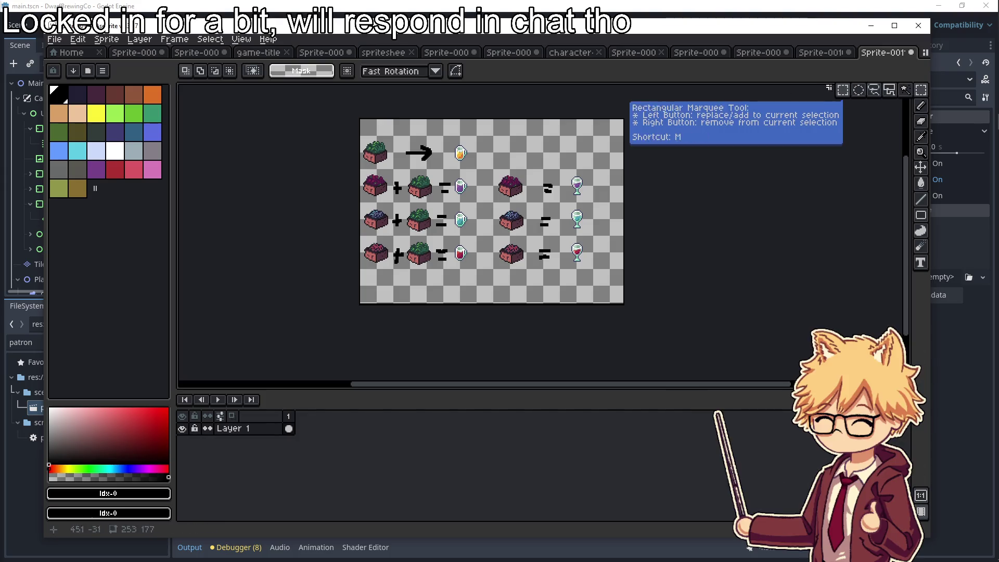
# Reposition the recipe artwork, check the green tile sprite, and select the whole recipe canvas
pyautogui.moveTo(488, 129)
pyautogui.mouseDown()
pyautogui.moveTo(360, 285)
pyautogui.moveTo(373, 287)
pyautogui.mouseUp()
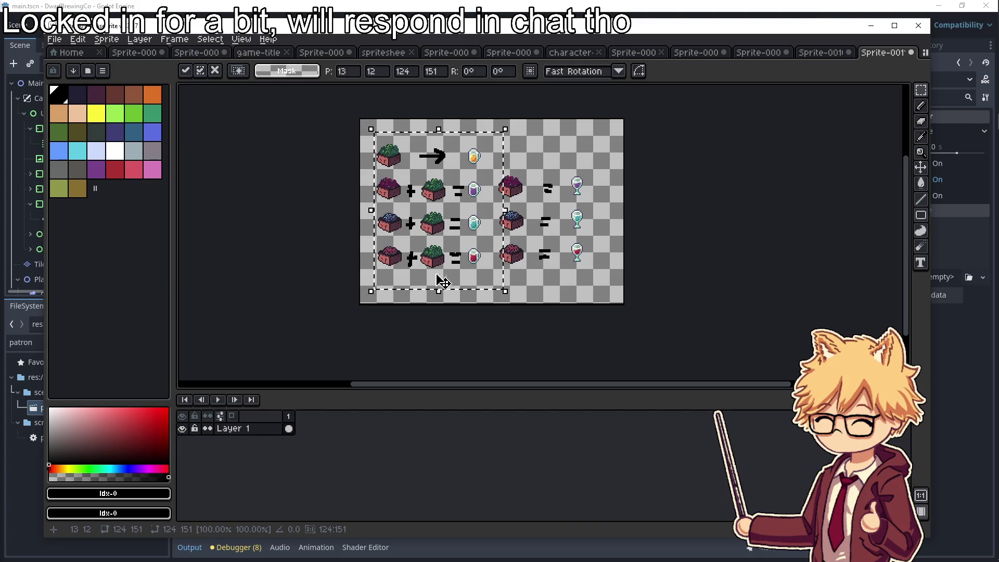
pyautogui.click(678, 229)
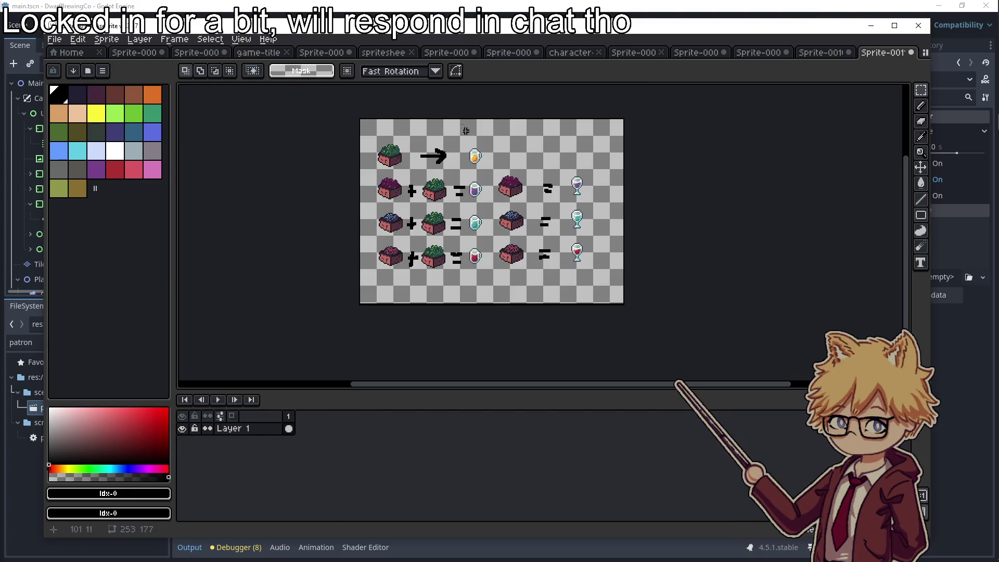
pyautogui.click(446, 52)
pyautogui.click(383, 52)
pyautogui.click(322, 52)
pyautogui.click(259, 52)
pyautogui.click(203, 54)
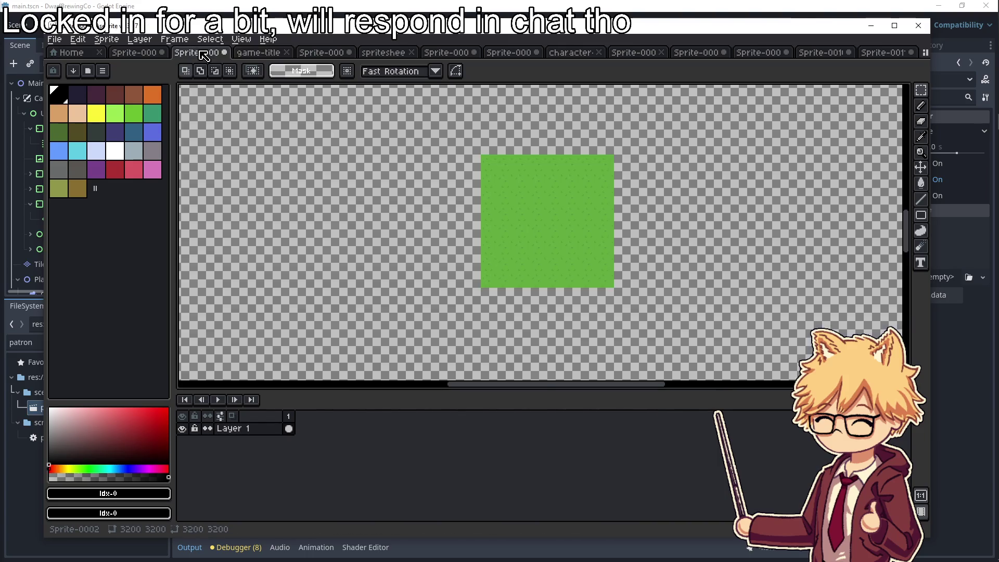
pyautogui.click(873, 56)
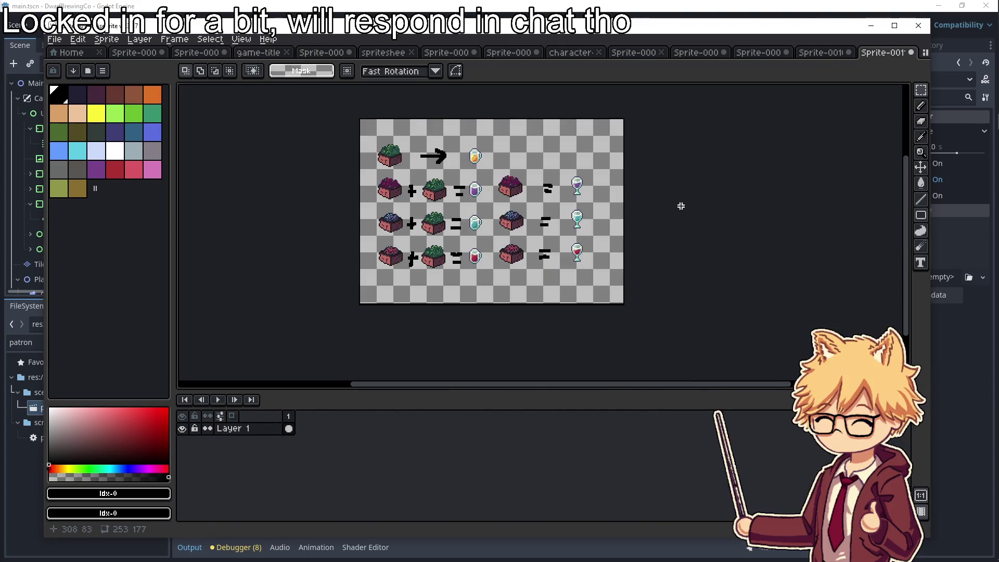
pyautogui.hotkey('ctrl', 'a')
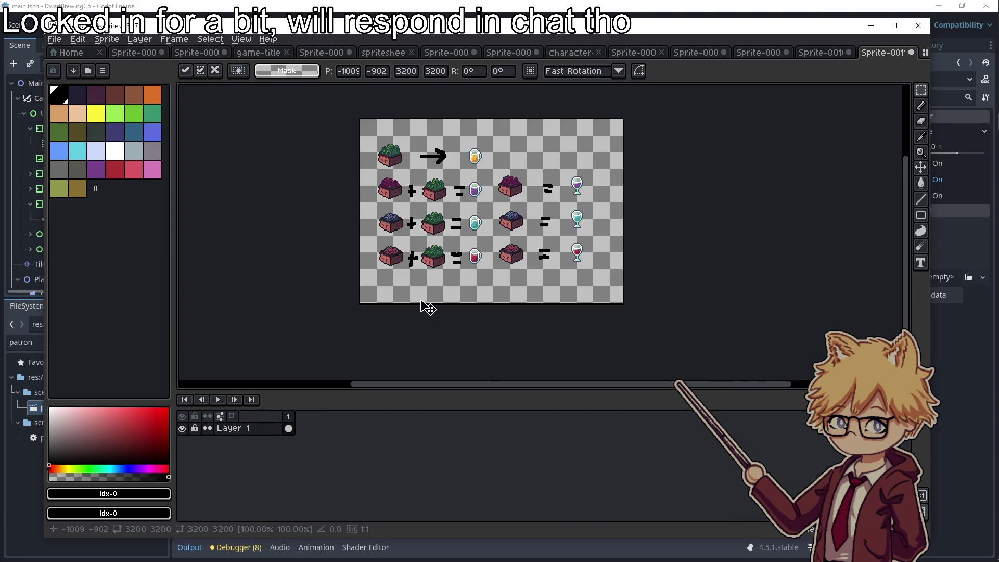
# Add a new layer and paste the grass image, dragging it over the canvas
pyautogui.rightClick(243, 435)
pyautogui.moveTo(268, 451)
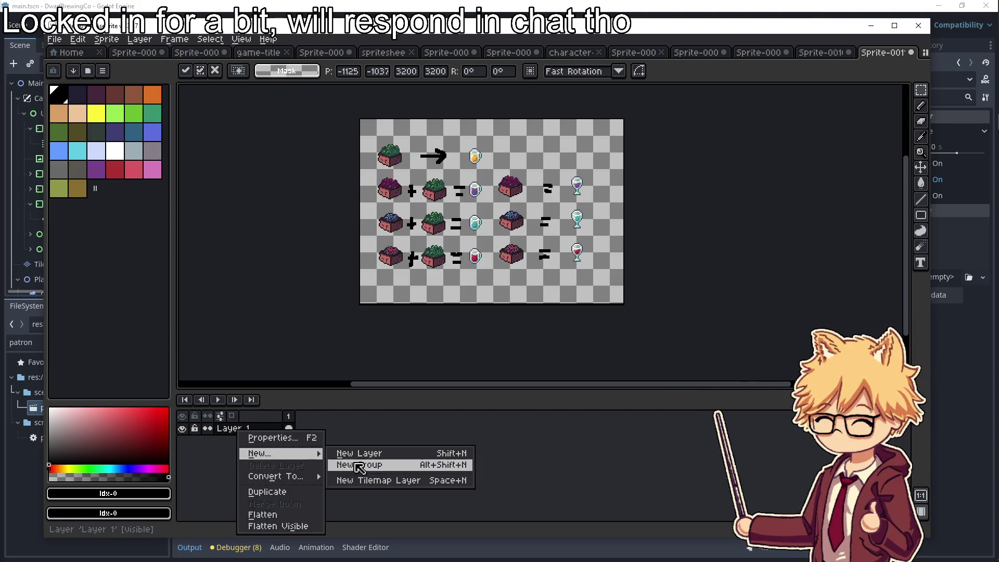
pyautogui.click(359, 451)
pyautogui.click(244, 441)
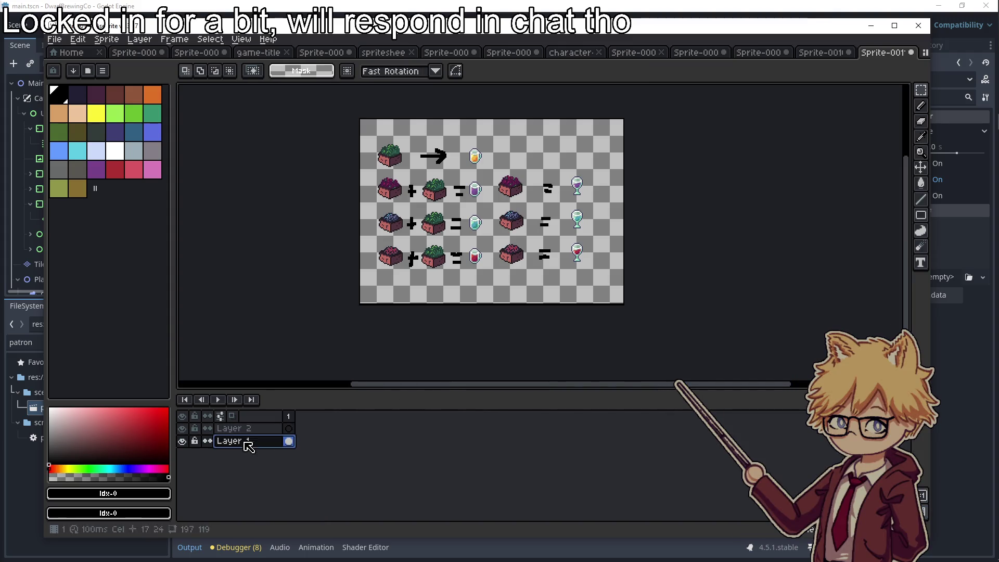
pyautogui.hotkey('ctrl', 'v')
pyautogui.scroll(-5, 650, 333)
pyautogui.moveTo(668, 374)
pyautogui.mouseDown()
pyautogui.moveTo(589, 245)
pyautogui.moveTo(560, 236)
pyautogui.mouseUp()
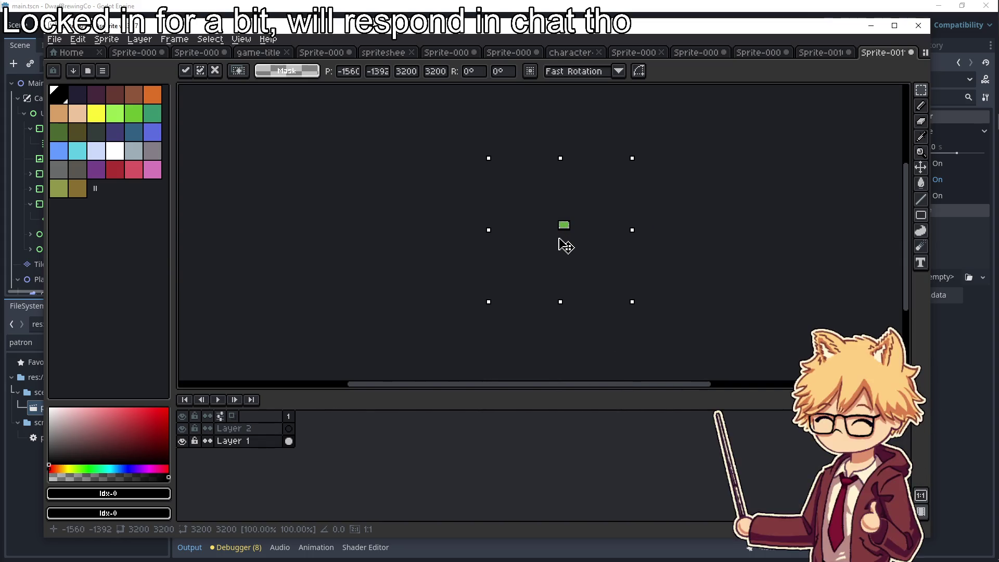
pyautogui.scroll(5, 569, 235)
pyautogui.scroll(5, 576, 241)
pyautogui.moveTo(629, 263)
pyautogui.mouseDown()
pyautogui.moveTo(602, 210)
pyautogui.moveTo(615, 216)
pyautogui.mouseUp()
pyautogui.moveTo(526, 318); pyautogui.dragTo(525, 304)
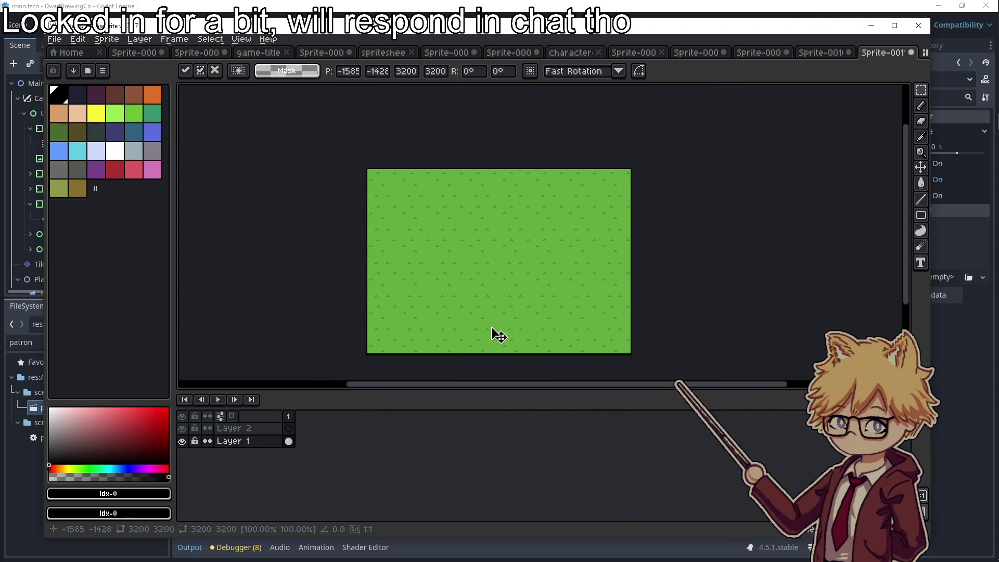
pyautogui.click(249, 441)
# Toggle Layer 1 and Layer 2 visibility to check the grass, undoing the paste
pyautogui.click(242, 428)
pyautogui.click(183, 442)
pyautogui.click(183, 428)
pyautogui.click(182, 441)
pyautogui.hotkey('ctrl', 'z')
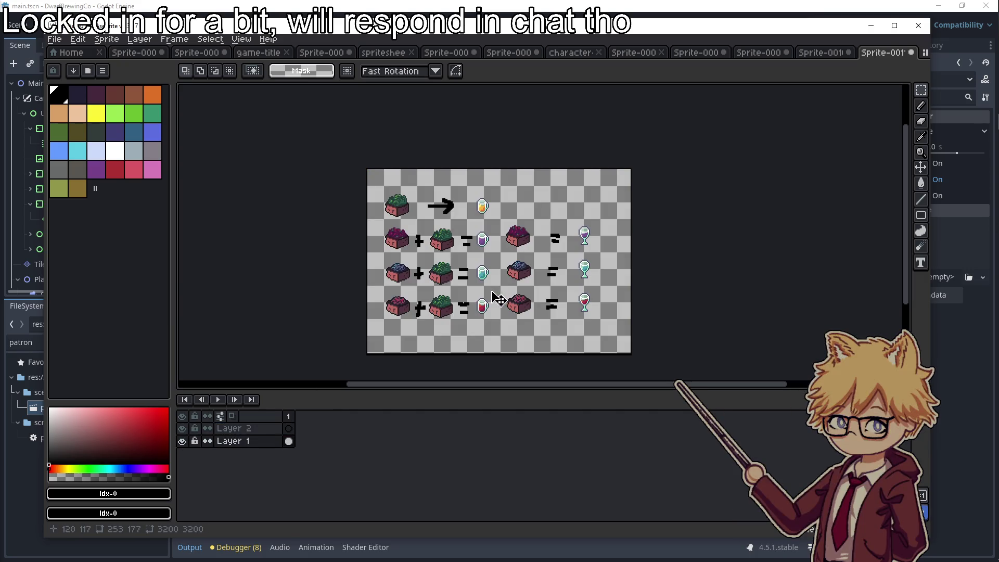
pyautogui.click(236, 429)
pyautogui.click(242, 442)
pyautogui.click(183, 440)
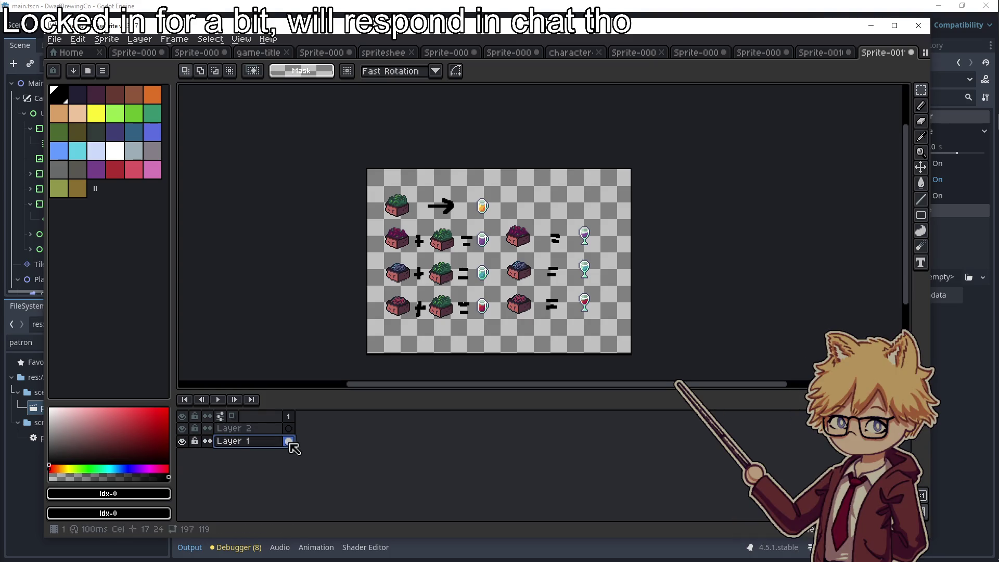
# Move Layer 1 above Layer 2 and shift Layer 2's grass to fill behind the chart
pyautogui.moveTo(289, 442)
pyautogui.mouseDown()
pyautogui.moveTo(290, 430)
pyautogui.moveTo(301, 431)
pyautogui.mouseUp()
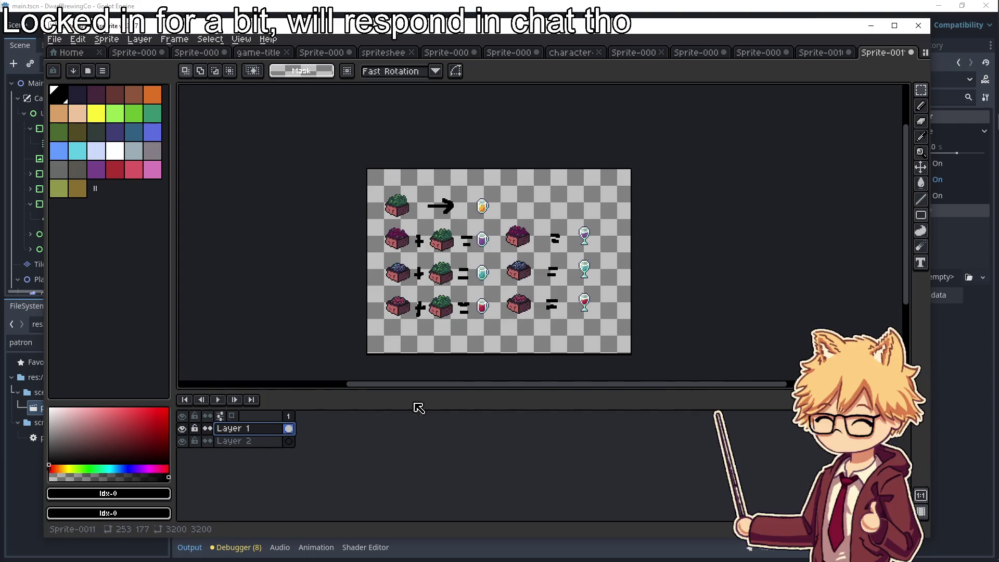
pyautogui.scroll(-5, 515, 351)
pyautogui.click(267, 443)
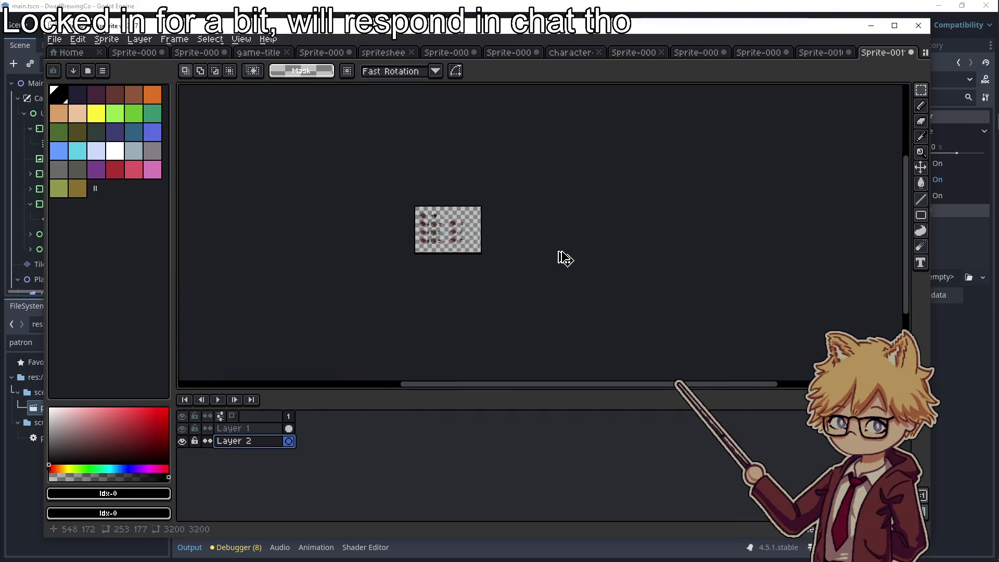
pyautogui.hotkey('ctrl', 'a')
pyautogui.moveTo(577, 336); pyautogui.dragTo(411, 216)
pyautogui.moveTo(552, 304)
pyautogui.mouseDown()
pyautogui.moveTo(537, 314)
pyautogui.moveTo(413, 257)
pyautogui.mouseUp()
pyautogui.moveTo(643, 336)
pyautogui.mouseDown()
pyautogui.moveTo(682, 209)
pyautogui.moveTo(629, 247)
pyautogui.moveTo(640, 248)
pyautogui.mouseUp()
pyautogui.scroll(4, 452, 229)
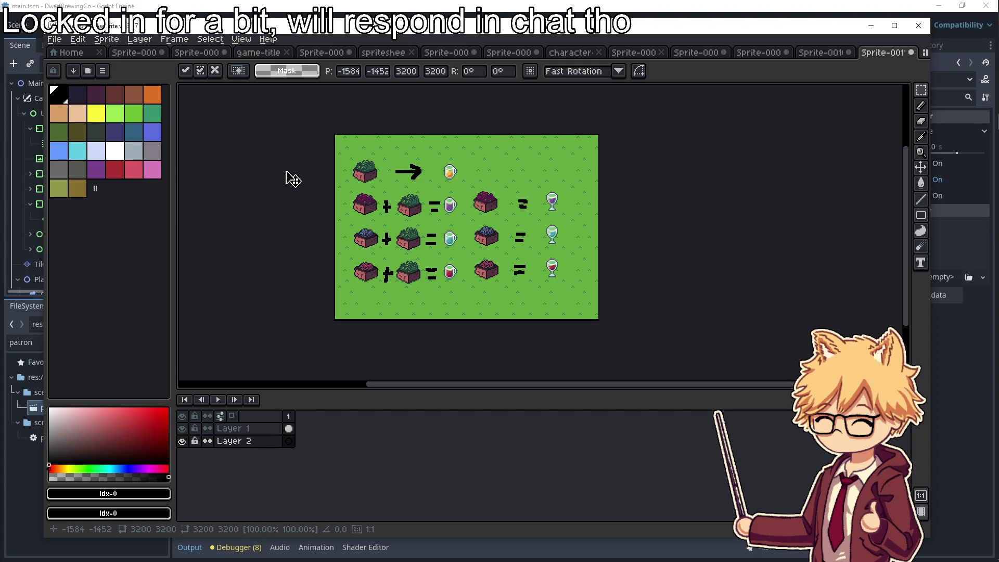
pyautogui.click(54, 39)
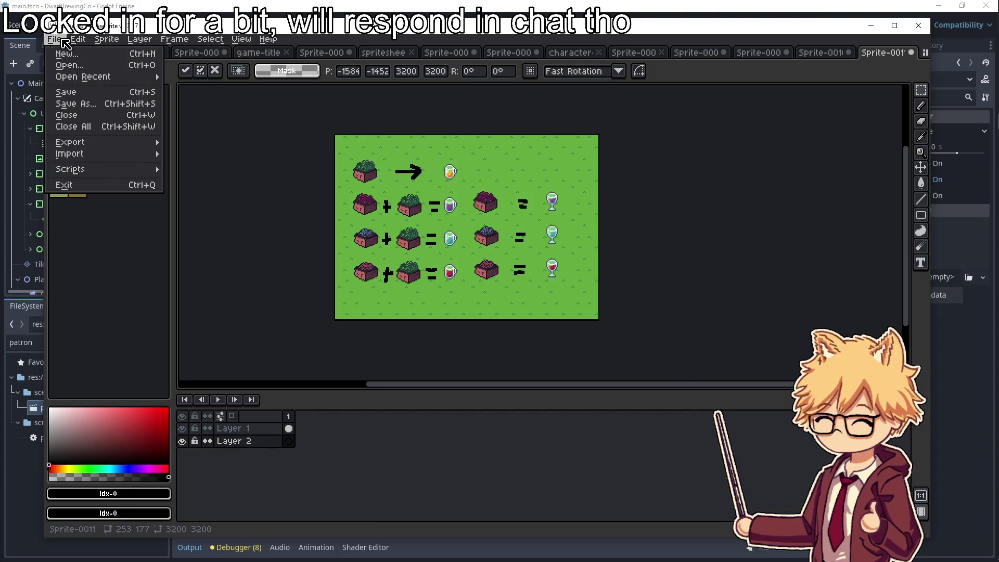
# Start Export As and browse through the C drive to the user's home folder
pyautogui.moveTo(94, 150)
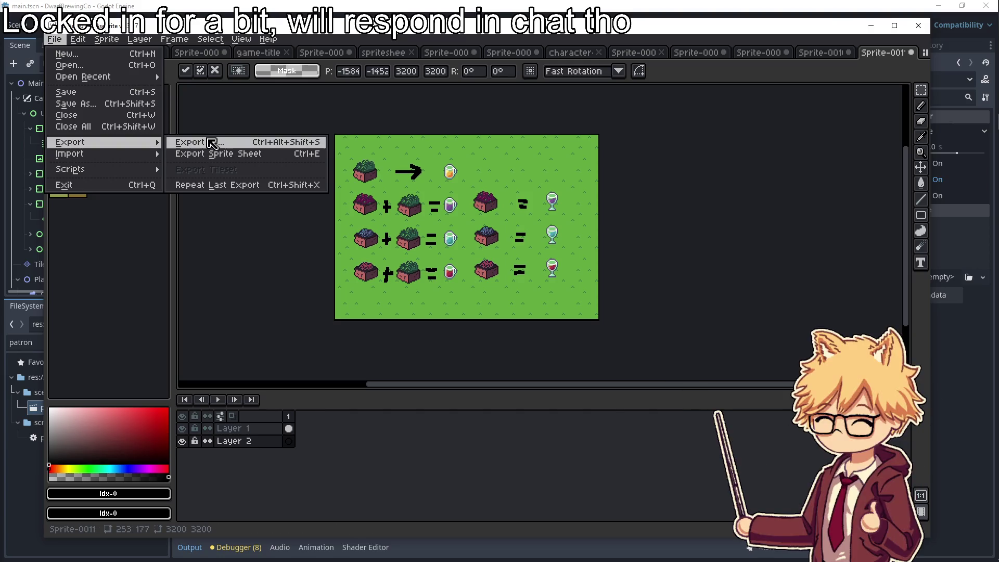
pyautogui.click(238, 142)
pyautogui.click(309, 85)
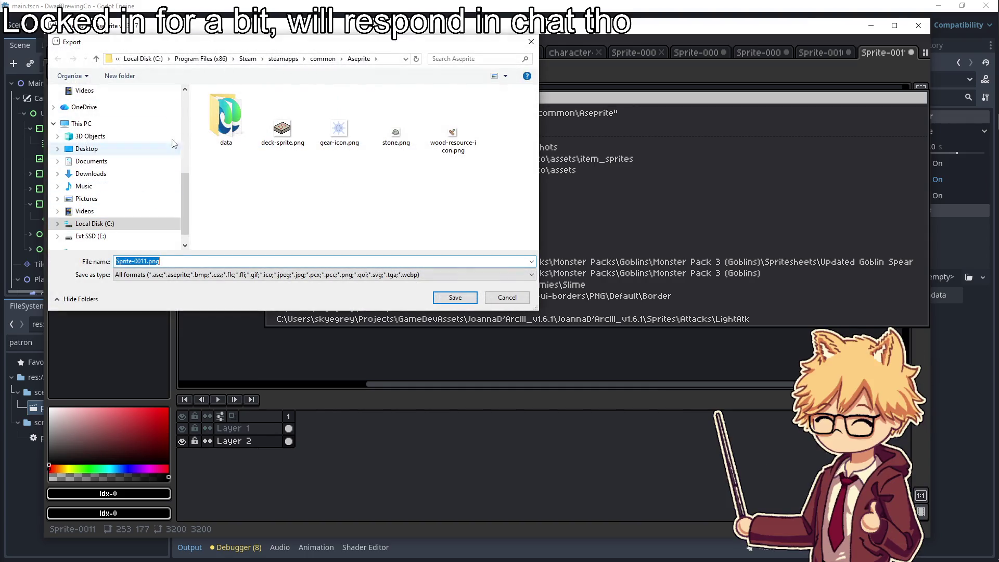
pyautogui.scroll(1, 125, 179)
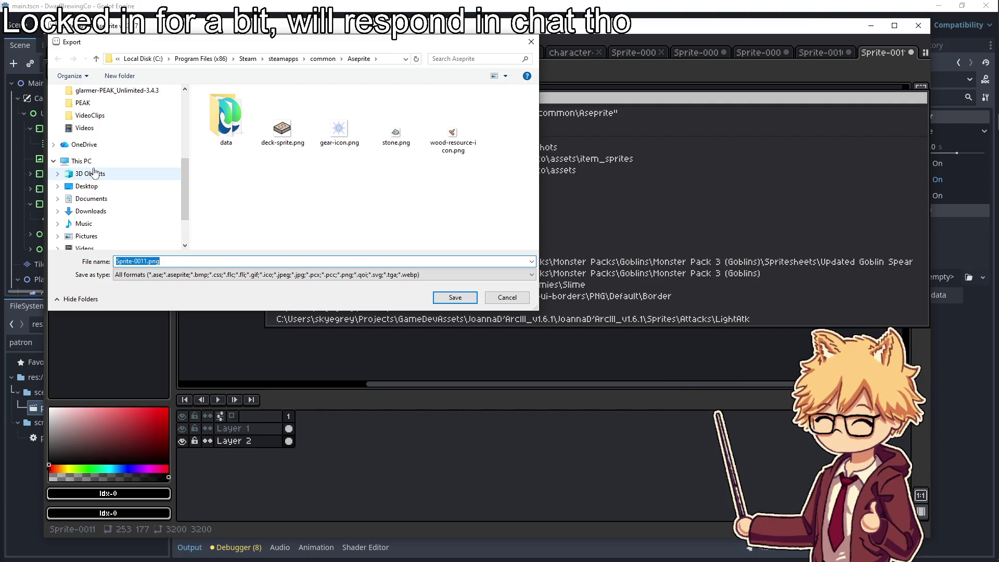
pyautogui.click(100, 161)
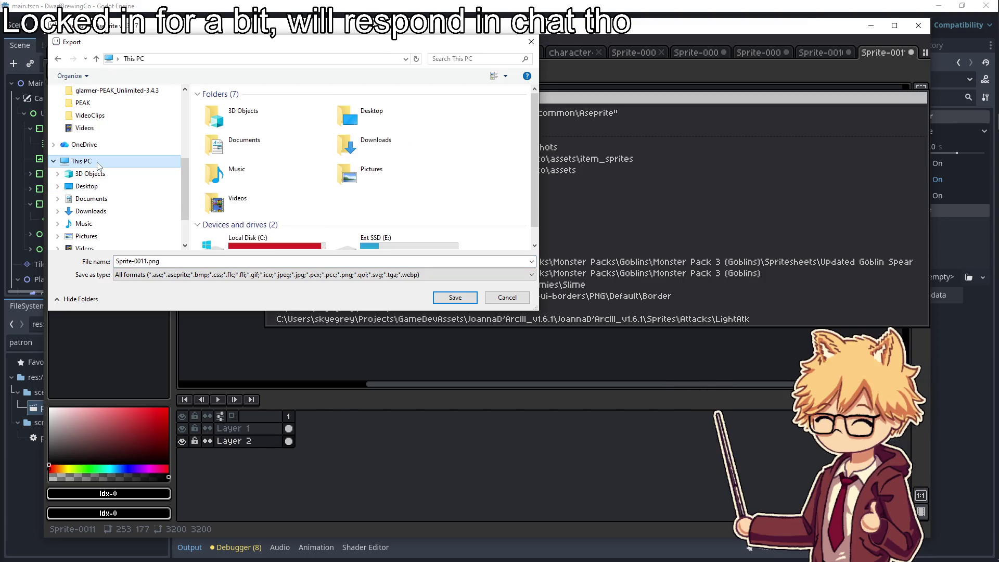
pyautogui.doubleClick(254, 237)
pyautogui.doubleClick(232, 217)
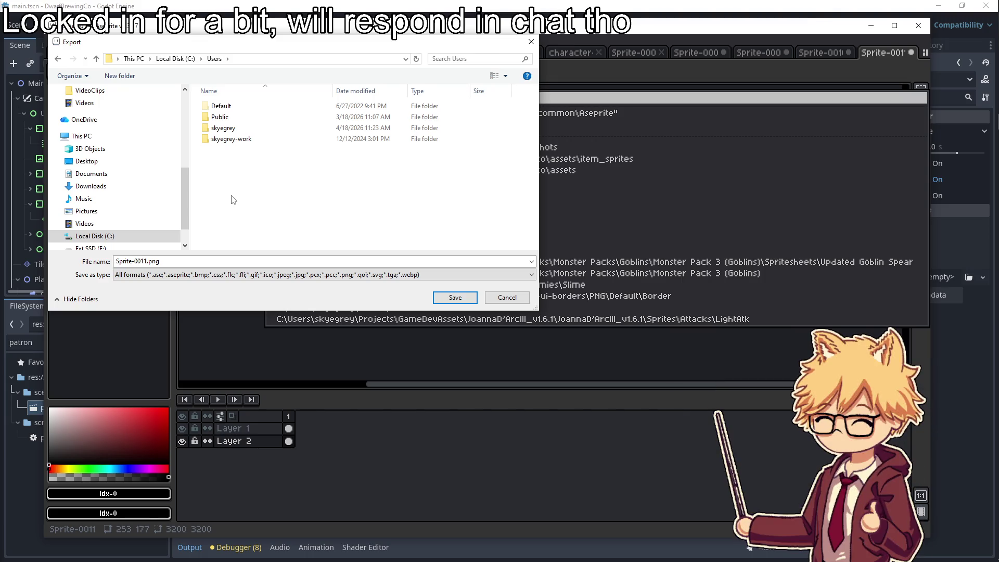
pyautogui.doubleClick(224, 128)
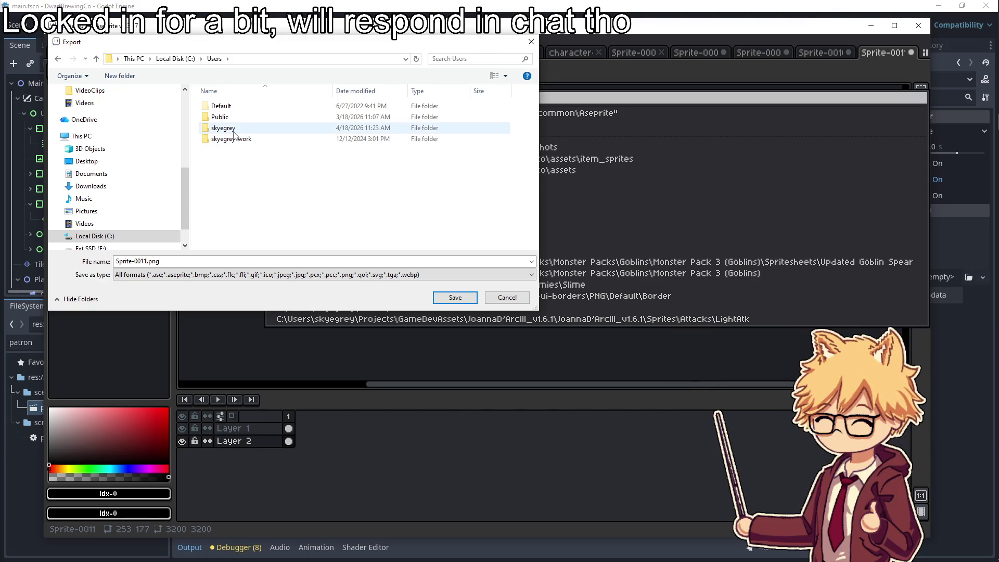
# Navigate into Projects/DwarfBrewingCo/tutorial_screenshots as the export location
pyautogui.scroll(-4, 252, 201)
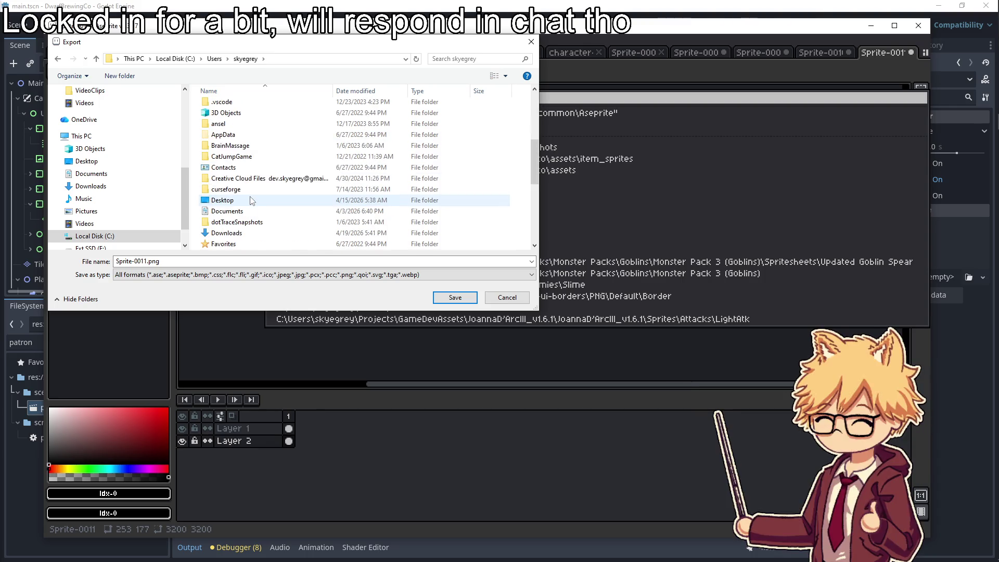
pyautogui.click(244, 192)
pyautogui.scroll(-3, 243, 191)
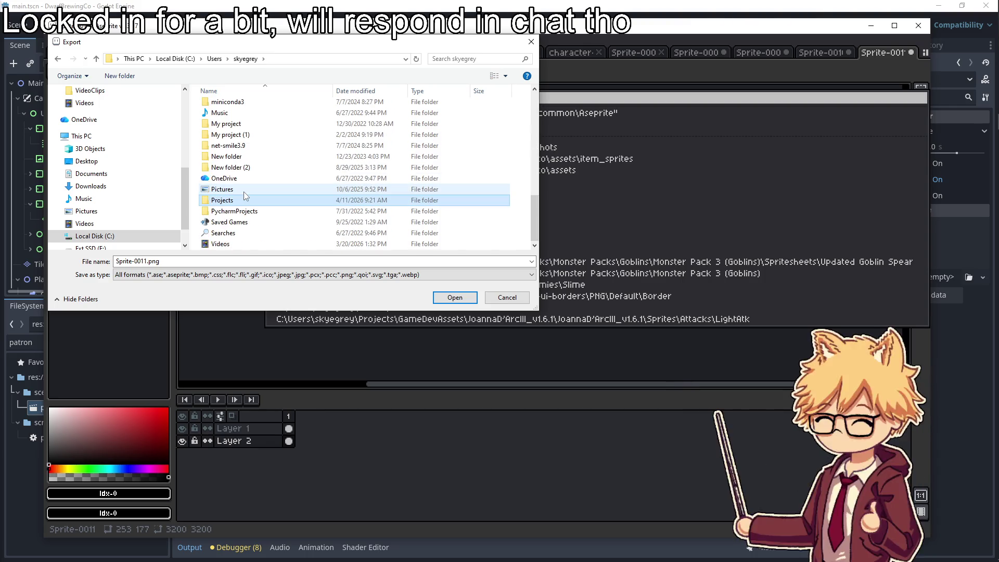
pyautogui.doubleClick(243, 192)
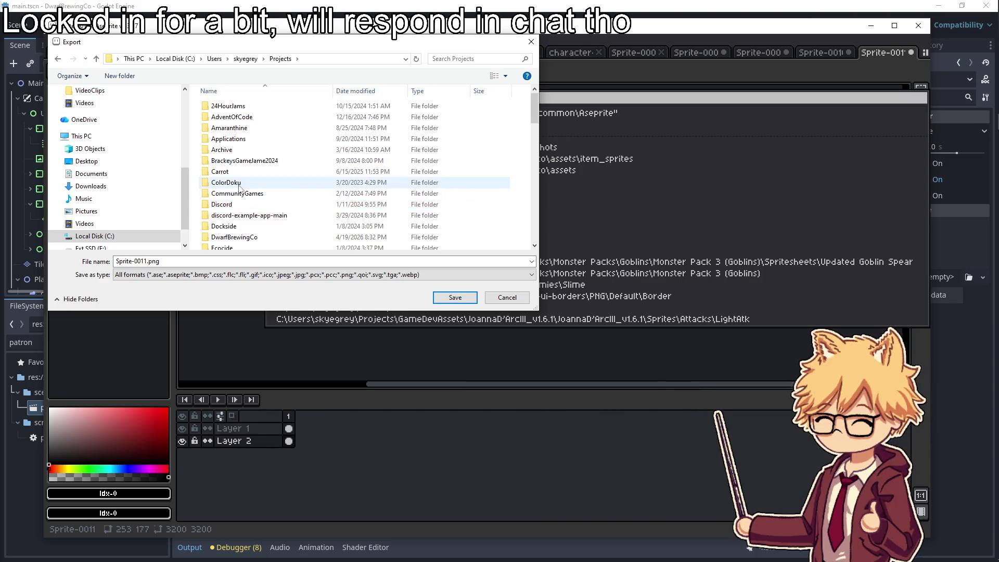
pyautogui.scroll(-2, 242, 208)
pyautogui.scroll(-1, 249, 211)
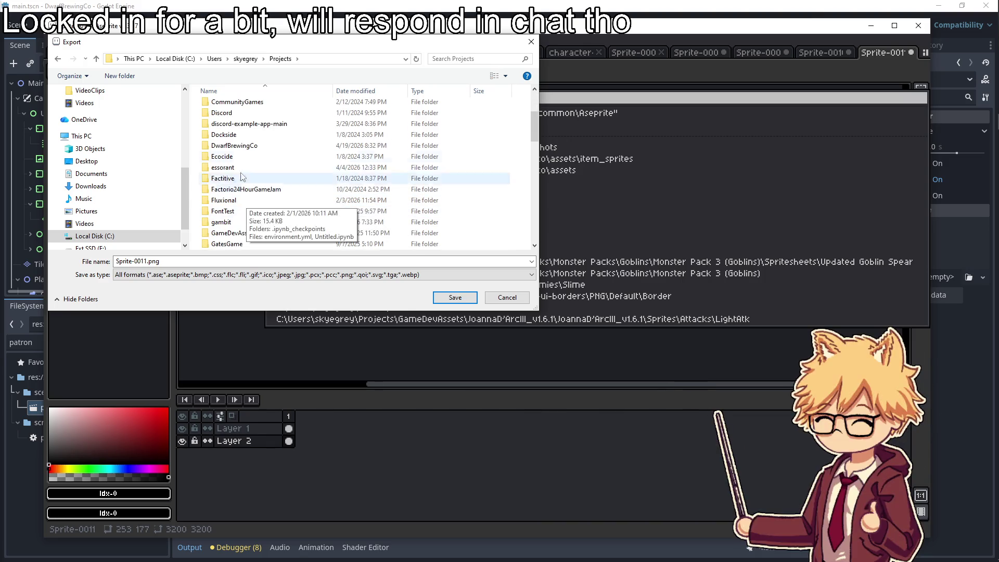
pyautogui.doubleClick(242, 145)
pyautogui.doubleClick(238, 138)
# Name the file recipe-book.png and export the recipe chart
pyautogui.click(149, 261)
pyautogui.click(147, 261)
pyautogui.press('BackSpace')
pyautogui.press('BackSpace')
pyautogui.press('BackSpace')
pyautogui.press('BackSpace')
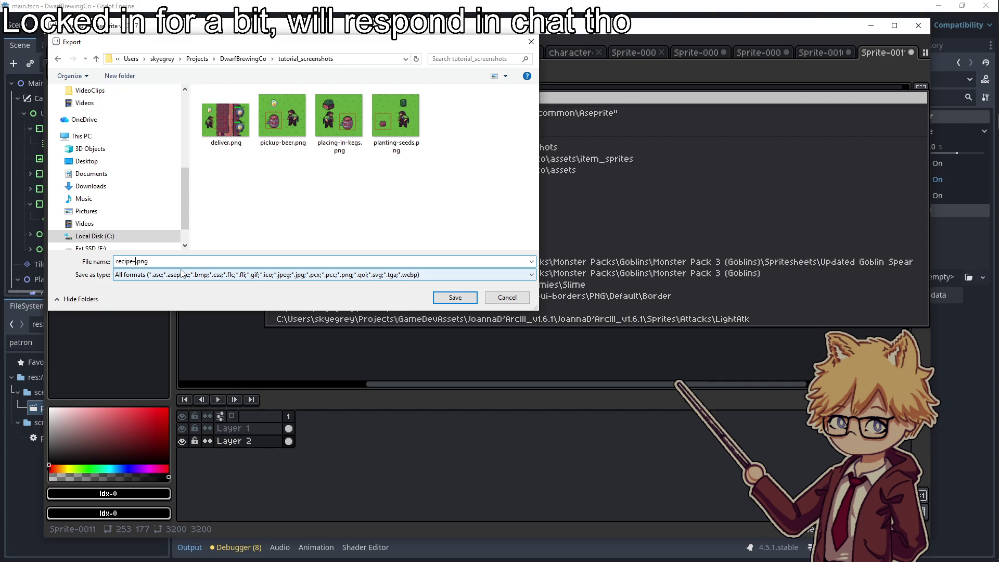
pyautogui.press('Return')
pyautogui.click(208, 218)
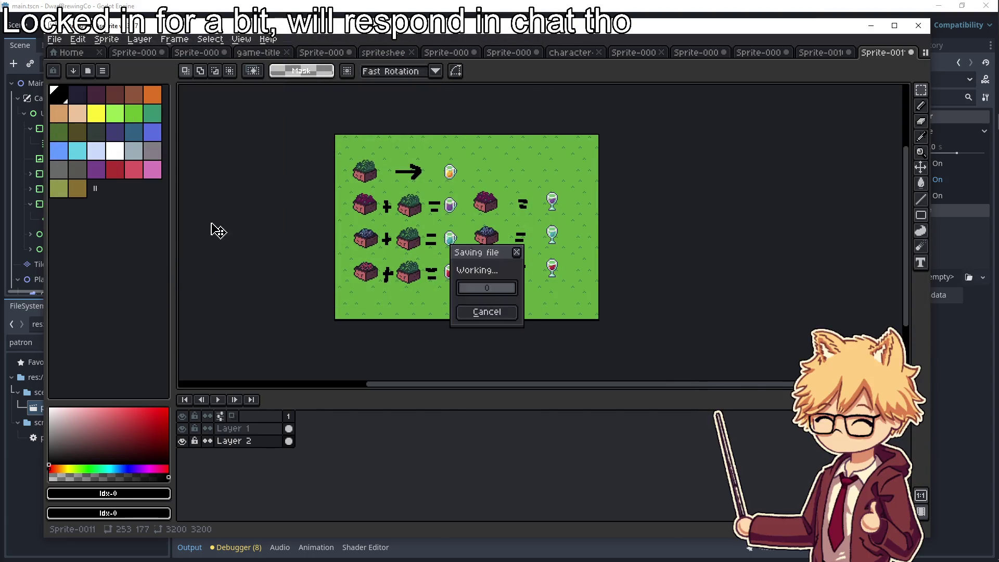
# Minimize Aseprite, hide the Pixabay browser window, and bring up the itch.io edit page
pyautogui.click(871, 26)
pyautogui.moveTo(984, 59)
pyautogui.click(925, 45)
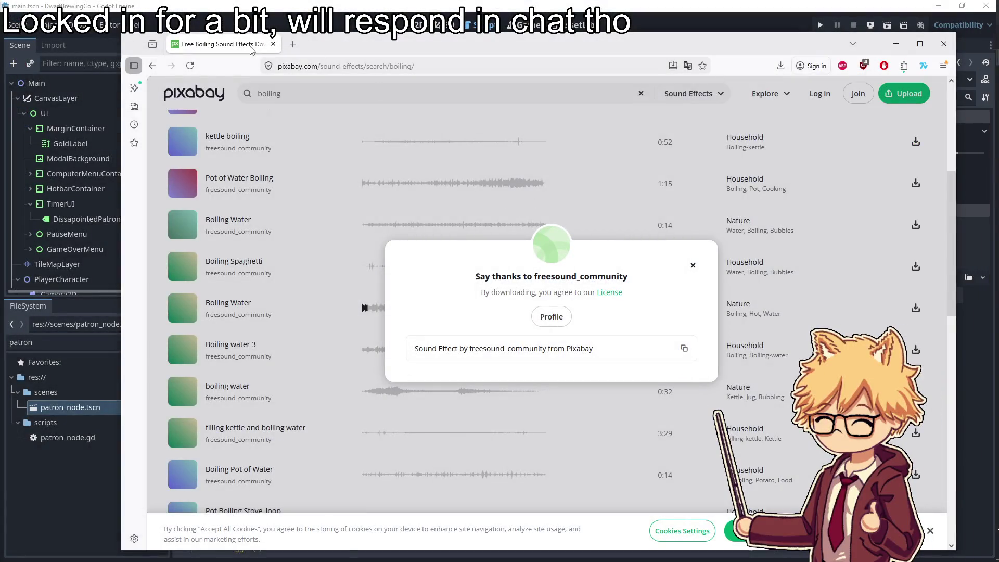
pyautogui.click(272, 43)
pyautogui.moveTo(984, 58)
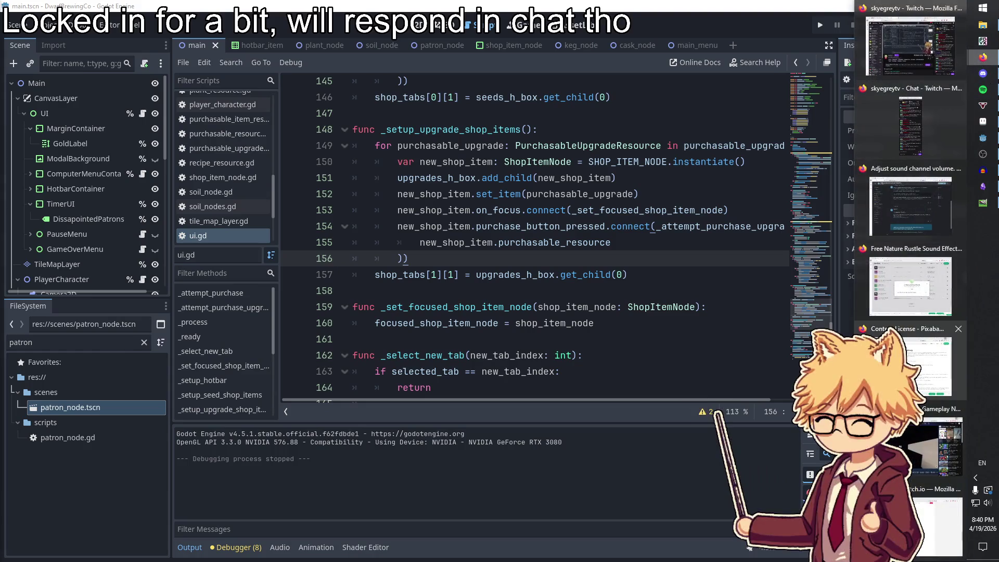
pyautogui.click(921, 502)
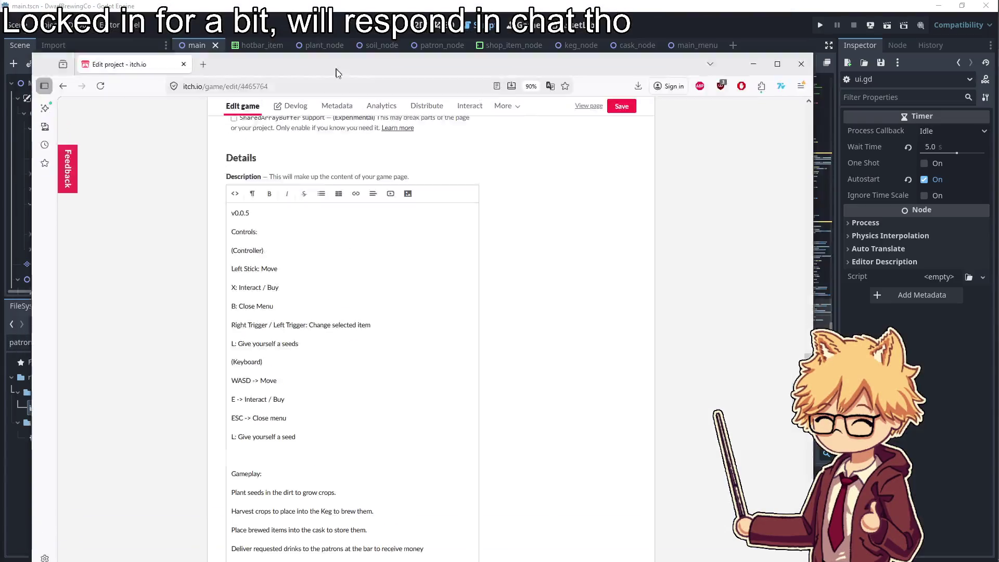
# Delete the v0.0.5 line and add a 'Tutorial:' heading above Controls:
pyautogui.moveTo(336, 72); pyautogui.dragTo(392, 49)
pyautogui.moveTo(308, 192); pyautogui.dragTo(280, 187)
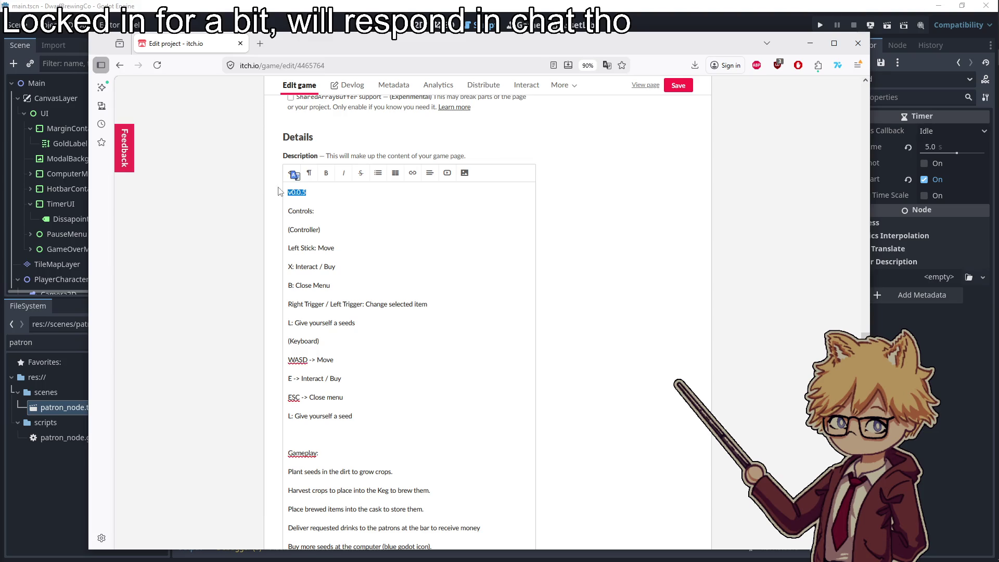
pyautogui.write('V')
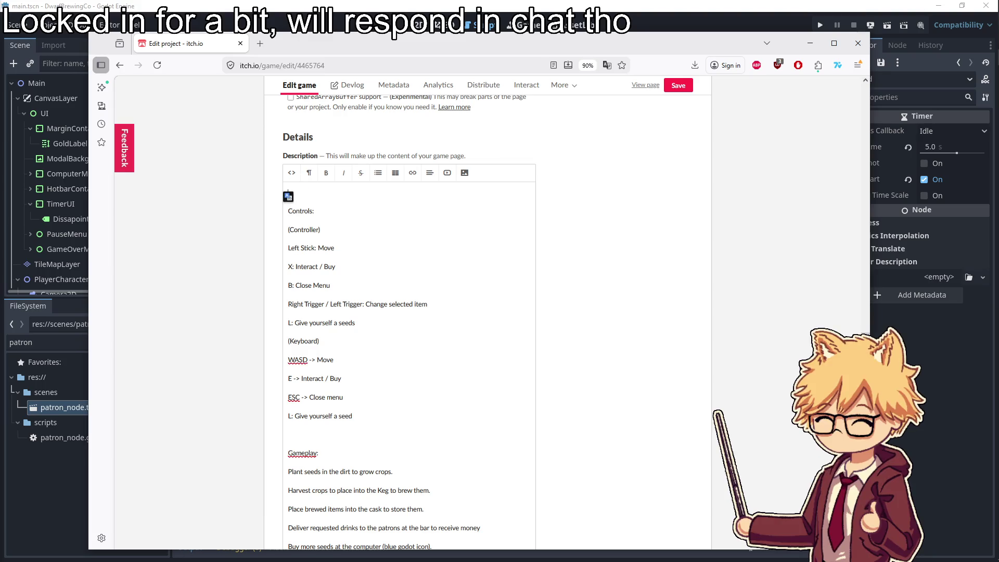
pyautogui.press('Delete')
pyautogui.press('Return')
pyautogui.press('Return')
pyautogui.press('Up')
pyautogui.press('Up')
pyautogui.write('Tutorial:')
pyautogui.press('Return')
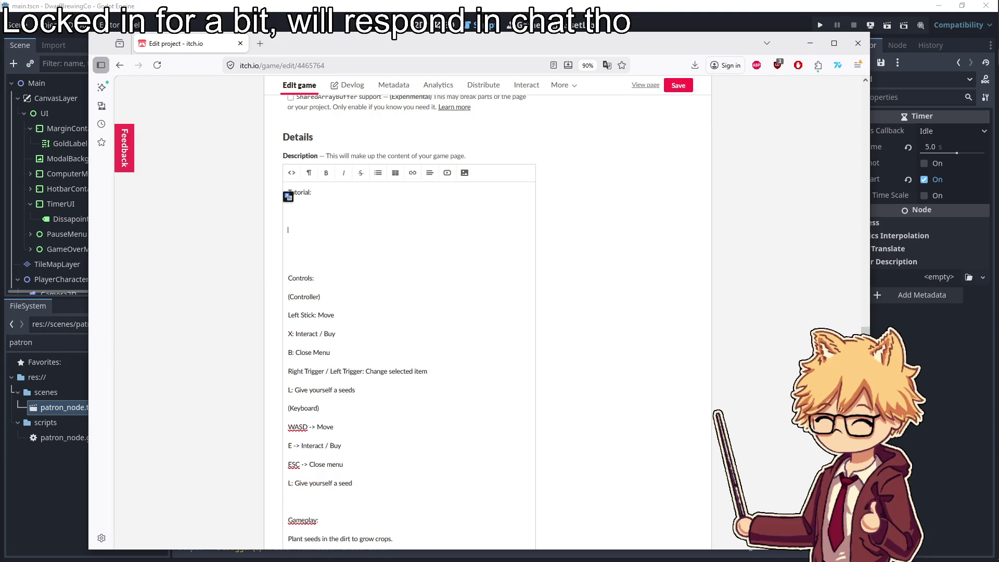
pyautogui.press('BackSpace')
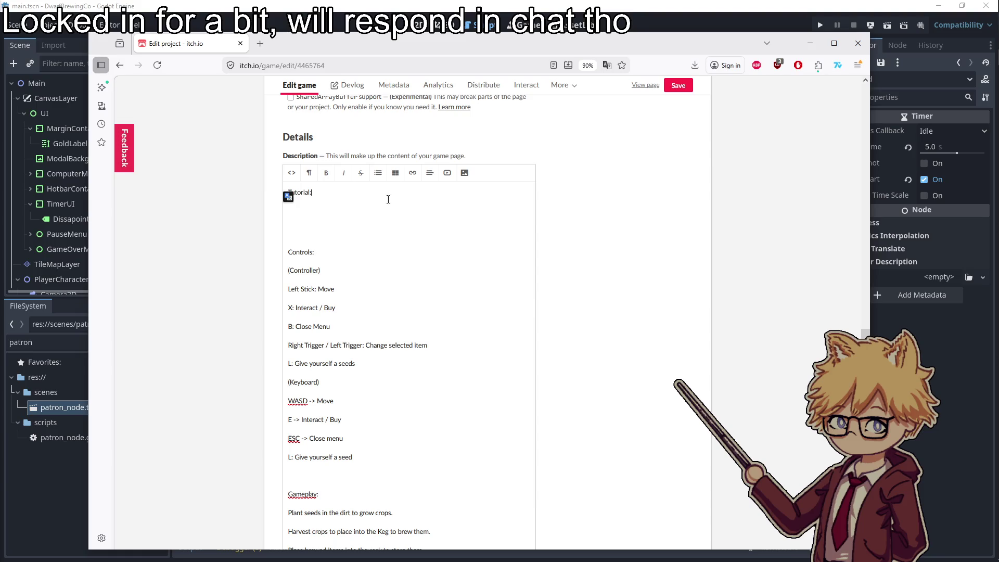
# Place the tutorial_screenshots folder beside the editor and fix the Tutorial: heading line
pyautogui.click(994, 40)
pyautogui.doubleClick(333, 221)
pyautogui.moveTo(341, 83); pyautogui.dragTo(734, 82)
pyautogui.moveTo(887, 202)
pyautogui.mouseDown()
pyautogui.moveTo(334, 213)
pyautogui.moveTo(329, 223)
pyautogui.moveTo(358, 213)
pyautogui.mouseUp()
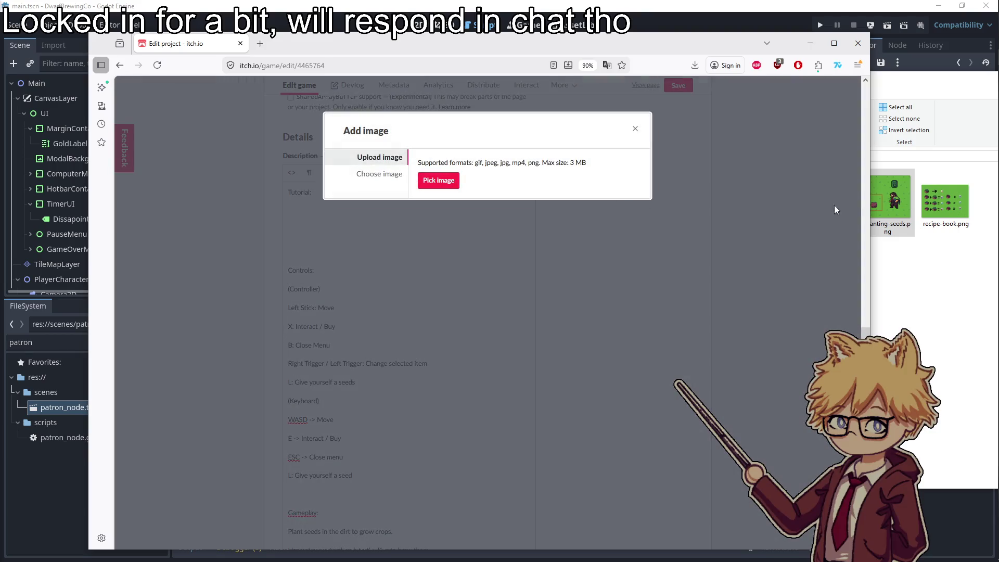
pyautogui.moveTo(890, 203); pyautogui.dragTo(428, 180)
pyautogui.click(120, 64)
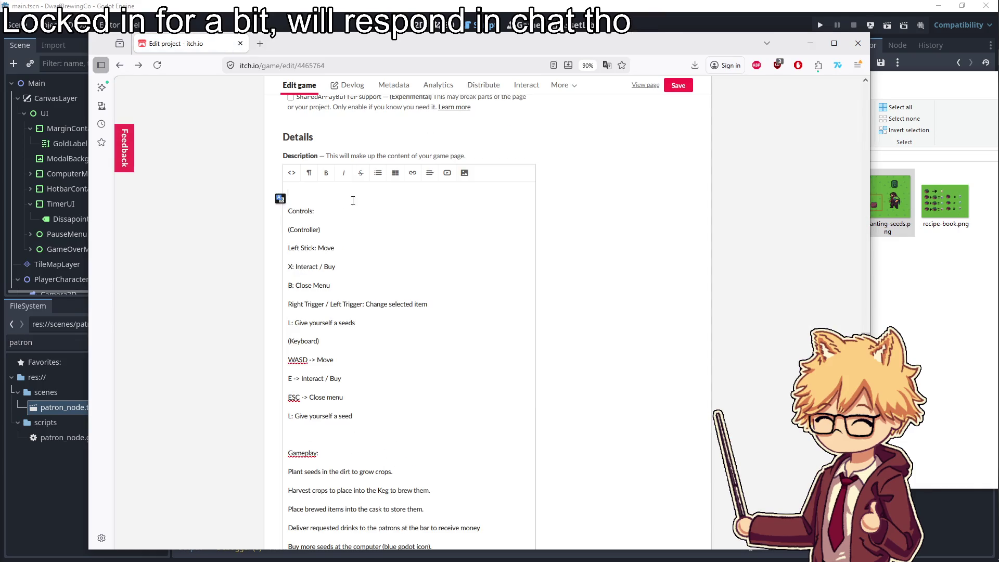
pyautogui.write('Tutorial:')
pyautogui.press('Return')
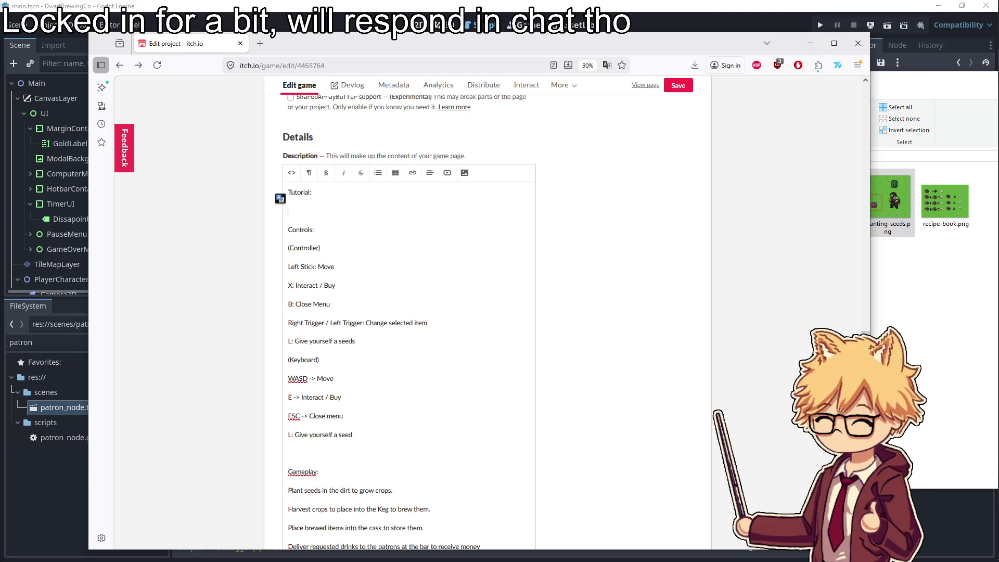
pyautogui.click(465, 173)
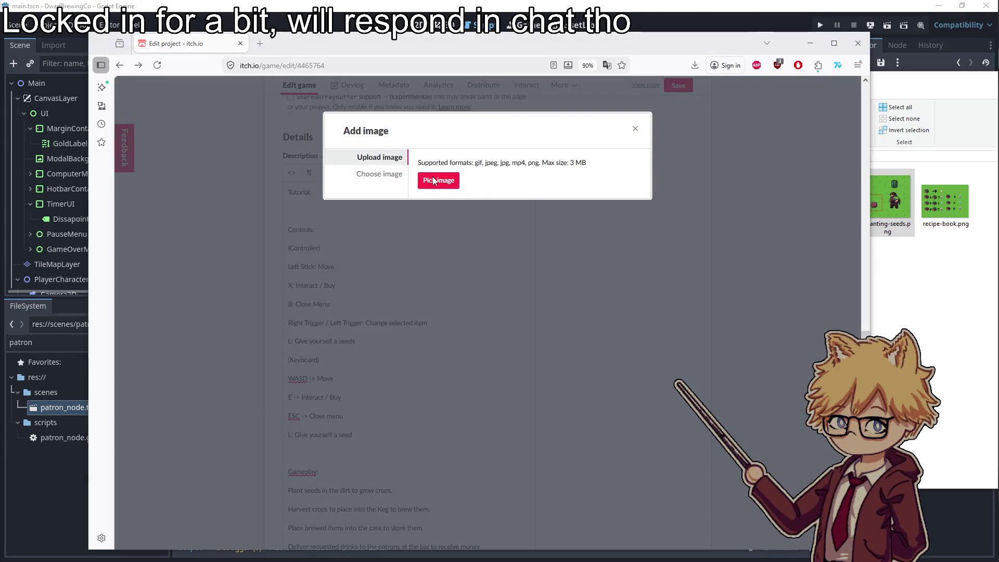
# Insert planting-seeds.png and caption it 'Plant Seeds in the ground to Grow Crops!'
pyautogui.click(433, 181)
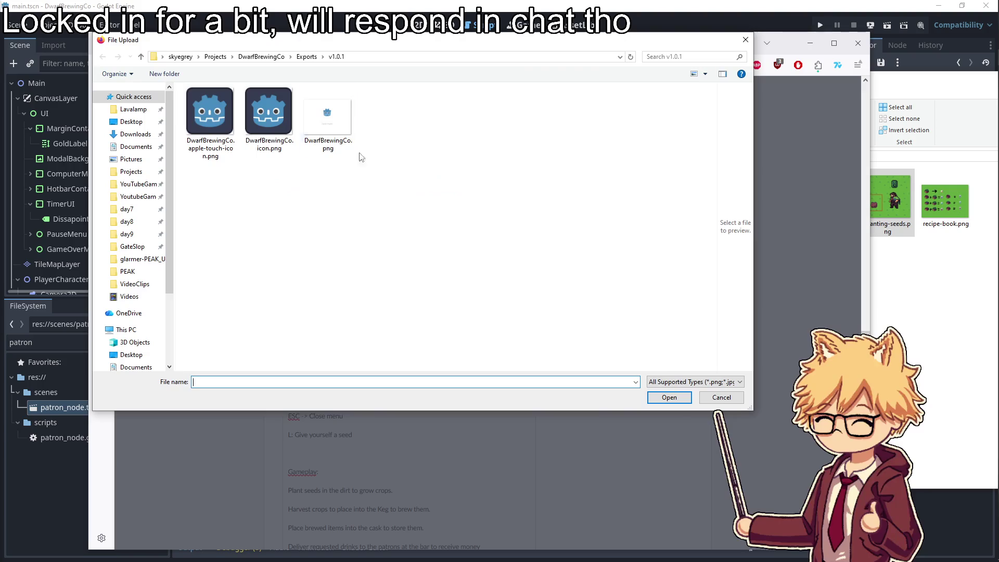
pyautogui.click(261, 57)
pyautogui.doubleClick(210, 134)
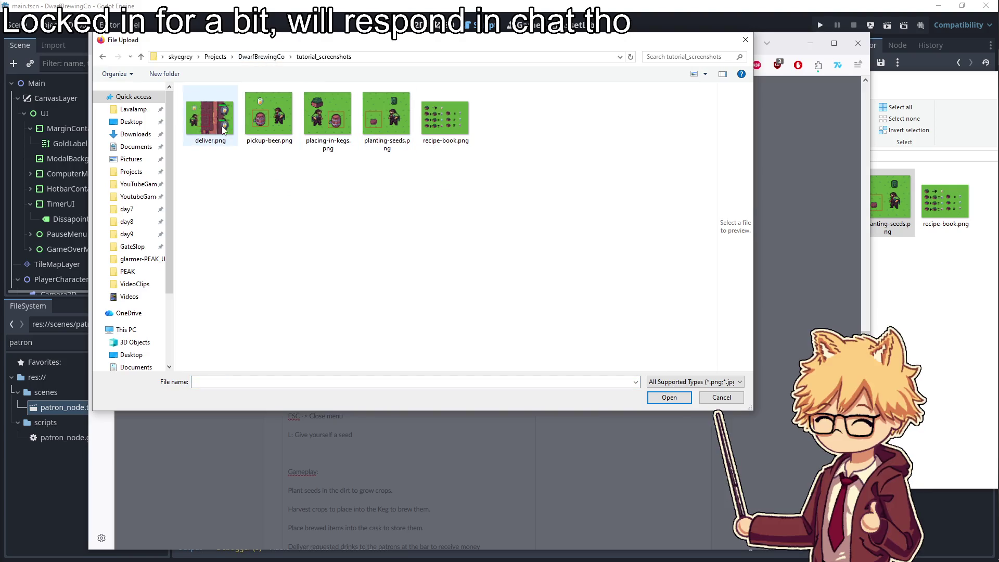
pyautogui.doubleClick(393, 130)
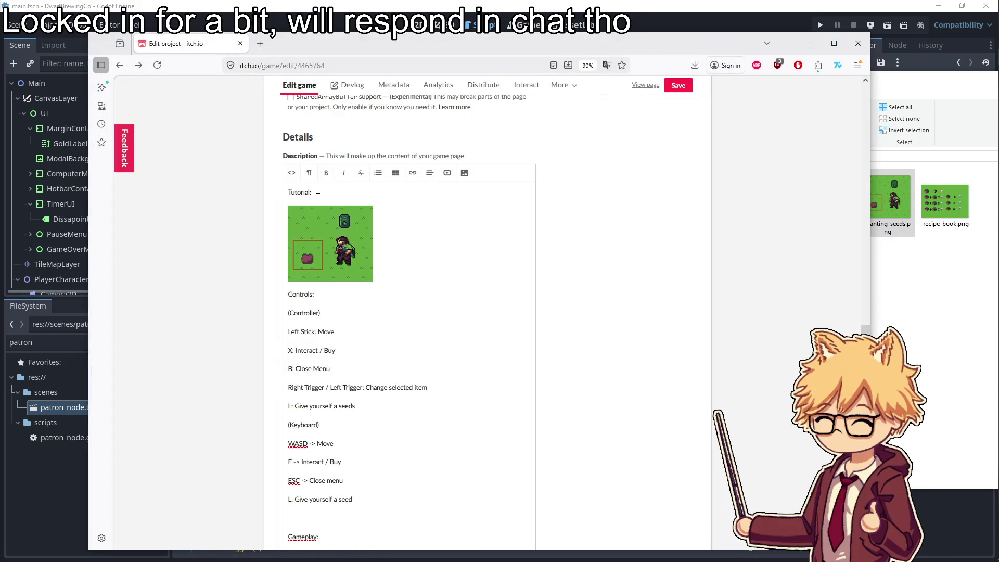
pyautogui.click(290, 291)
pyautogui.press('Return')
pyautogui.press('Return')
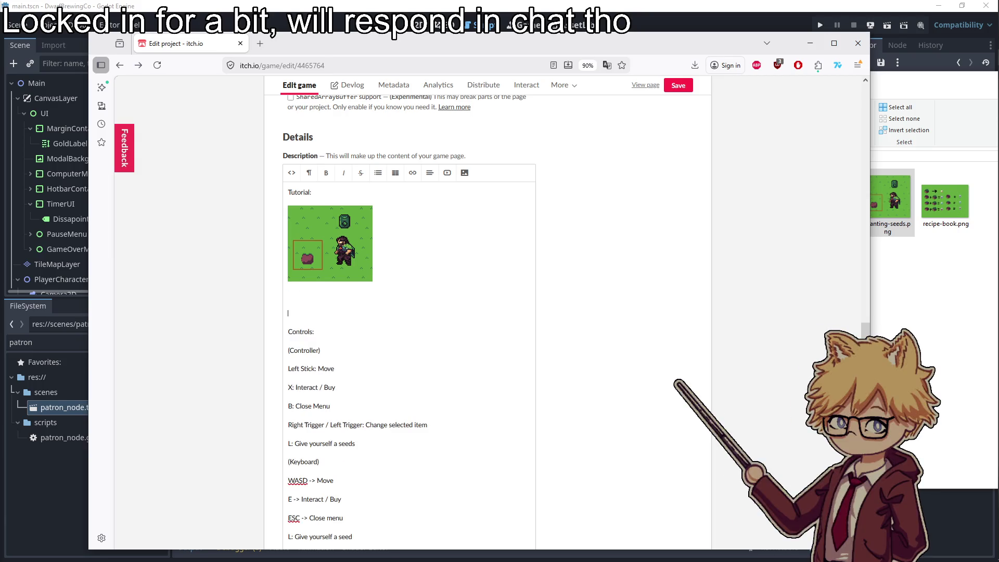
pyautogui.write('Plant Seeds in the ground to')
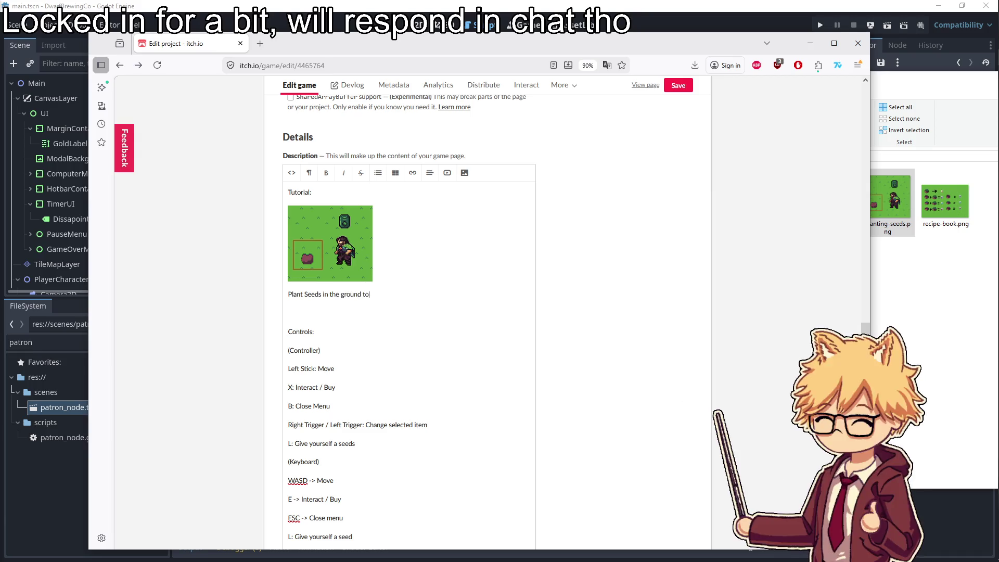
pyautogui.write(' Gr')
pyautogui.press('Return')
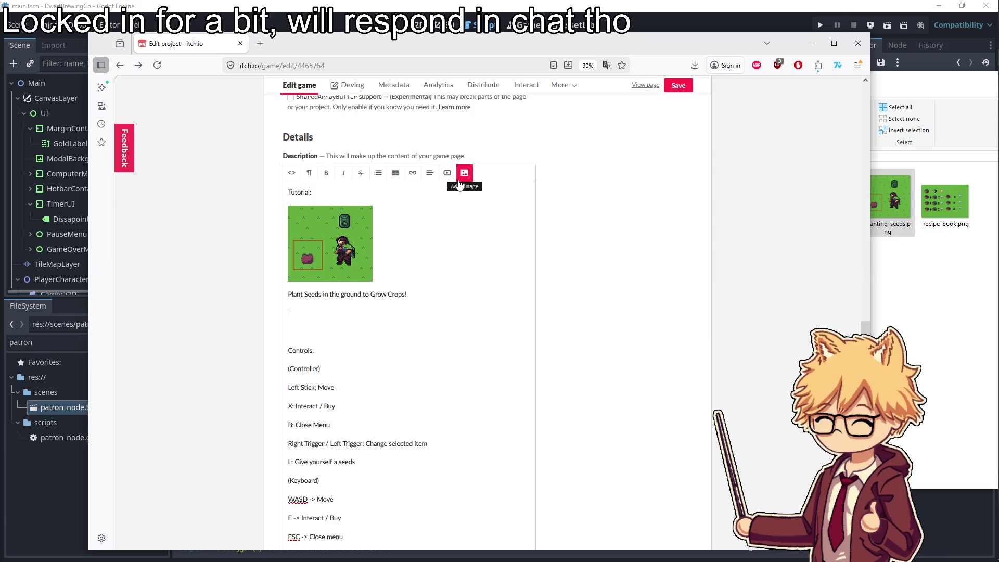
# Insert placing-in-kegs.png and caption it 'Place the crops in a Keg to brew them'
pyautogui.click(464, 173)
pyautogui.click(439, 185)
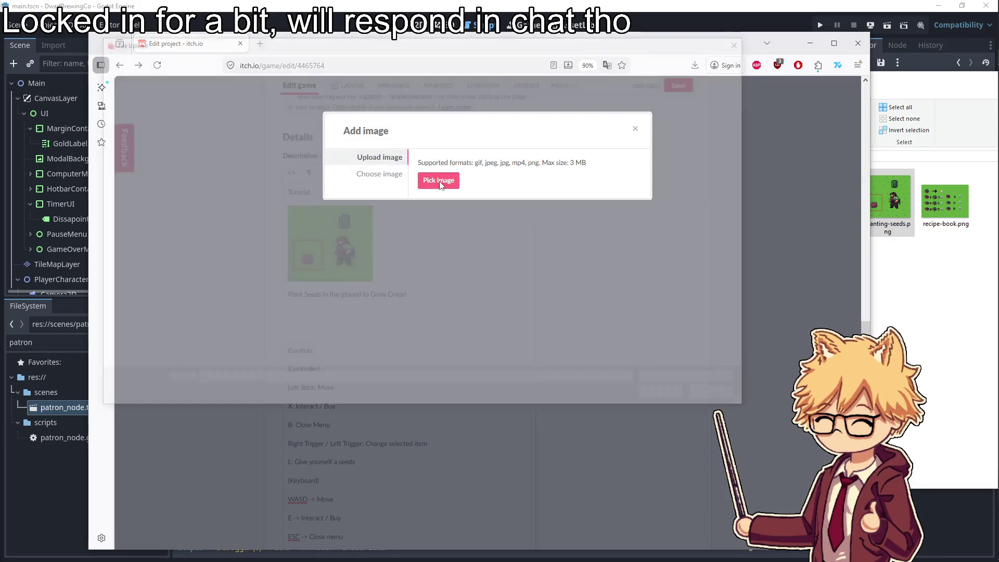
pyautogui.doubleClick(347, 128)
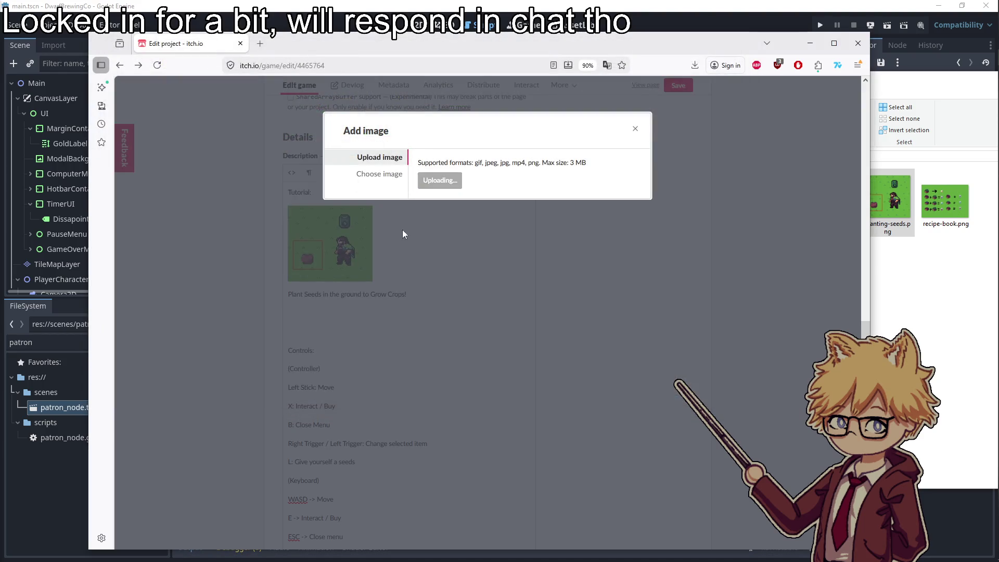
pyautogui.write('Place the crop')
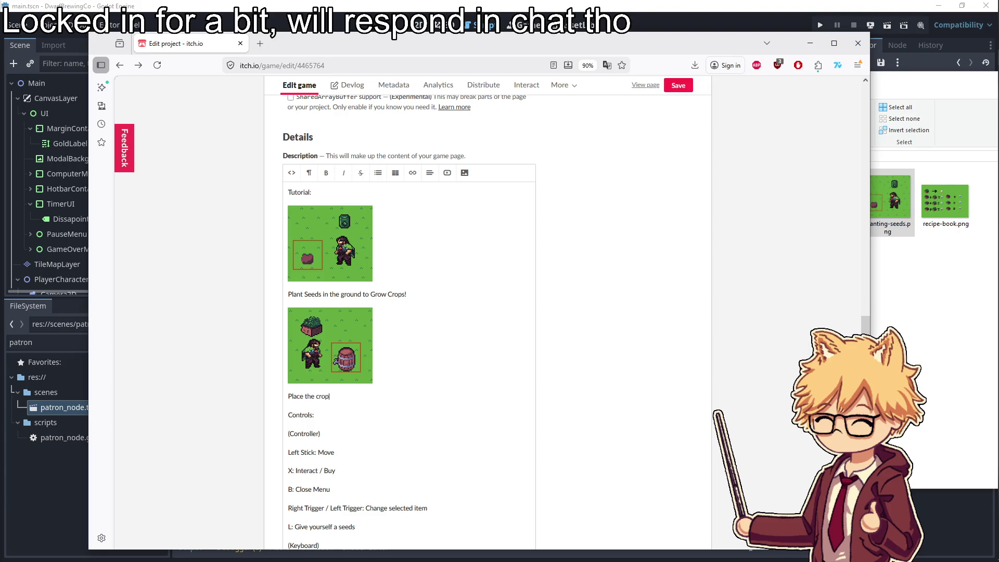
pyautogui.write(' to brew them')
pyautogui.press('Return')
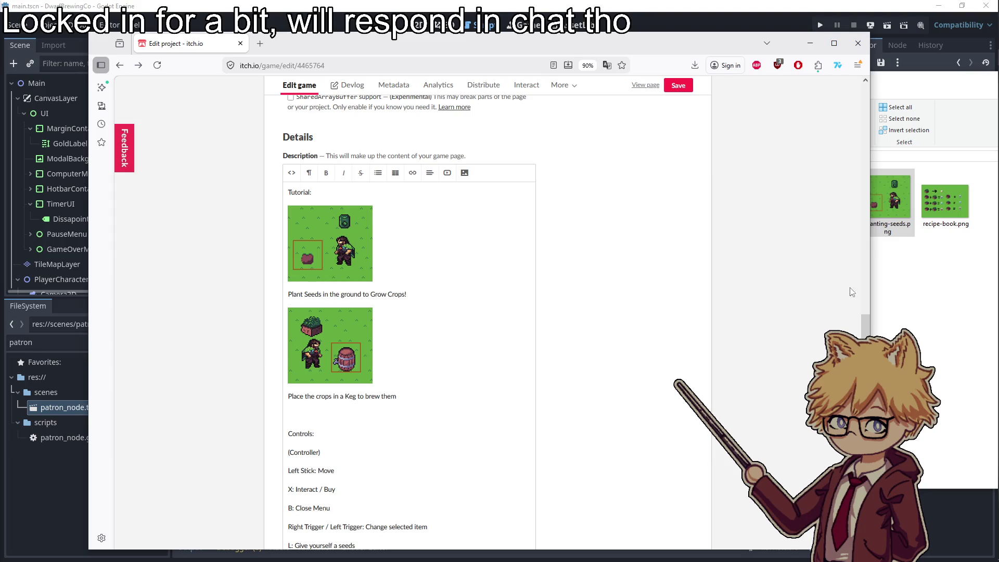
# Insert the pickup-beer.png screenshot below the keg caption
pyautogui.click(928, 316)
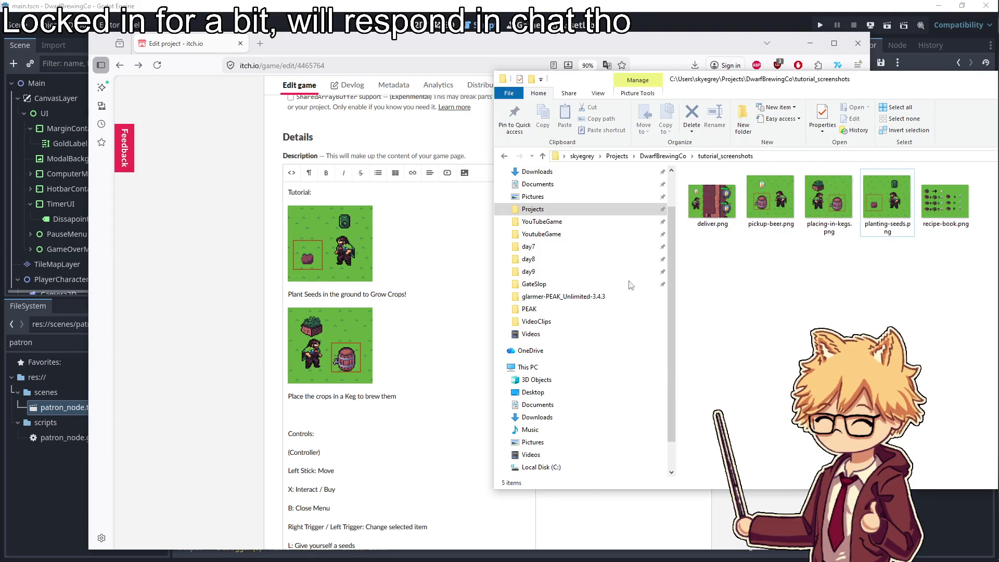
pyautogui.click(374, 415)
pyautogui.click(465, 172)
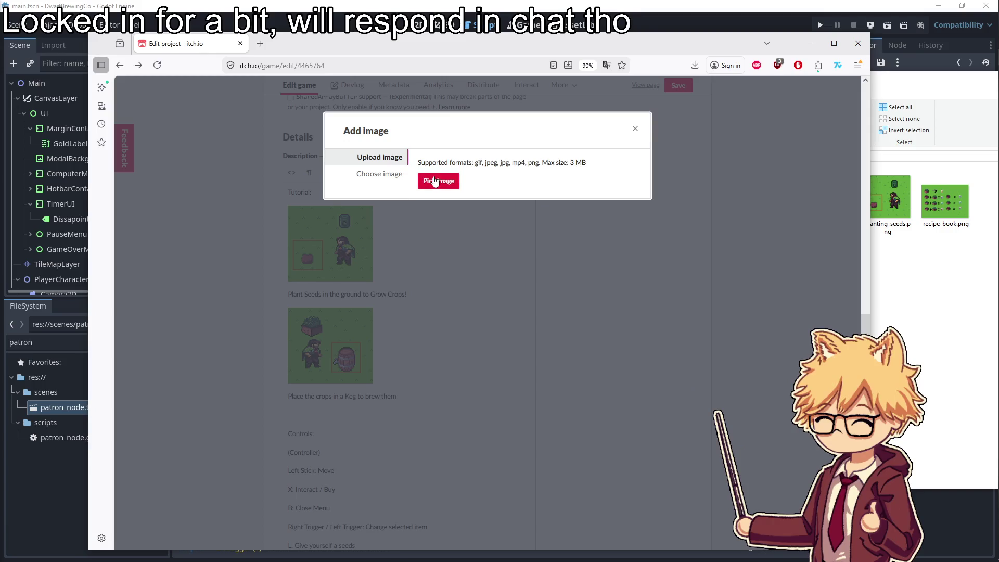
pyautogui.click(437, 179)
pyautogui.doubleClick(279, 127)
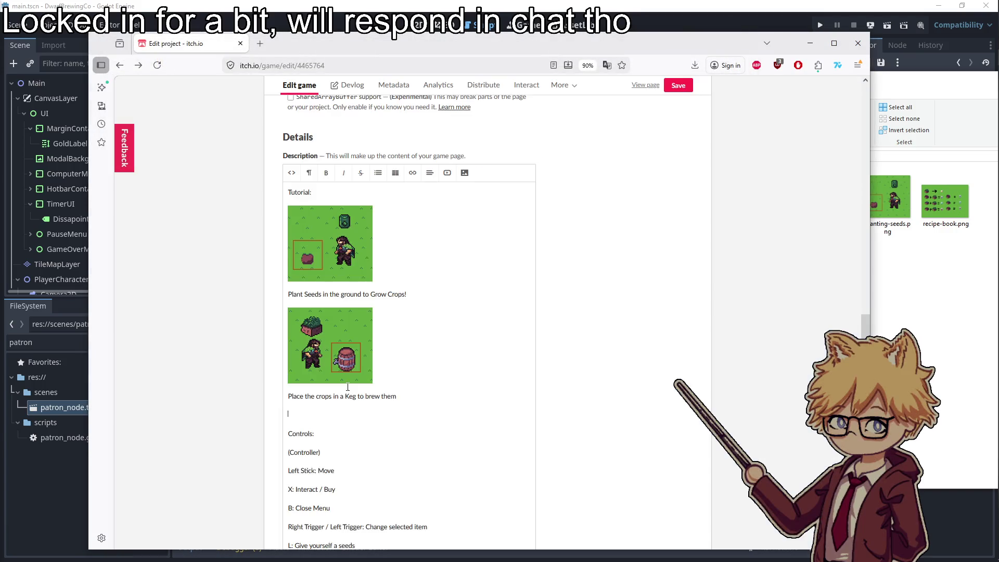
# Caption the pickup image 'Once they are done brewing, pick up the finished product!'
pyautogui.scroll(-3, 397, 334)
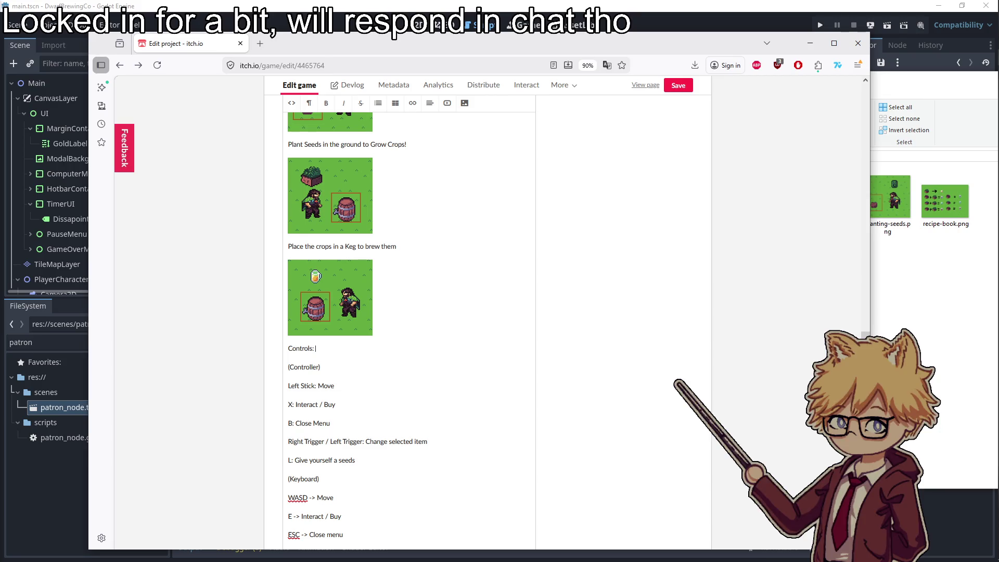
pyautogui.click(289, 348)
pyautogui.press('Return')
pyautogui.press('Return')
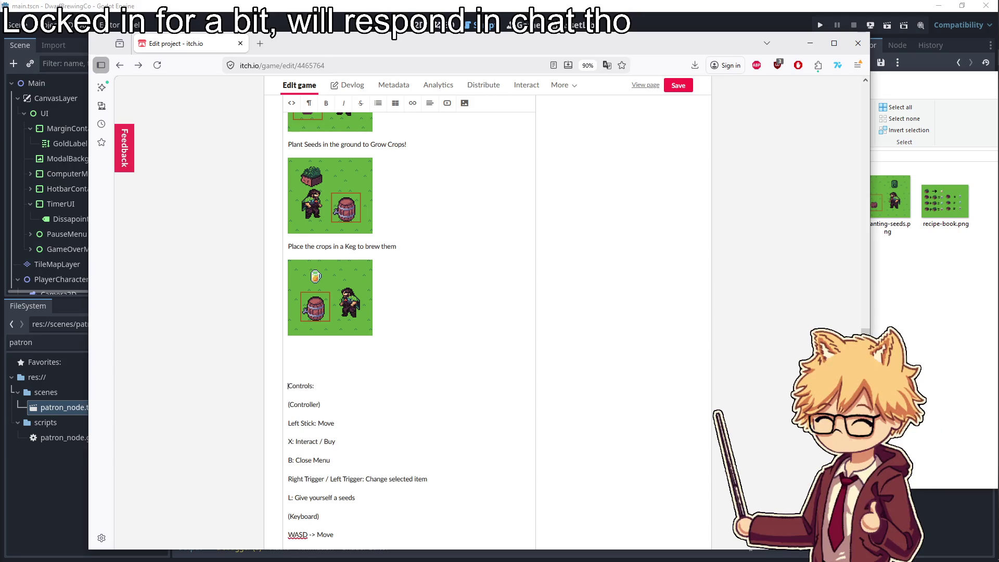
pyautogui.write('Ond')
pyautogui.write('e brewing, pick up the finished product!')
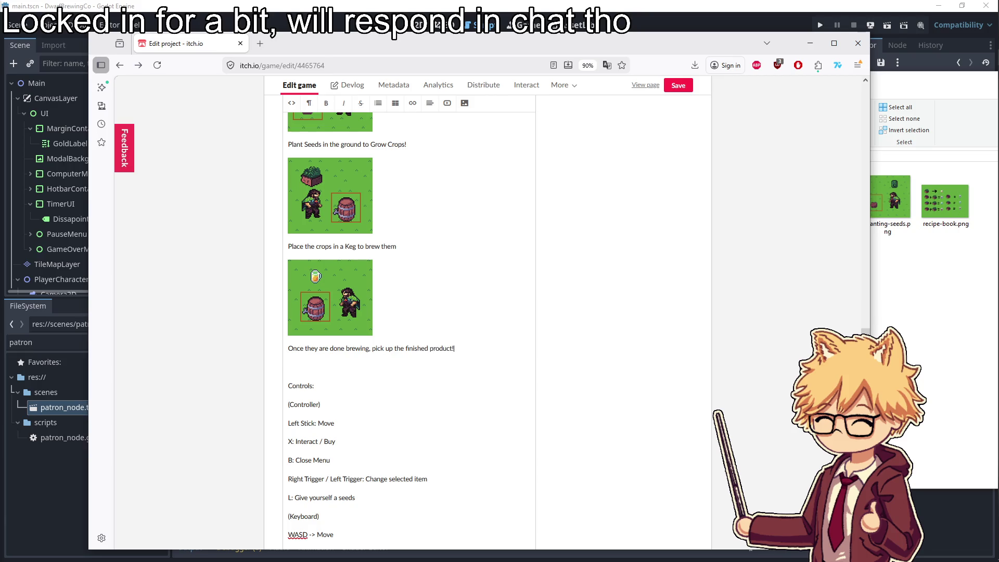
pyautogui.press('Return')
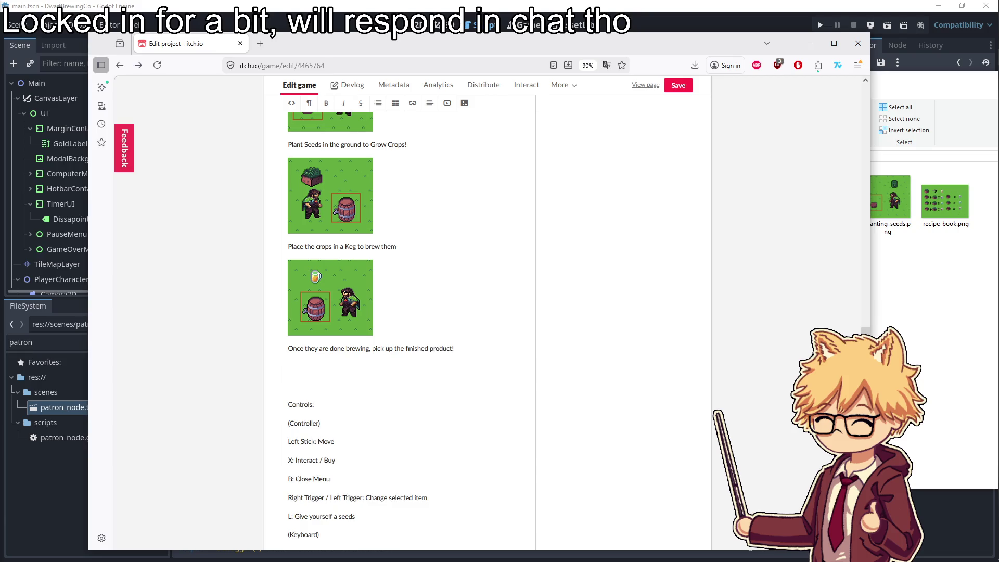
# Upload the bar delivery screenshot below the finished product caption
pyautogui.click(930, 313)
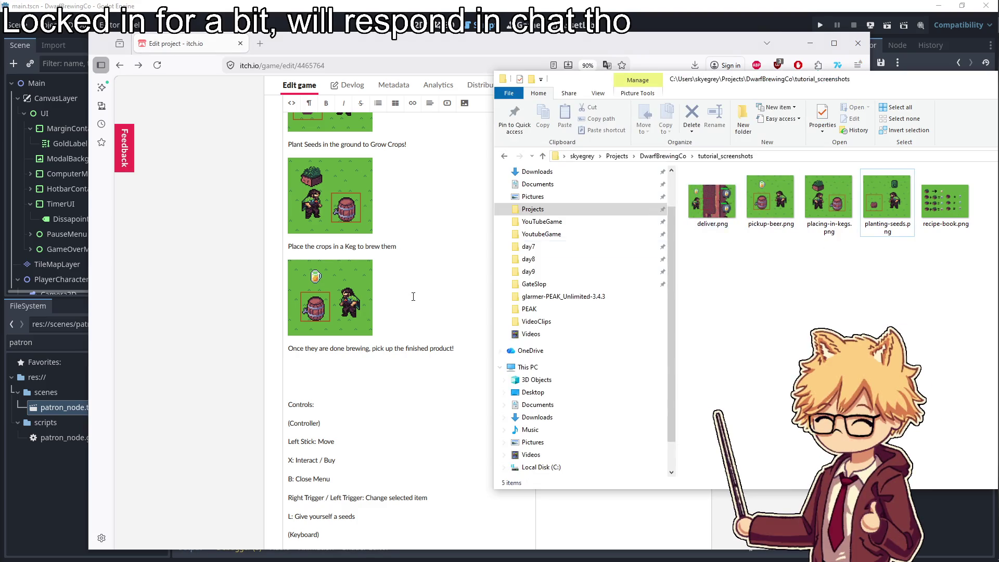
pyautogui.click(414, 349)
pyautogui.click(464, 103)
pyautogui.click(438, 186)
pyautogui.doubleClick(210, 117)
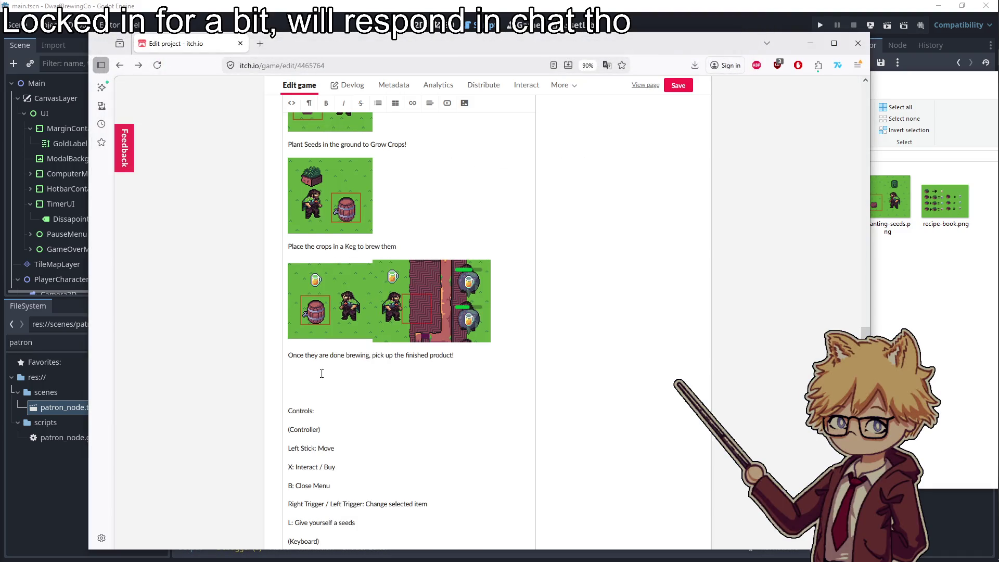
# Delete and restore the finished-product caption, then begin the delivery caption
pyautogui.click(328, 389)
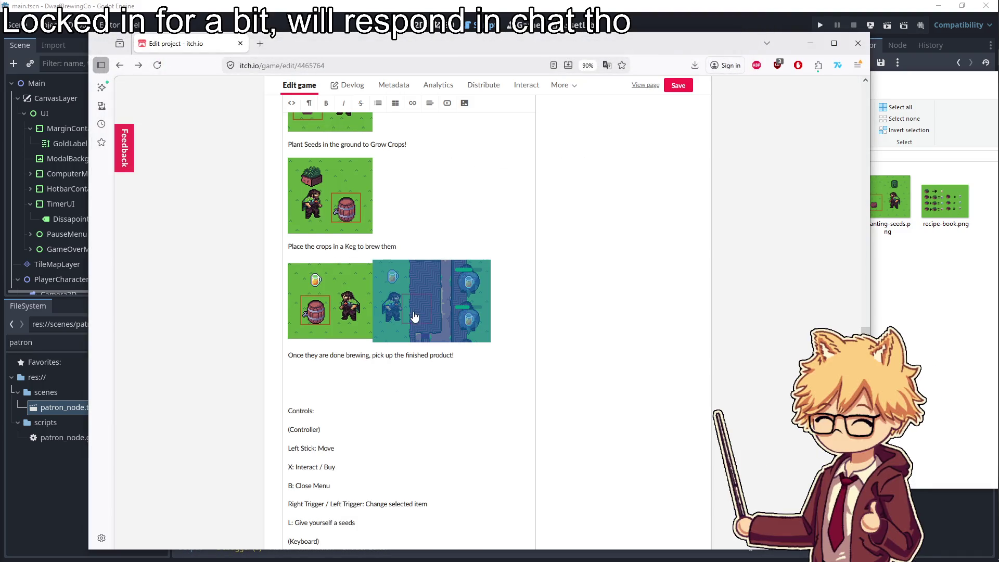
pyautogui.moveTo(455, 354); pyautogui.dragTo(287, 355)
pyautogui.press('BackSpace')
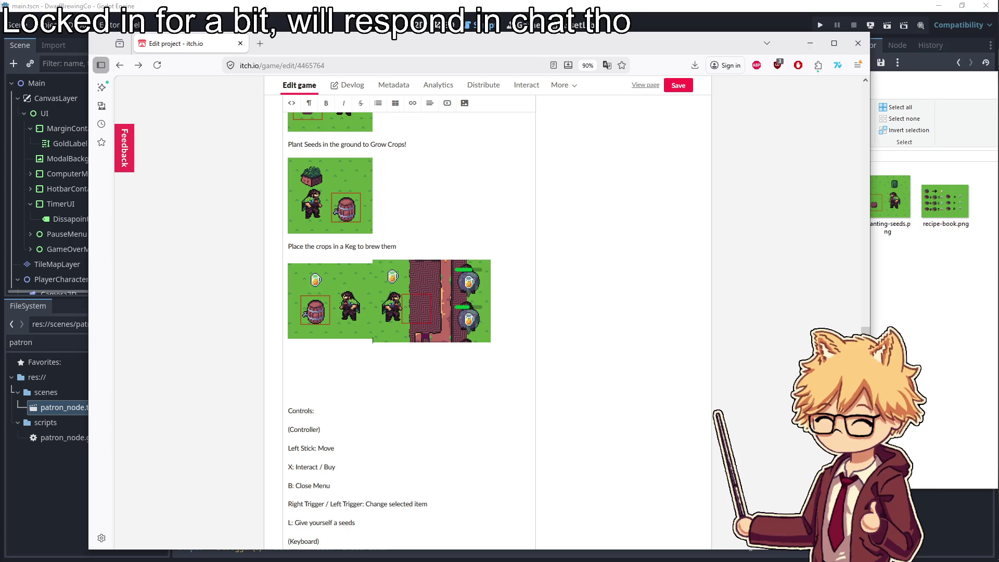
pyautogui.hotkey('ctrl', 'z')
pyautogui.hotkey('ctrl', 'z')
pyautogui.hotkey('ctrl', 'z')
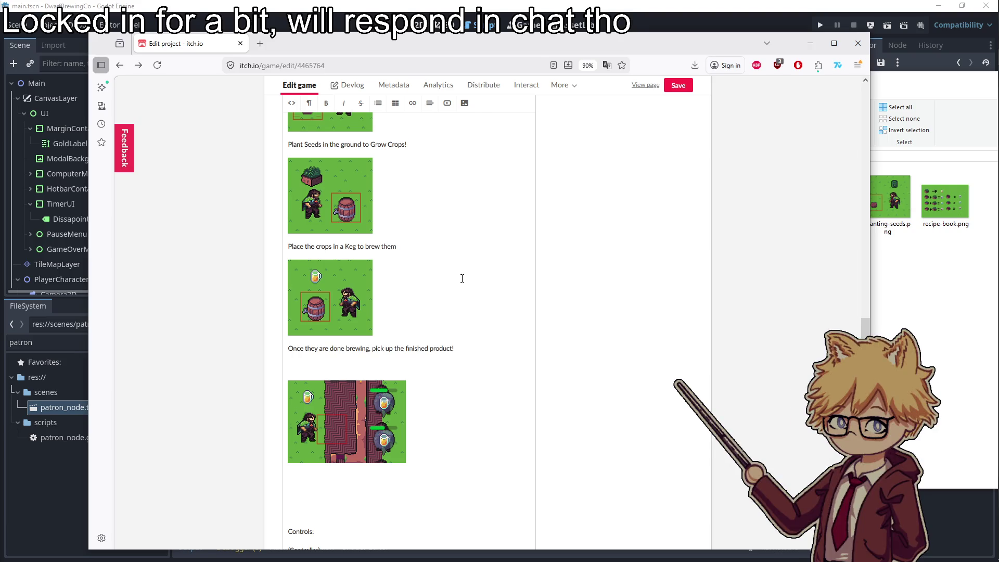
pyautogui.scroll(-2, 442, 302)
pyautogui.write('Deliver the')
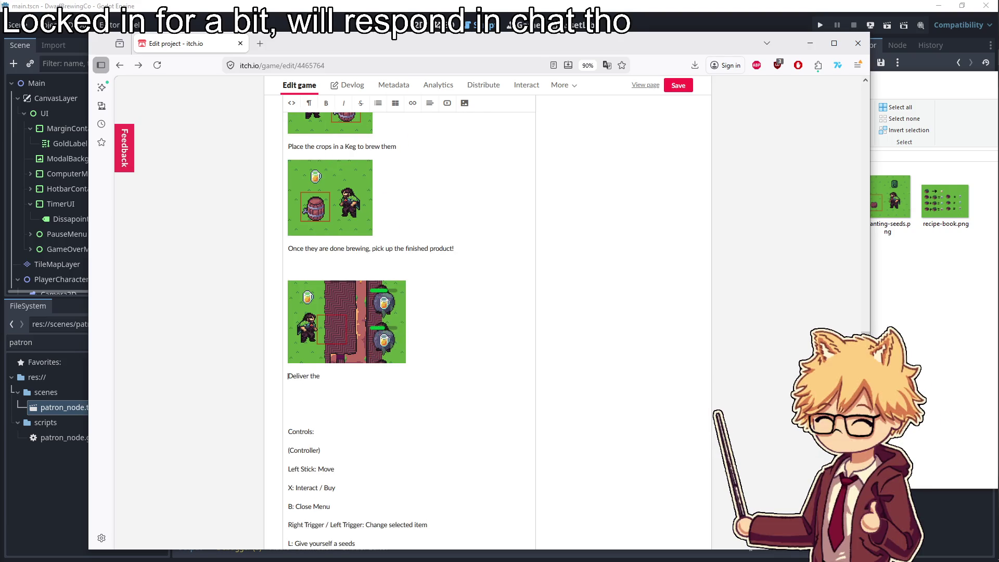
pyautogui.write('pr')
pyautogui.write(' t')
# Complete the caption 'Deliver the drinks to the customers before they leave. Once 3 patrons leave, the game will end.'
pyautogui.click(443, 376)
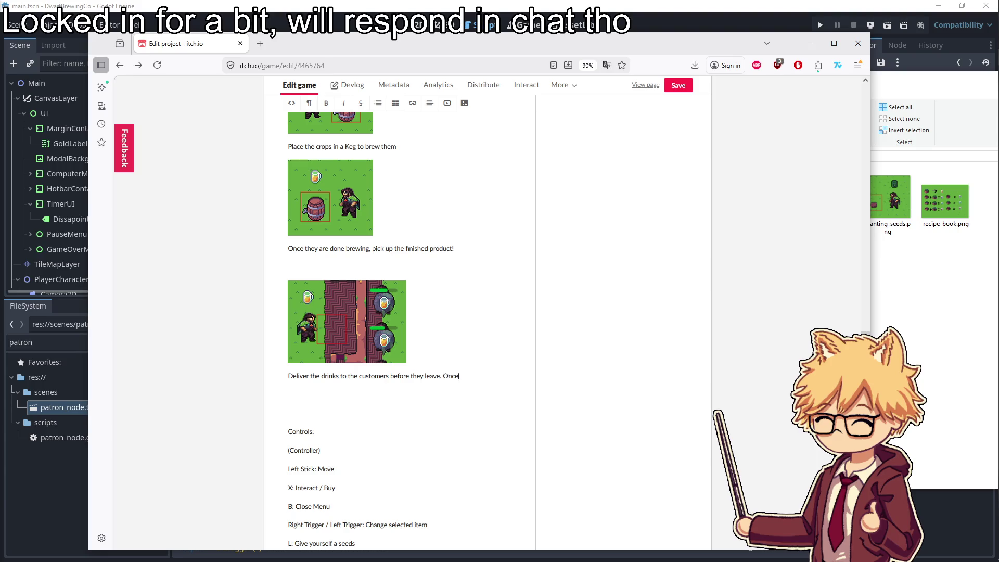
pyautogui.write('patrons le')
pyautogui.click(528, 376)
pyautogui.write('e will end.')
pyautogui.hotkey('alt', 'Tab')
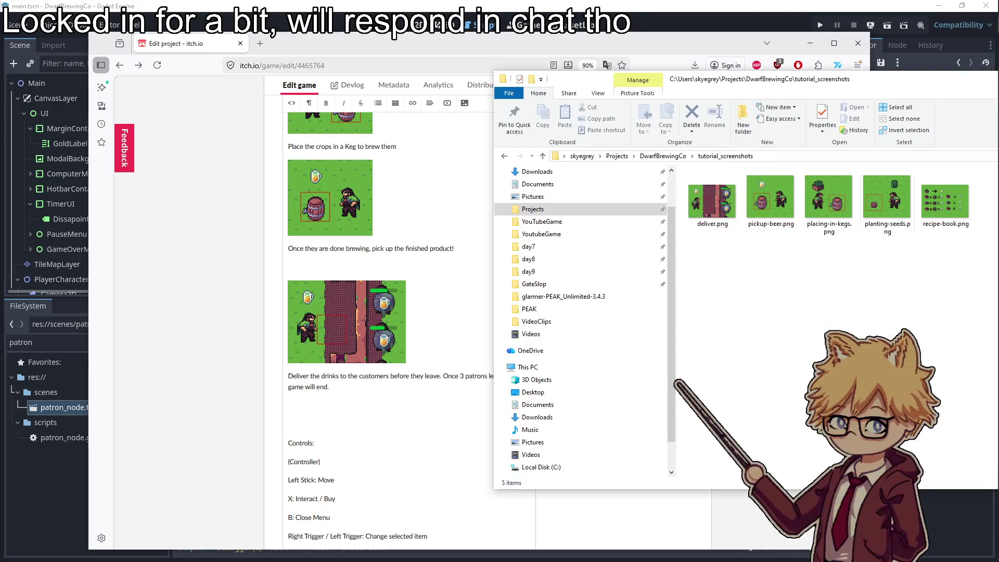
pyautogui.click(291, 405)
pyautogui.press('Return')
pyautogui.press('Return')
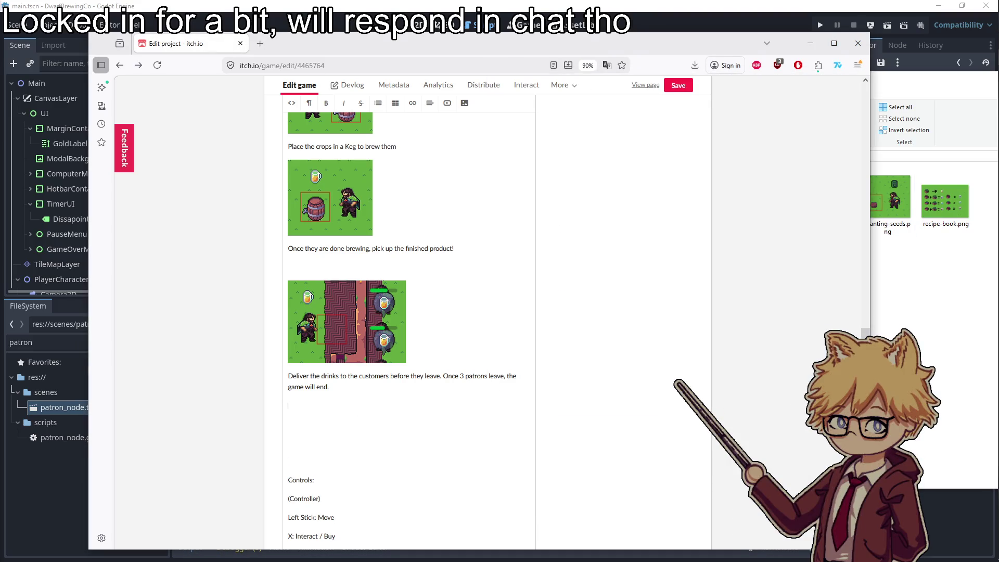
# Type 'There are different recipes in the game, here is a quick recipe guide:' and drop in recipe-book.png
pyautogui.write('There are different recipe')
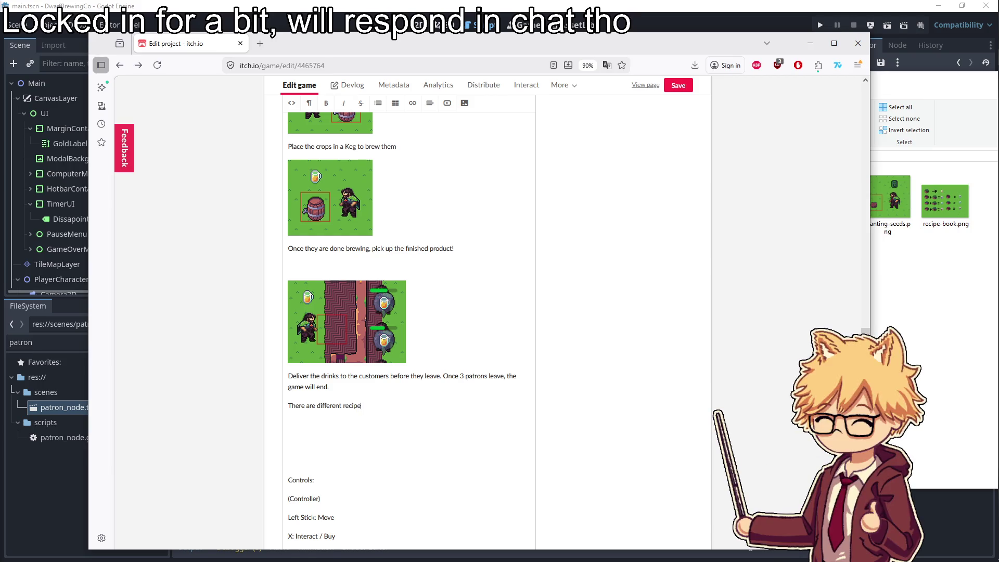
pyautogui.write('here is a quick')
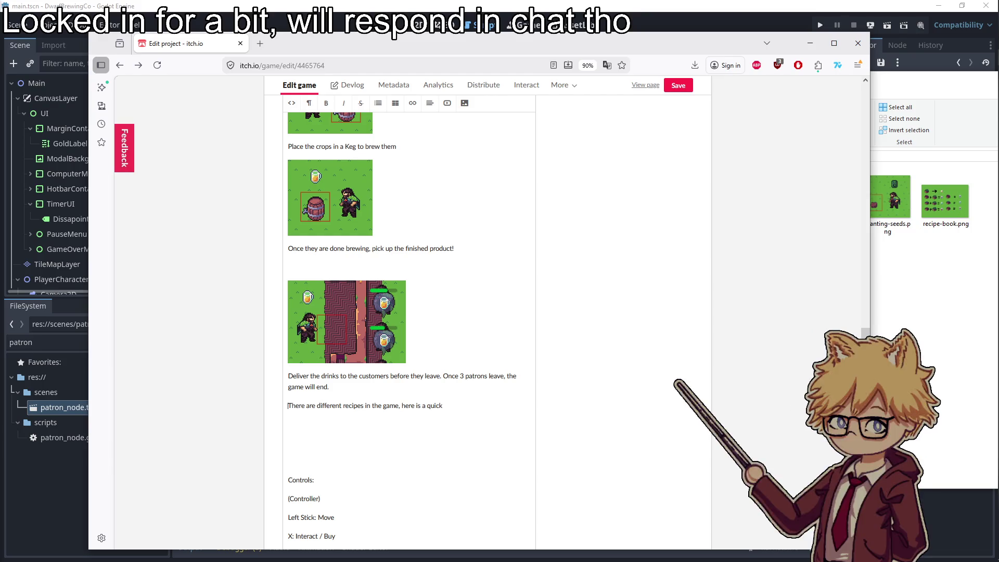
pyautogui.write(' c')
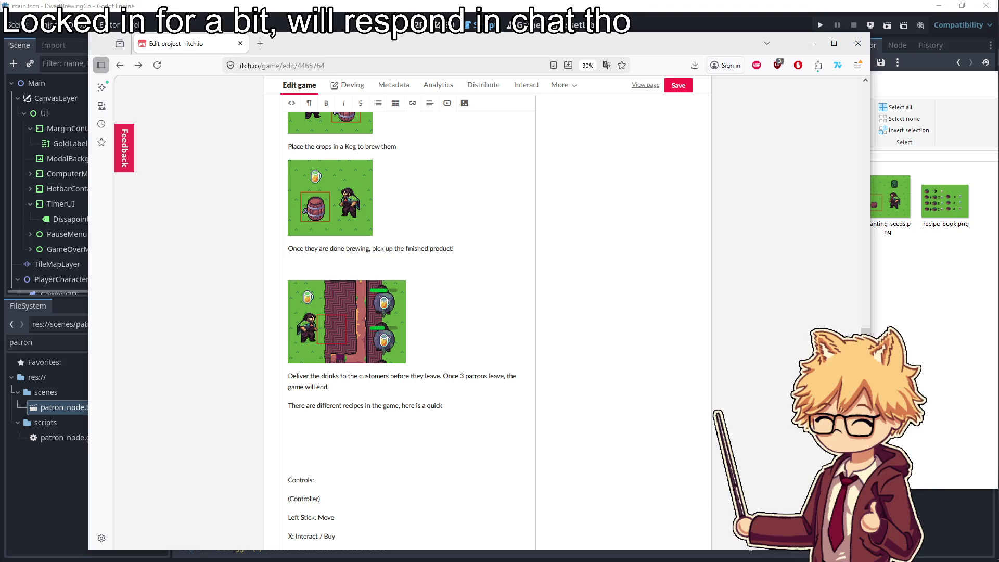
pyautogui.write('re')
pyautogui.write('uide')
pyautogui.moveTo(944, 202)
pyautogui.mouseDown()
pyautogui.moveTo(692, 112)
pyautogui.moveTo(566, 169)
pyautogui.moveTo(466, 110)
pyautogui.mouseUp()
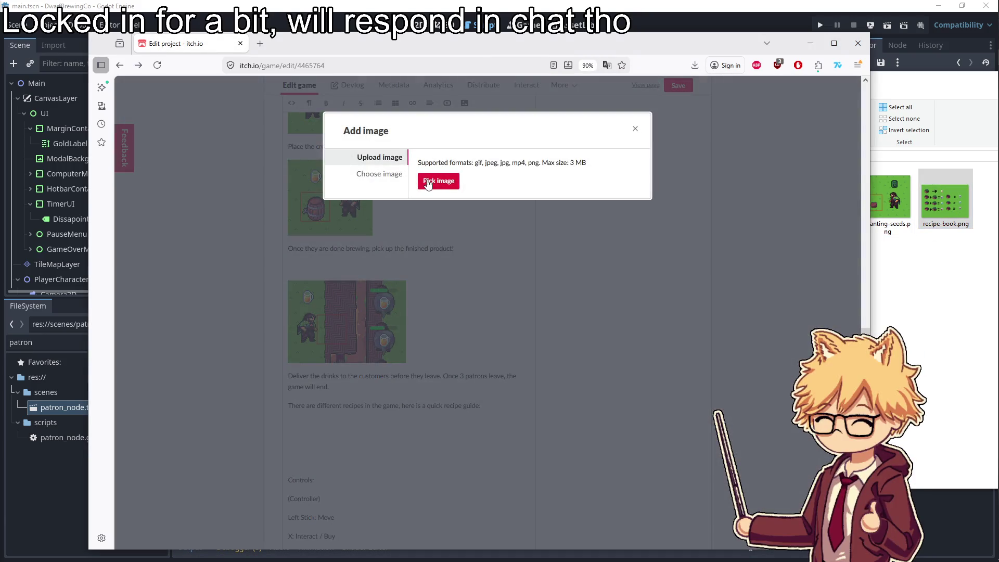
# Upload recipe-book.png as an image below the recipe guide line
pyautogui.click(440, 180)
pyautogui.click(458, 117)
pyautogui.doubleClick(458, 118)
pyautogui.scroll(-3, 384, 299)
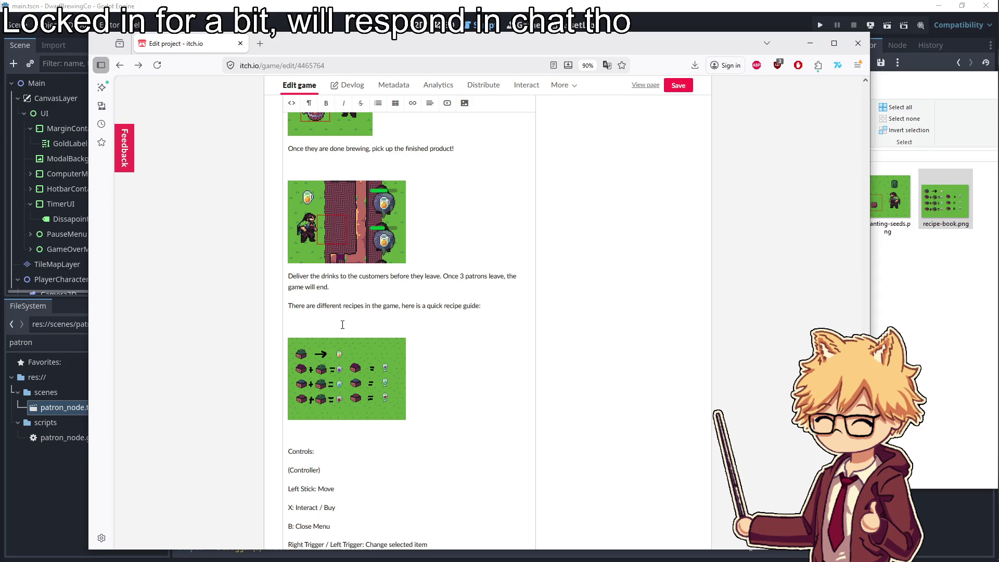
# Remove the extra blank line above the recipe image and switch over to GIMP
pyautogui.press('BackSpace')
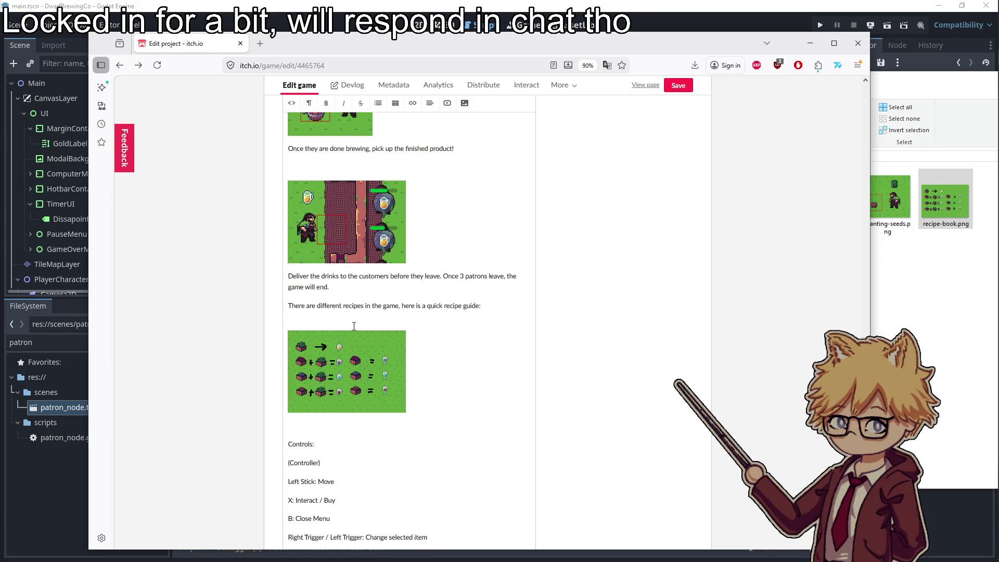
pyautogui.click(809, 44)
pyautogui.click(982, 204)
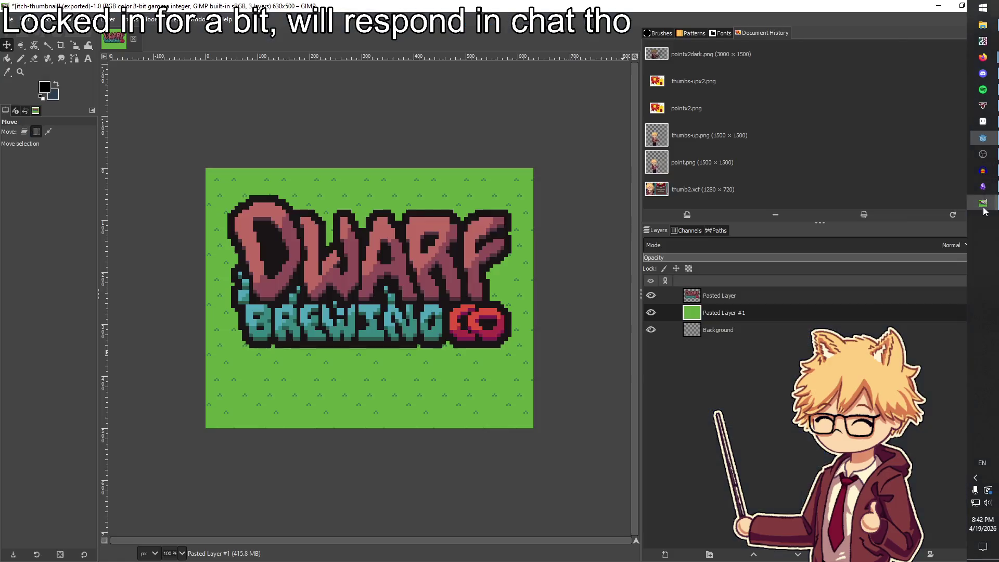
pyautogui.click(979, 129)
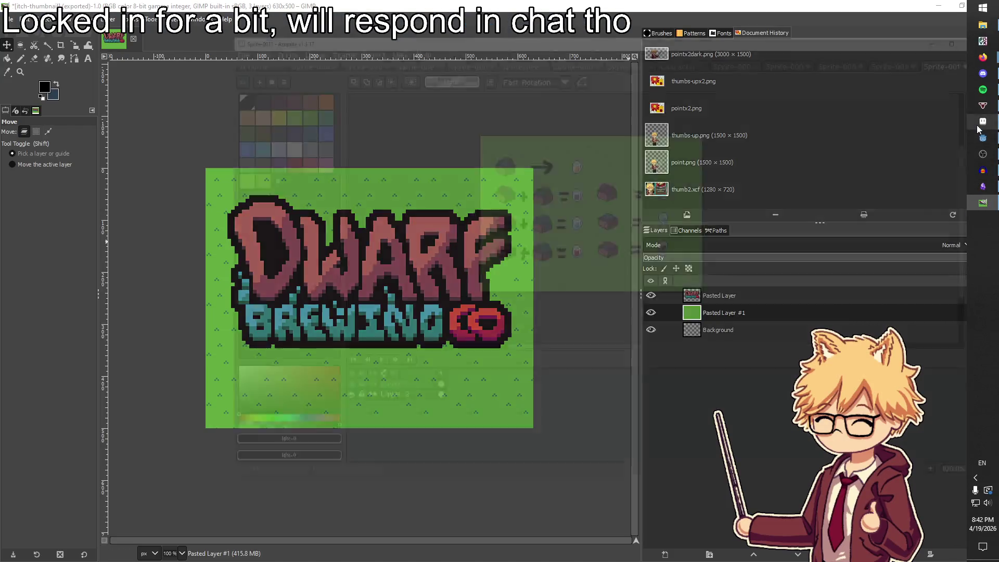
pyautogui.hotkey('ctrl', 'a')
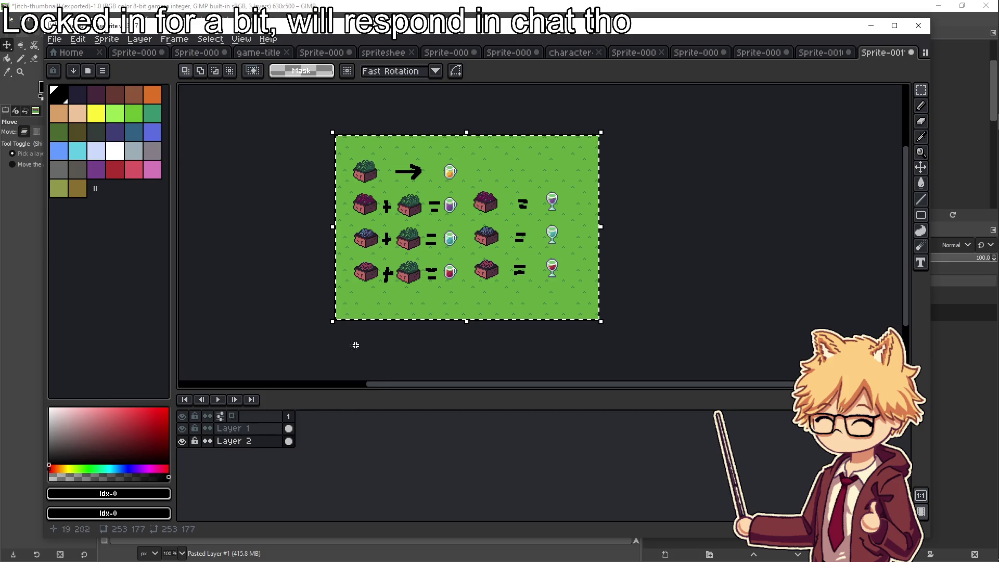
pyautogui.click(250, 441)
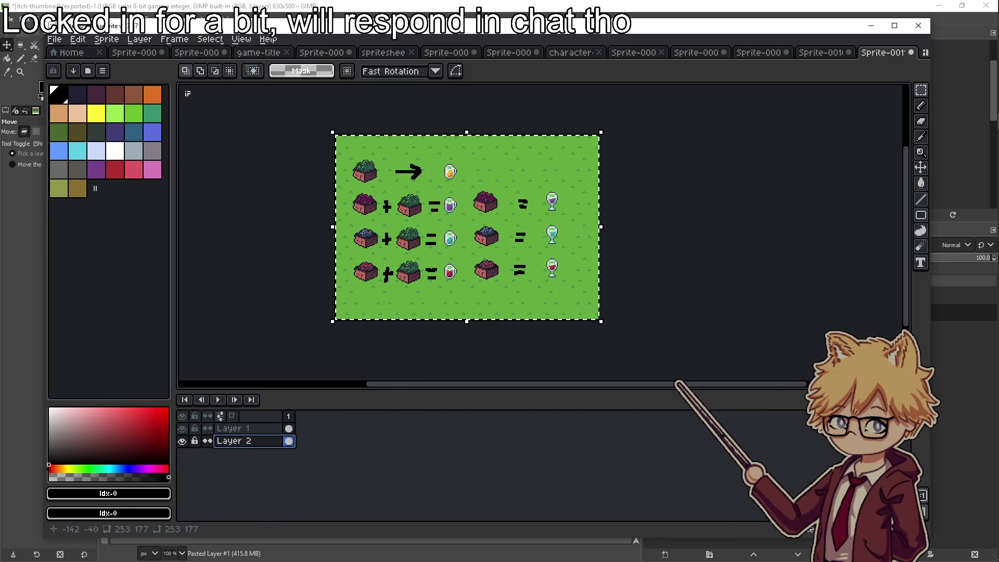
pyautogui.click(106, 39)
pyautogui.click(125, 104)
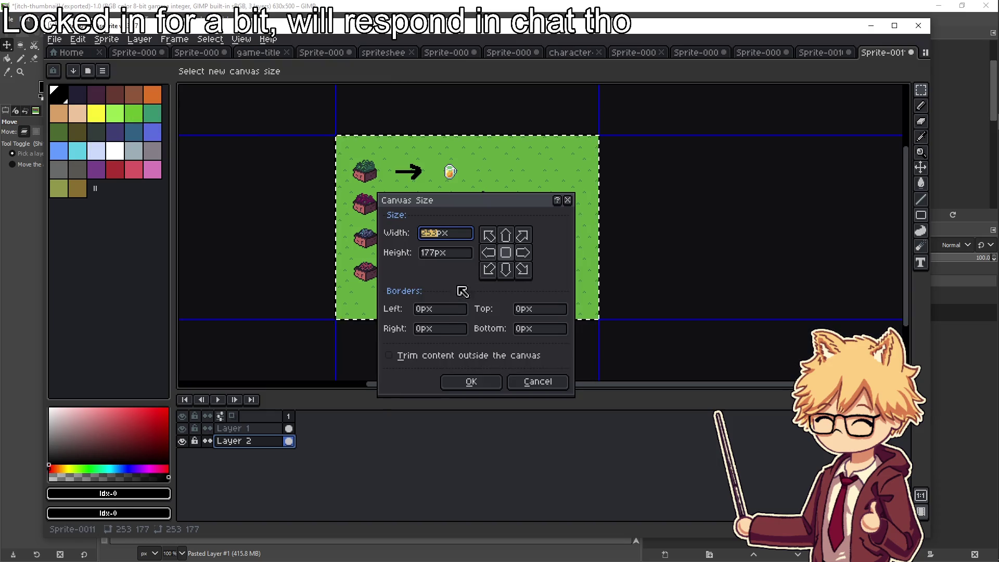
pyautogui.click(437, 232)
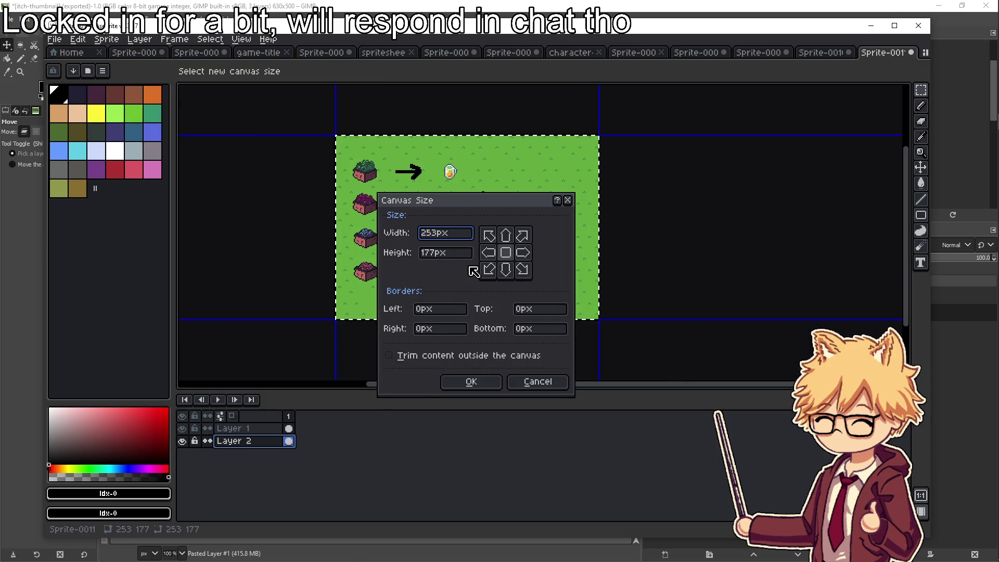
pyautogui.write('*2')
pyautogui.click(447, 259)
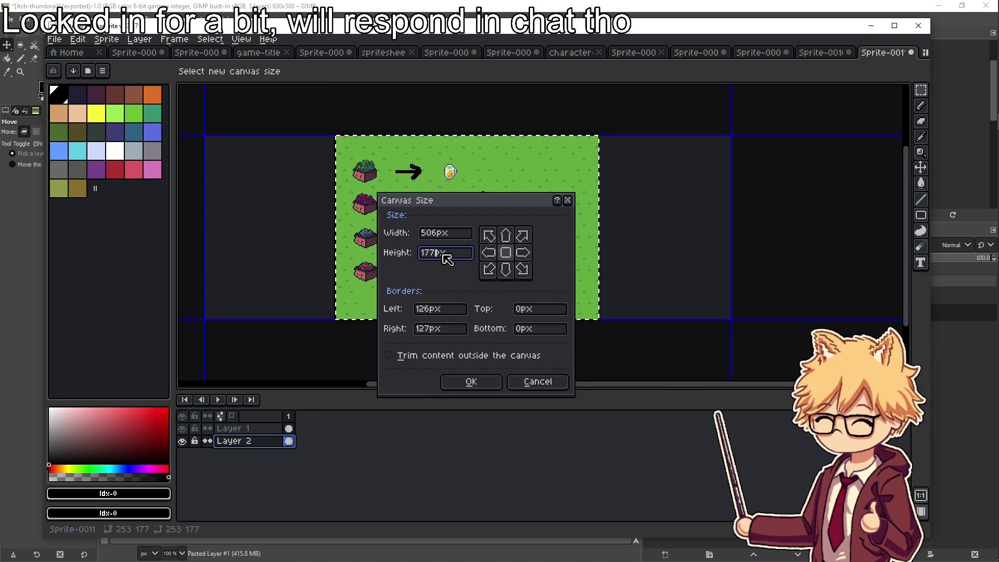
pyautogui.write('*2')
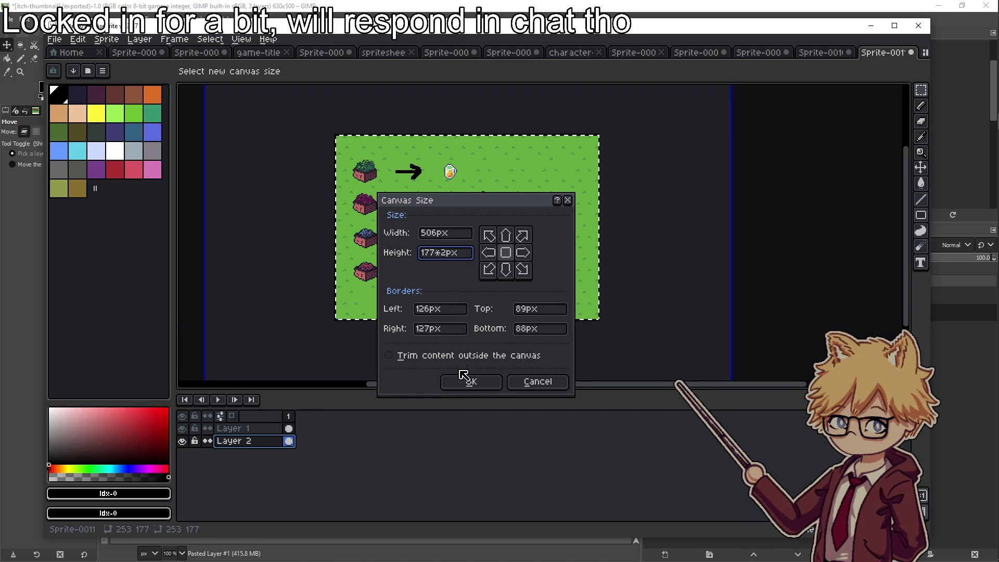
pyautogui.click(470, 380)
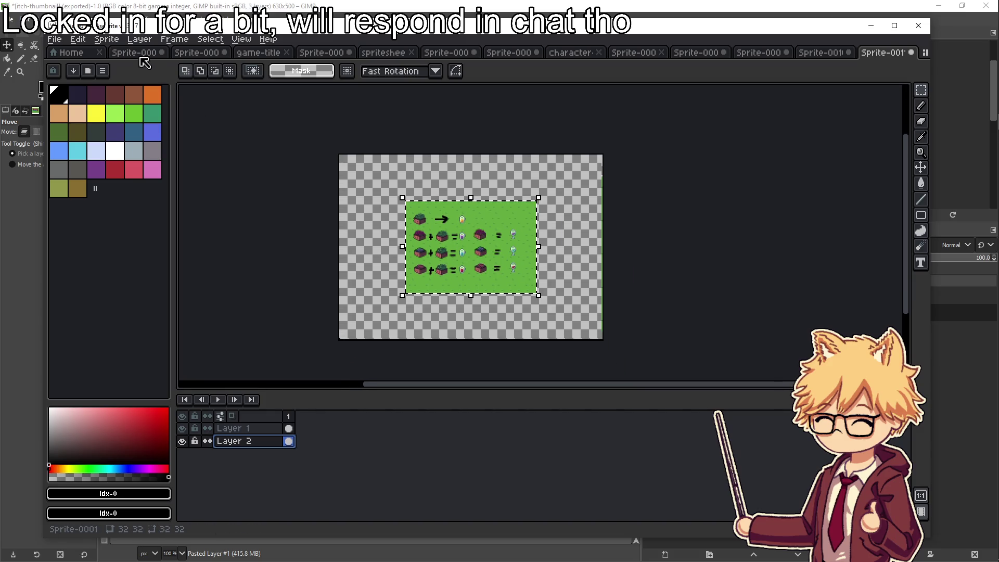
pyautogui.click(107, 39)
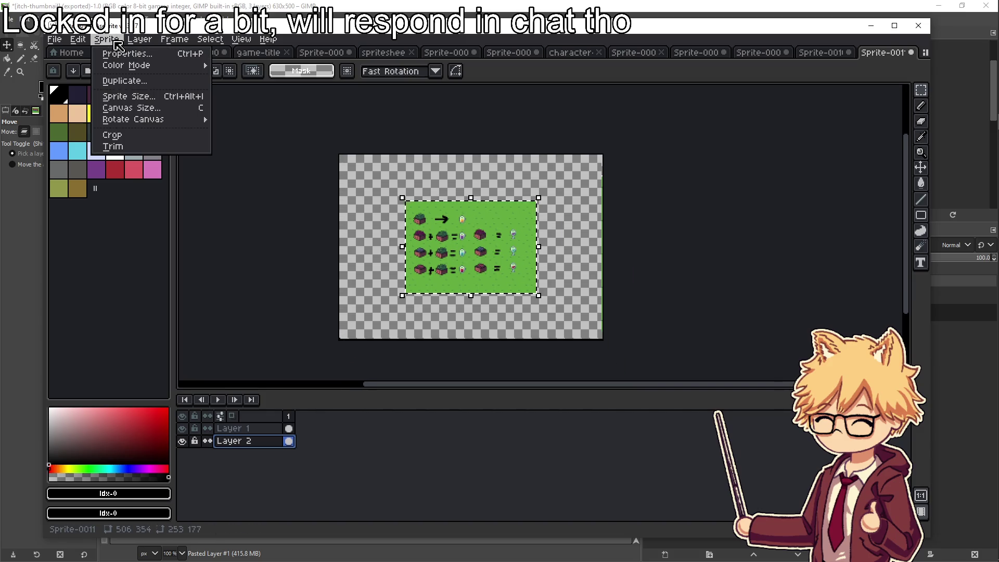
pyautogui.moveTo(140, 42)
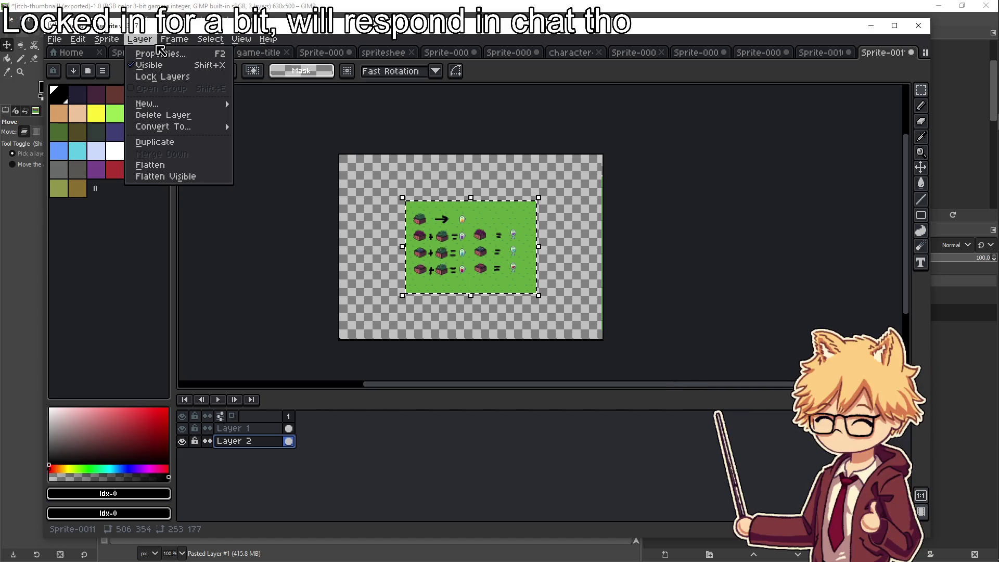
pyautogui.moveTo(217, 46)
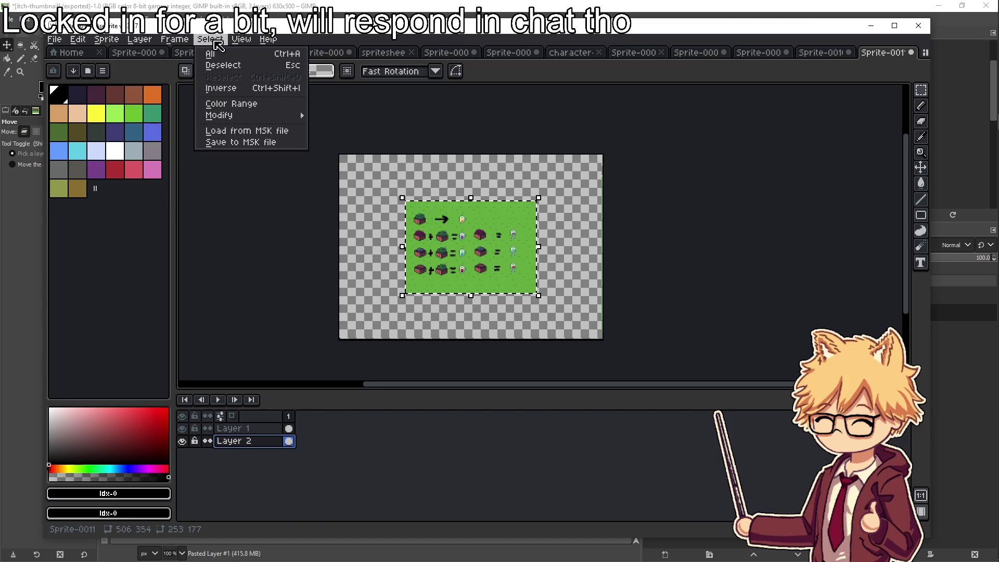
pyautogui.moveTo(106, 39)
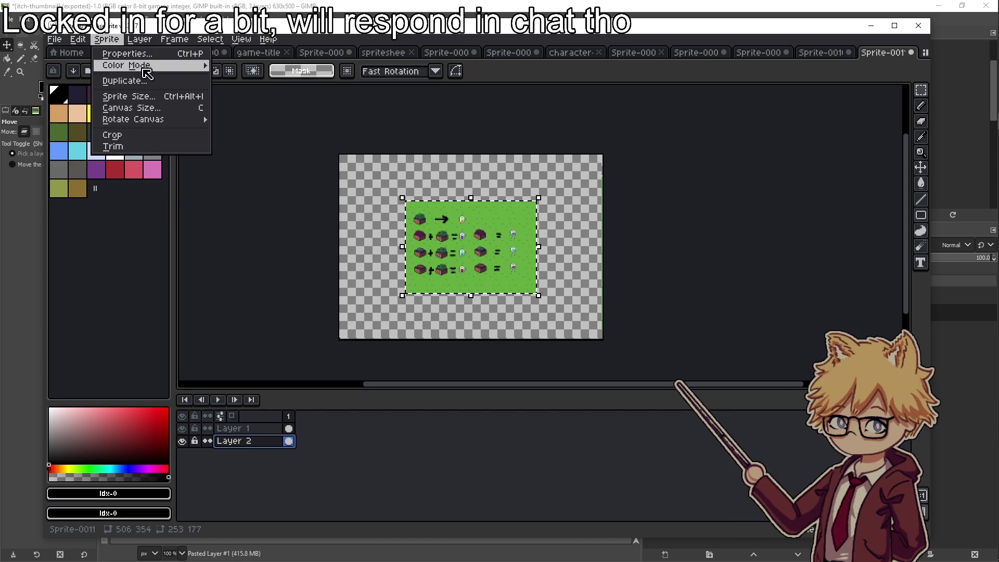
pyautogui.click(142, 100)
pyautogui.click(463, 256)
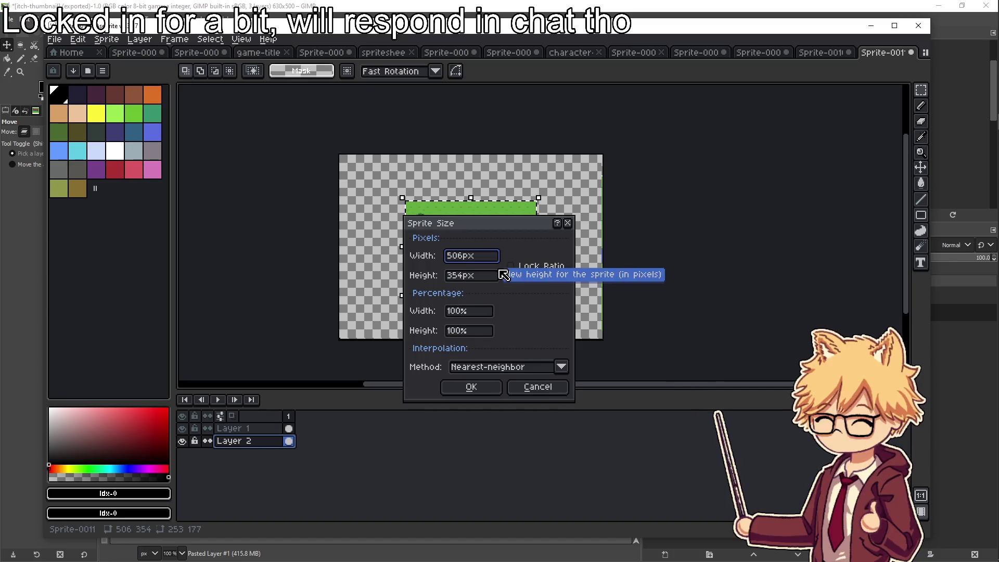
pyautogui.write('*2')
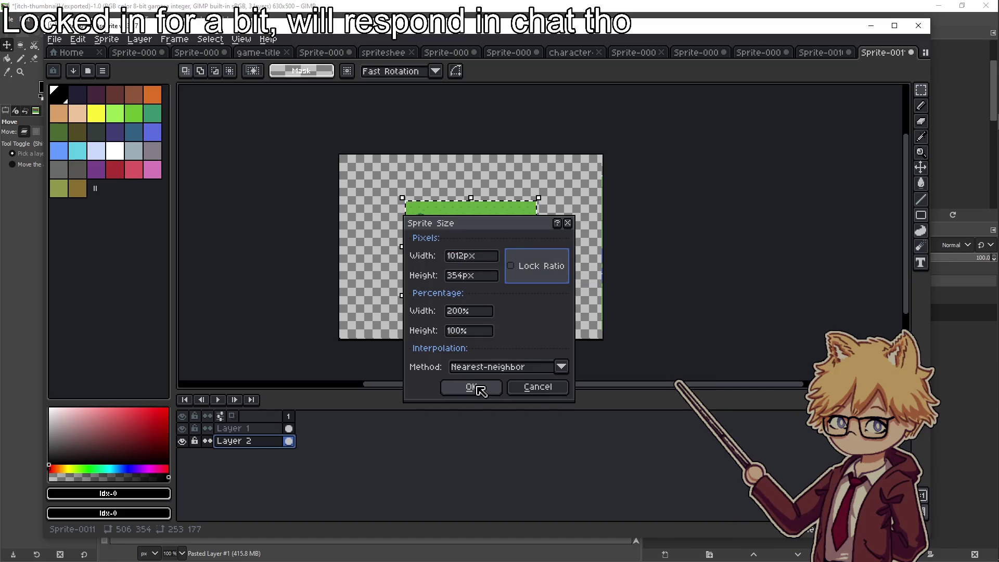
pyautogui.click(491, 276)
pyautogui.write('*2')
pyautogui.click(471, 386)
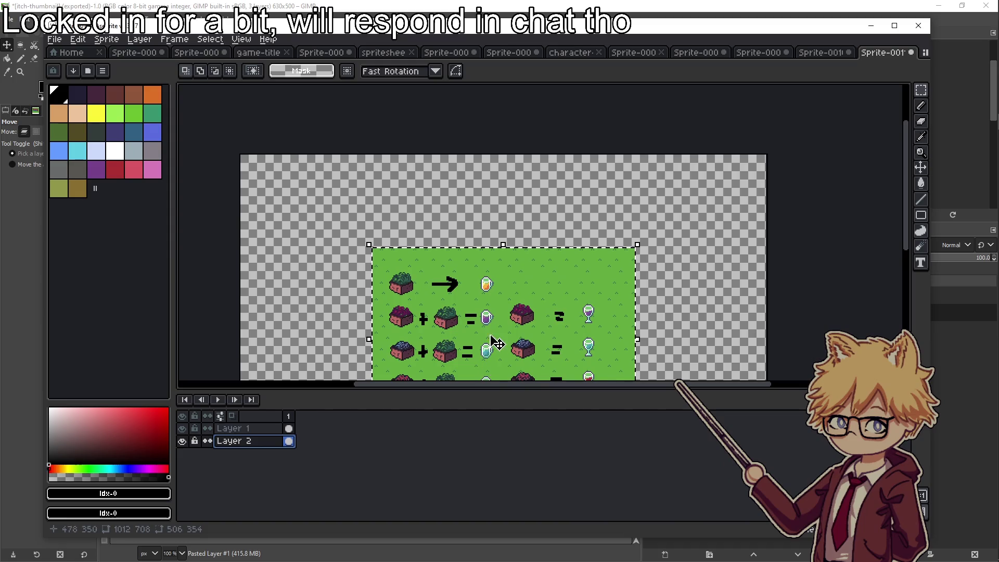
pyautogui.moveTo(499, 323); pyautogui.dragTo(472, 235)
pyautogui.hotkey('ctrl', 'd')
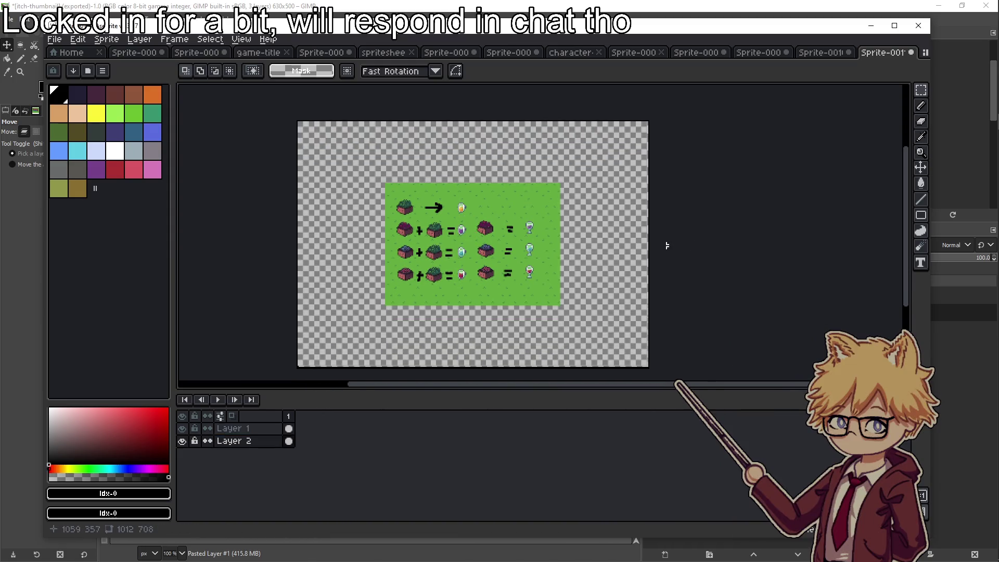
pyautogui.scroll(1, 494, 242)
pyautogui.scroll(-2, 496, 245)
pyautogui.hotkey('ctrl', 'z')
pyautogui.hotkey('ctrl', 'z')
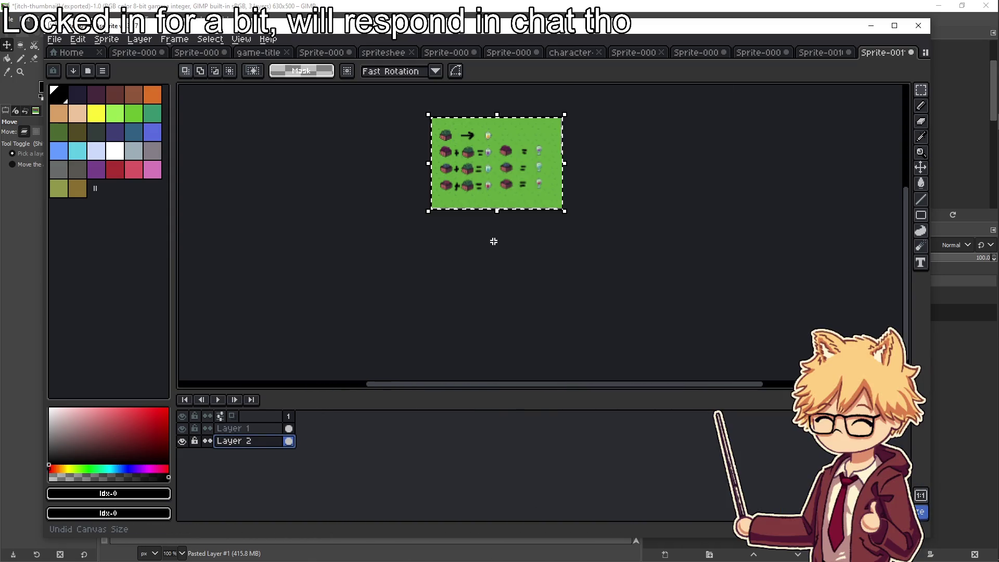
pyautogui.scroll(3, 431, 203)
pyautogui.scroll(-3, 524, 229)
pyautogui.scroll(1, 564, 230)
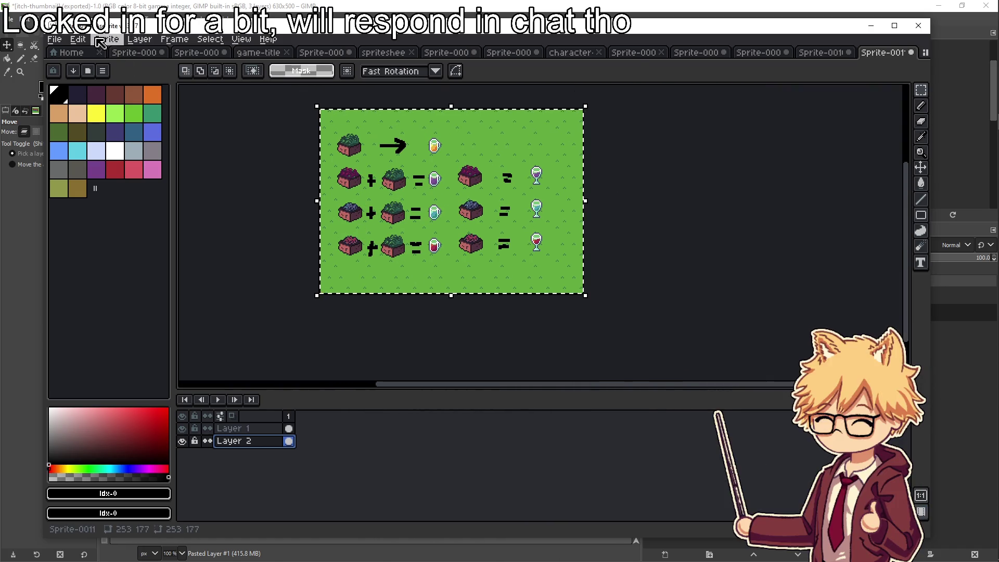
# Resize the sprite to width 253*4 with locked ratio, giving 1012x708
pyautogui.click(106, 39)
pyautogui.click(129, 96)
pyautogui.click(463, 256)
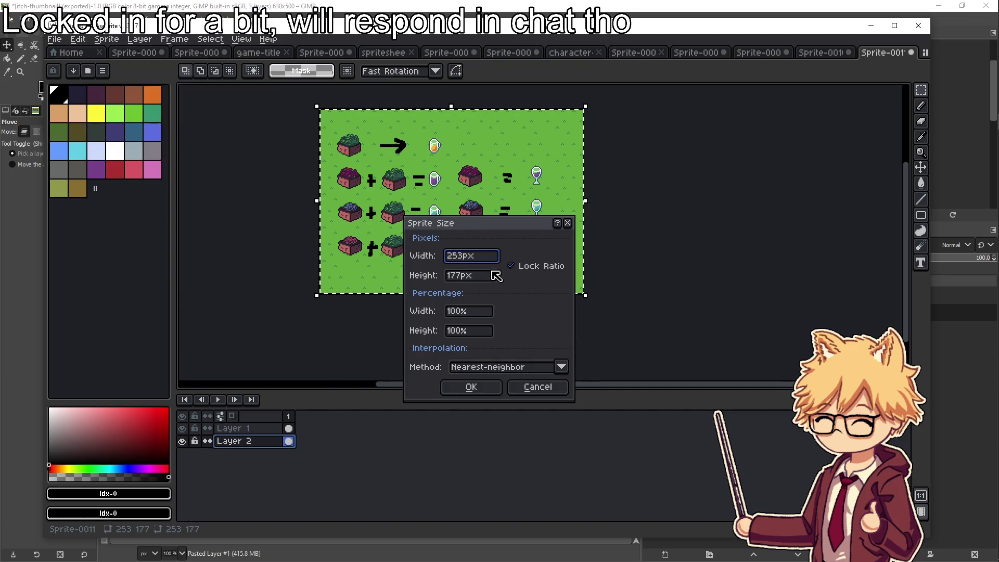
pyautogui.write('*4')
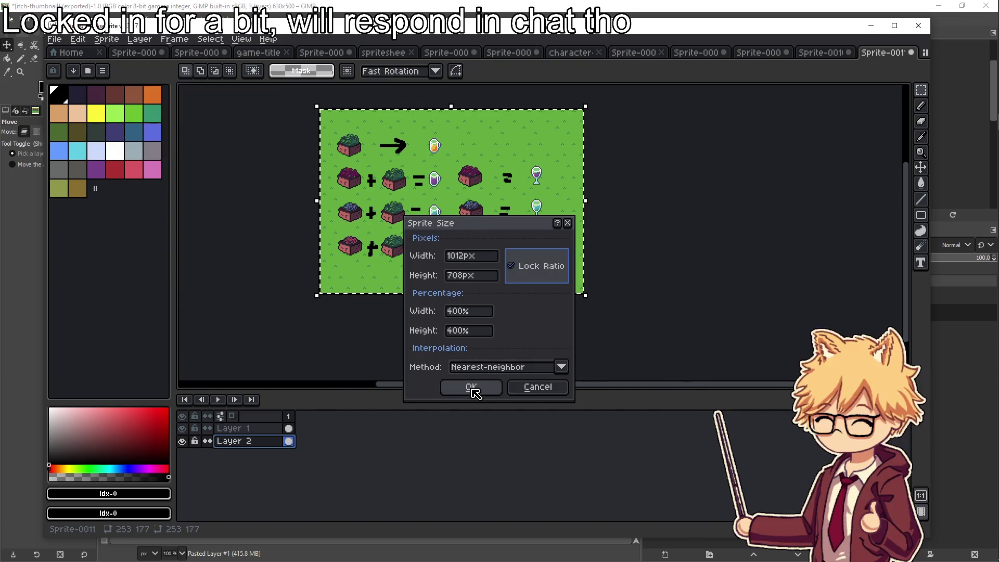
pyautogui.click(471, 387)
pyautogui.scroll(-2, 520, 248)
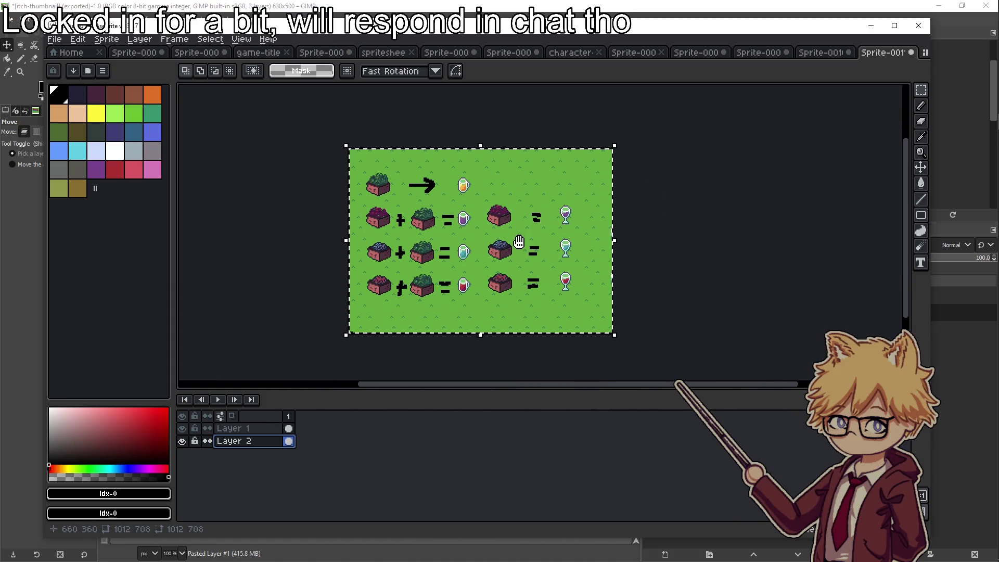
# Export the enlarged image over recipe-book.png, confirming the overwrite
pyautogui.click(54, 39)
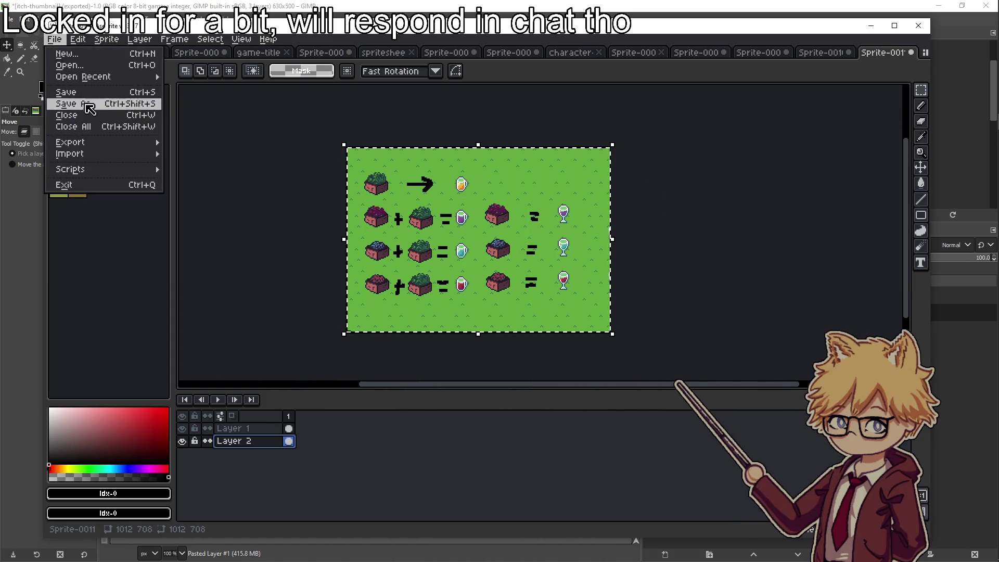
pyautogui.moveTo(79, 144)
pyautogui.click(200, 142)
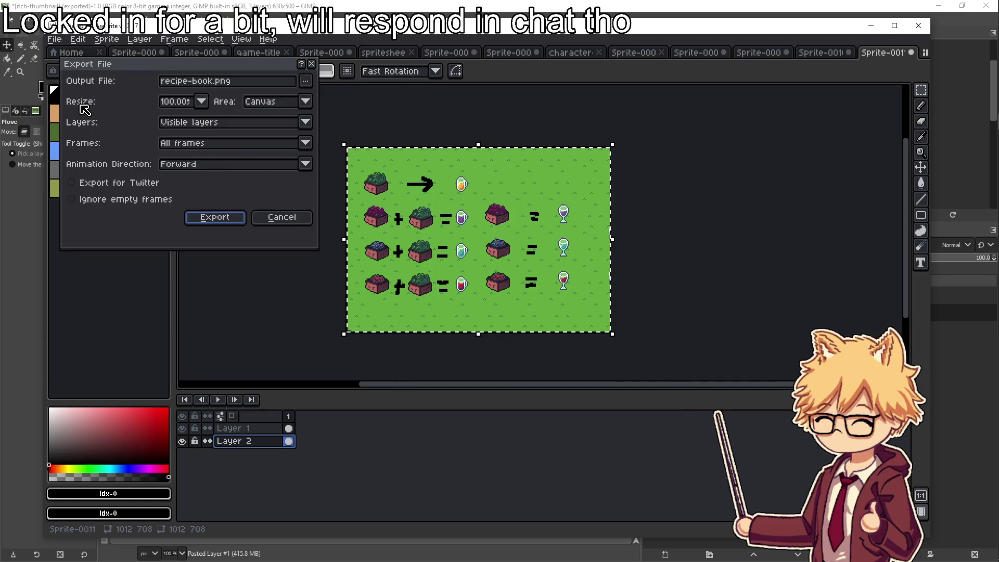
pyautogui.click(207, 106)
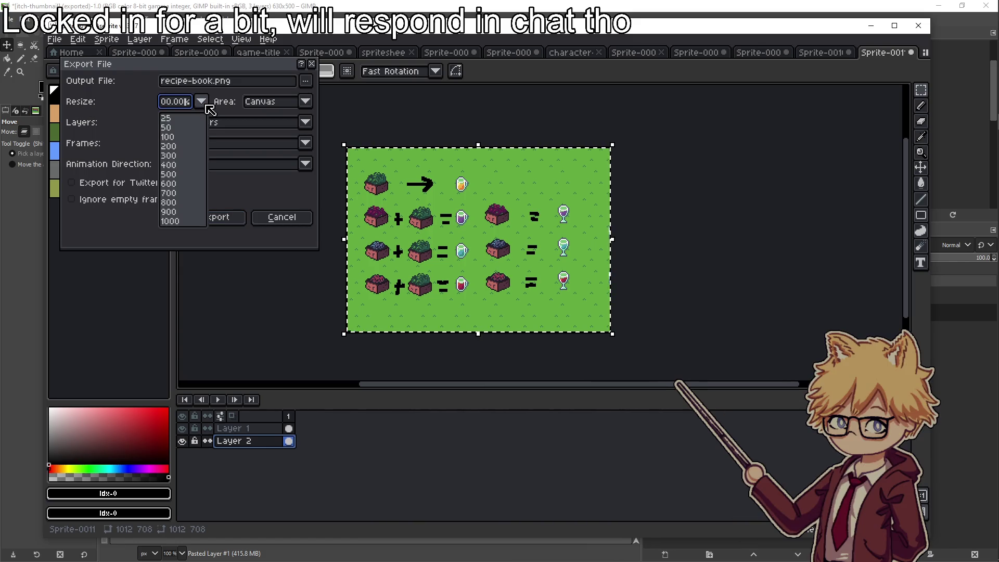
pyautogui.click(207, 105)
pyautogui.click(205, 102)
pyautogui.click(240, 100)
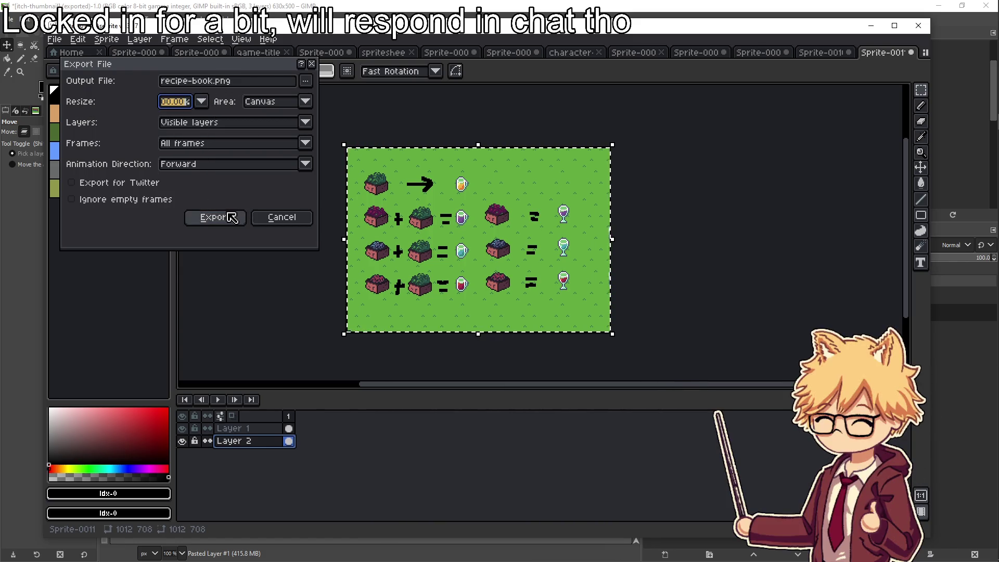
pyautogui.click(216, 217)
pyautogui.click(453, 315)
pyautogui.moveTo(984, 70)
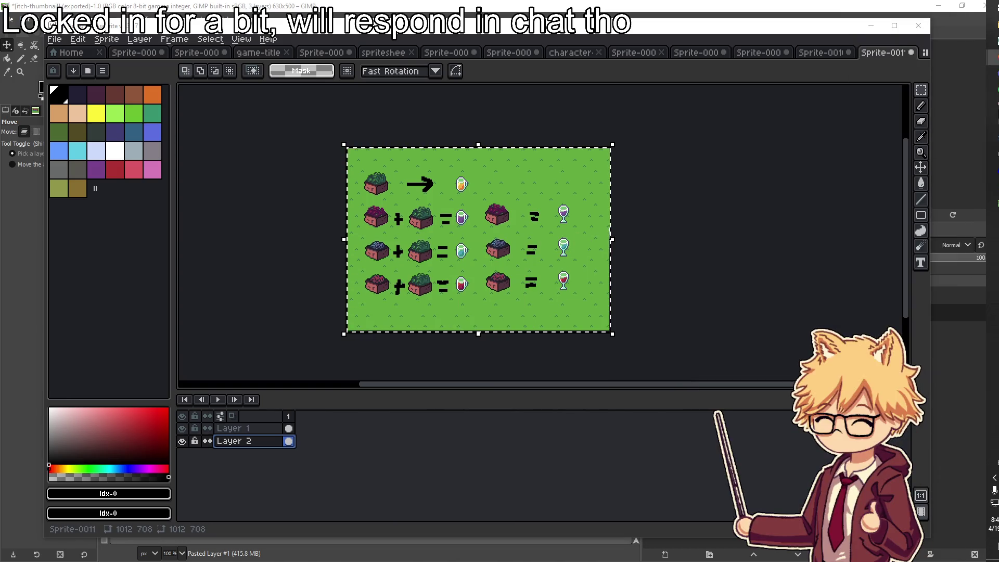
pyautogui.click(982, 57)
# In itch.io, drop the colon after 'guide' and delete the old small recipe image
pyautogui.click(921, 290)
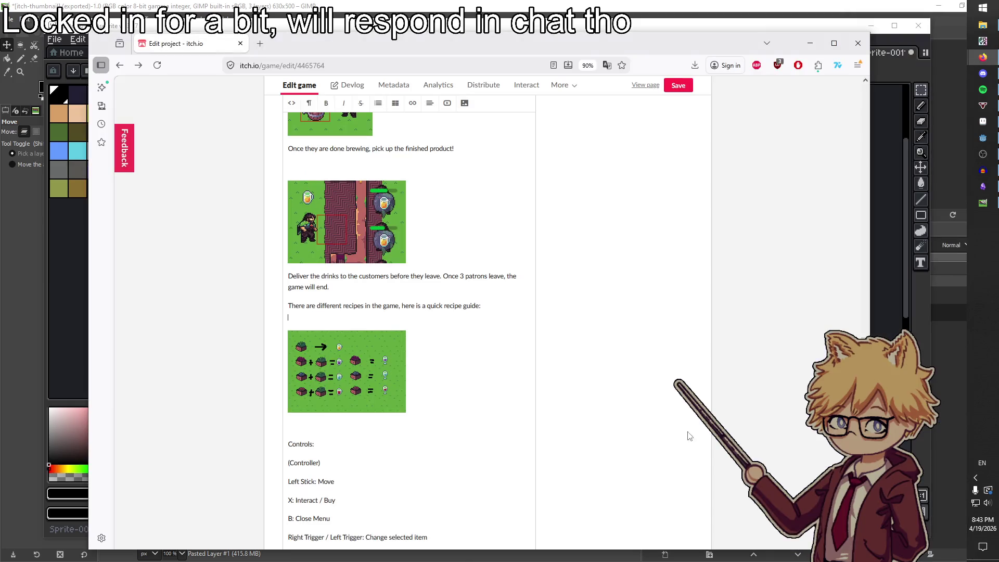
pyautogui.press('BackSpace')
pyautogui.press('BackSpace')
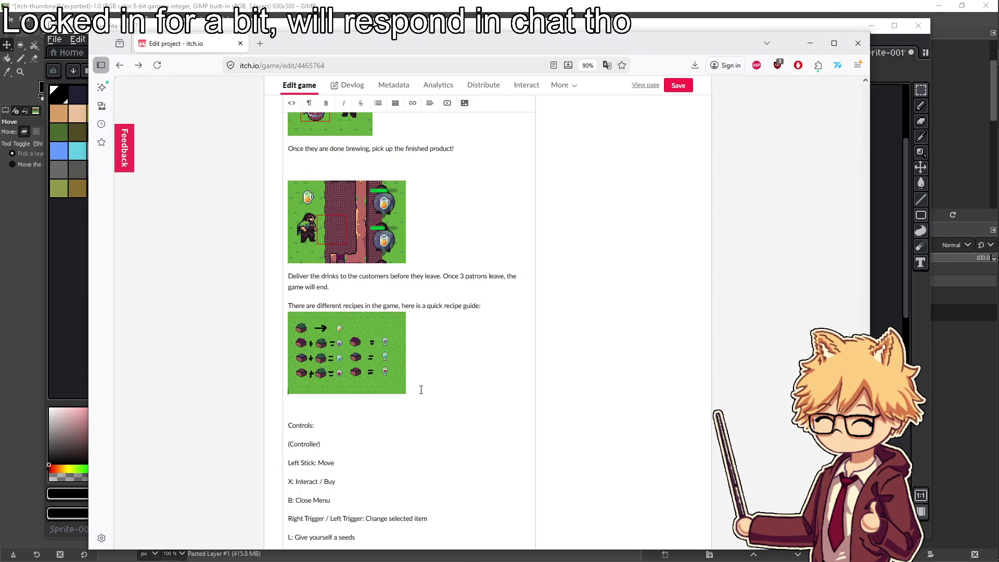
pyautogui.press('BackSpace')
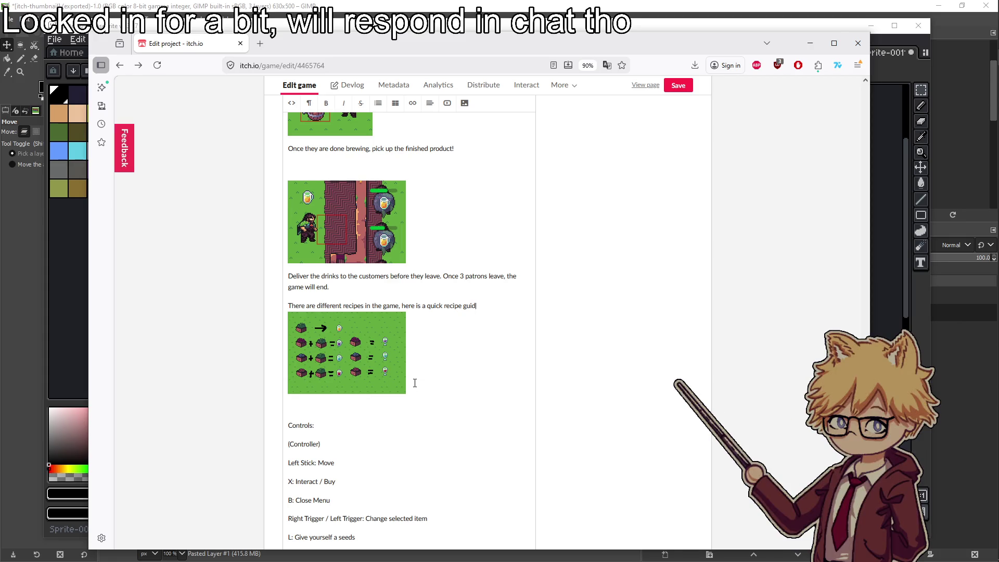
pyautogui.write('e')
pyautogui.press('Delete')
pyautogui.press('Delete')
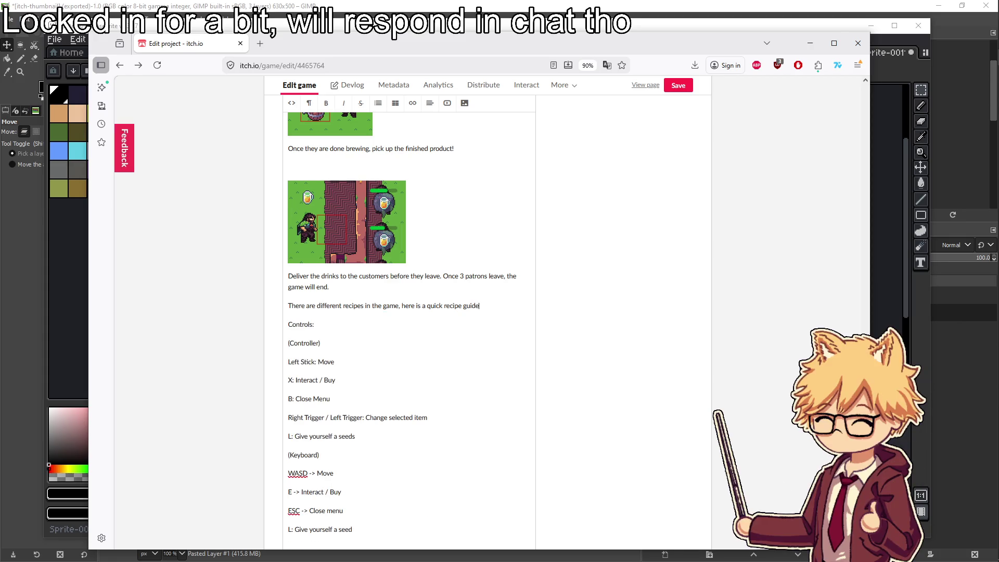
pyautogui.press('Return')
pyautogui.scroll(4, 499, 251)
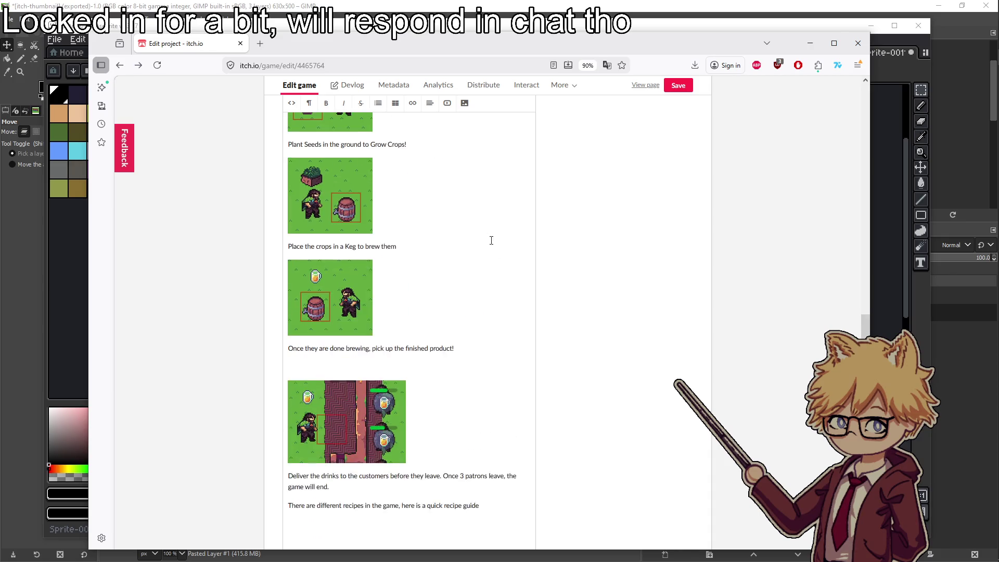
pyautogui.scroll(4, 499, 251)
# Insert the enlarged recipe-book.png under the recipe sentence
pyautogui.click(465, 222)
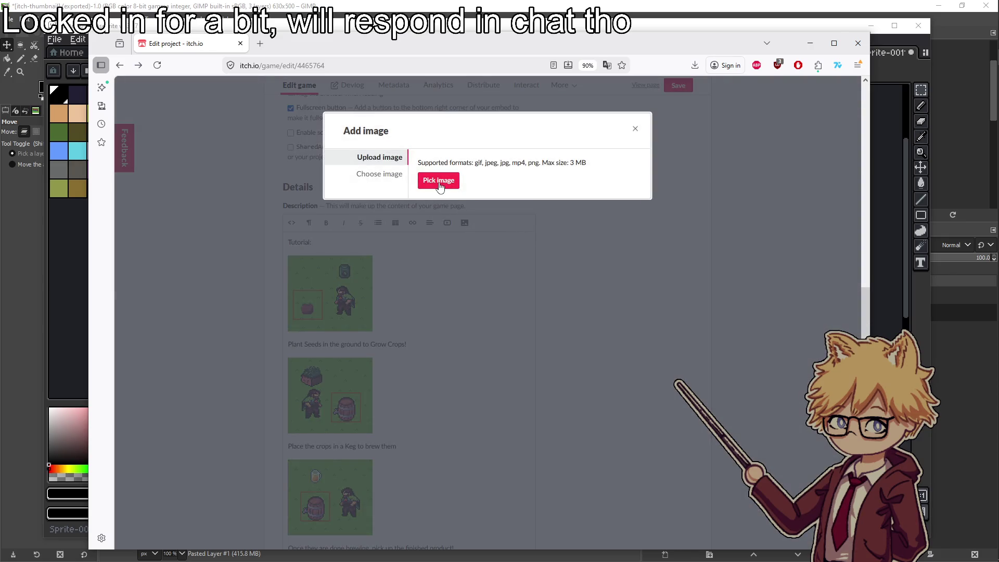
pyautogui.click(439, 182)
pyautogui.doubleClick(446, 117)
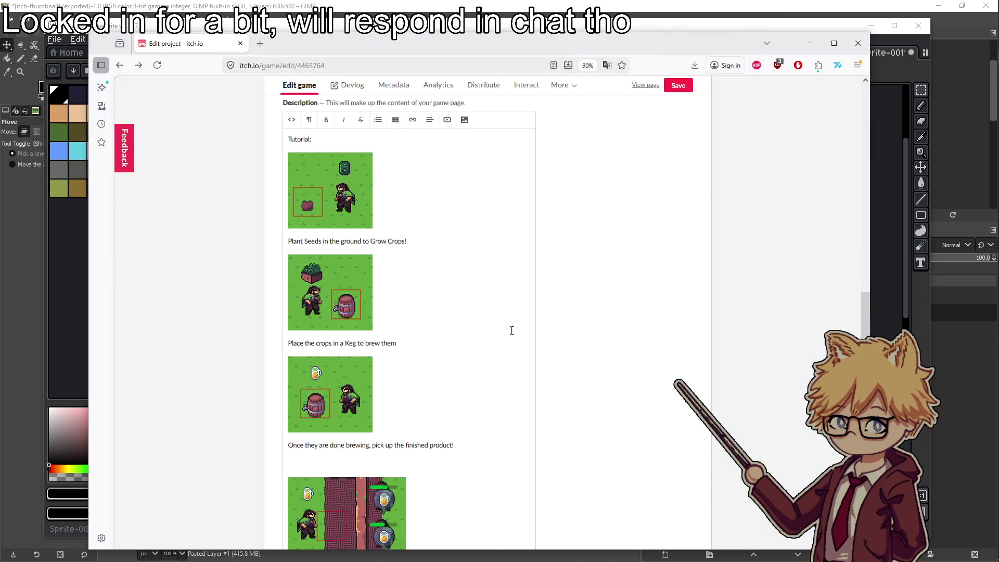
pyautogui.scroll(-5, 512, 330)
pyautogui.scroll(-2, 511, 330)
pyautogui.click(430, 417)
pyautogui.scroll(-2, 424, 417)
pyautogui.scroll(-1, 424, 417)
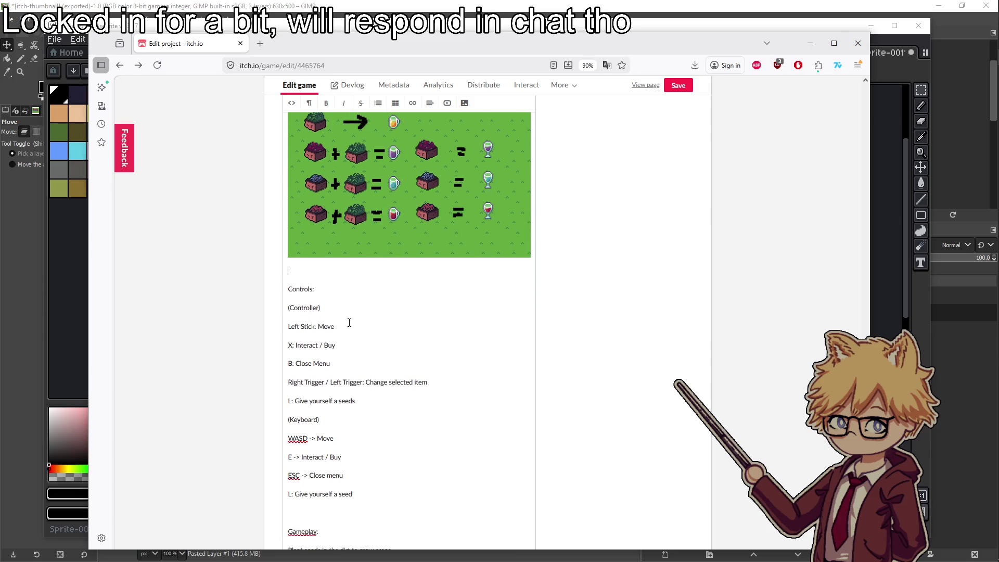
# Split the X line into 'X: Interact' and 'A: Buy', and add a pause-menu note after 'B: Close Menu'
pyautogui.doubleClick(307, 346)
pyautogui.click(336, 345)
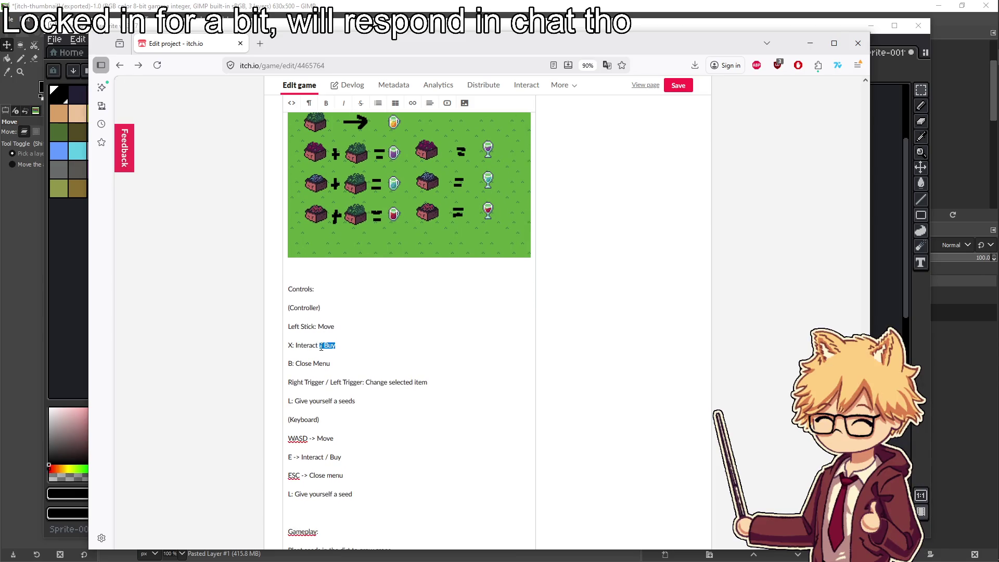
pyautogui.press('Return')
pyautogui.write('uy')
pyautogui.scroll(-1, 302, 361)
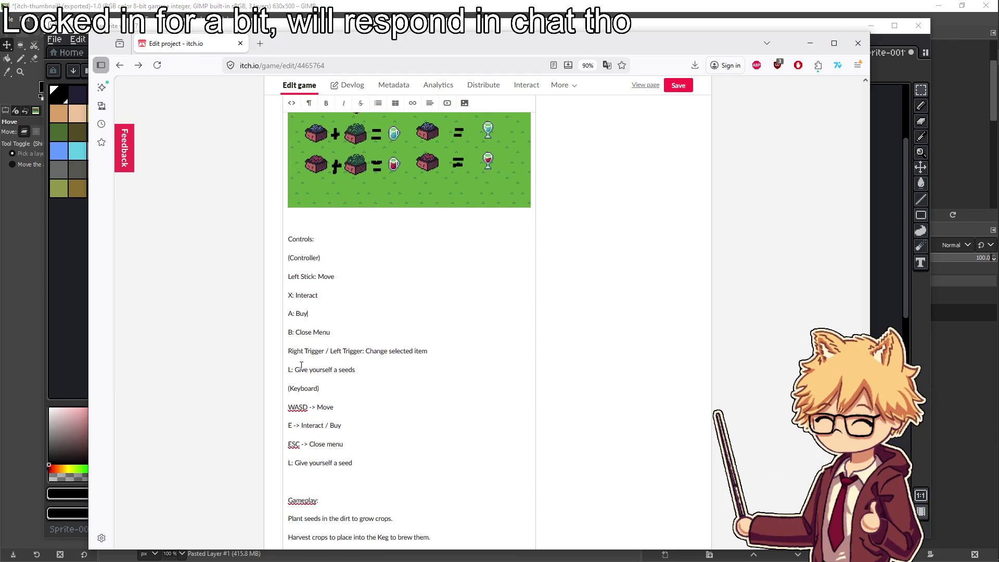
pyautogui.click(343, 333)
pyautogui.write("(doesn't work in the pa")
pyautogui.write('use menu')
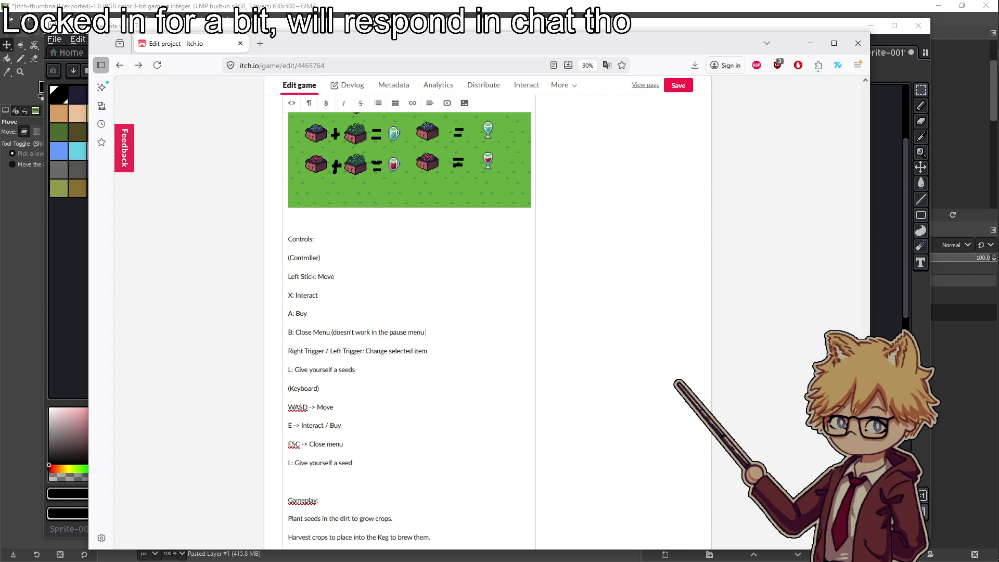
pyautogui.write('y u.u')
# Add a 'Shoulder buttons: Change Shop Tab' line and delete the 'L: Give yourself a seeds' line
pyautogui.click(374, 369)
pyautogui.press('Return')
pyautogui.write('Shoulder butterS: Change')
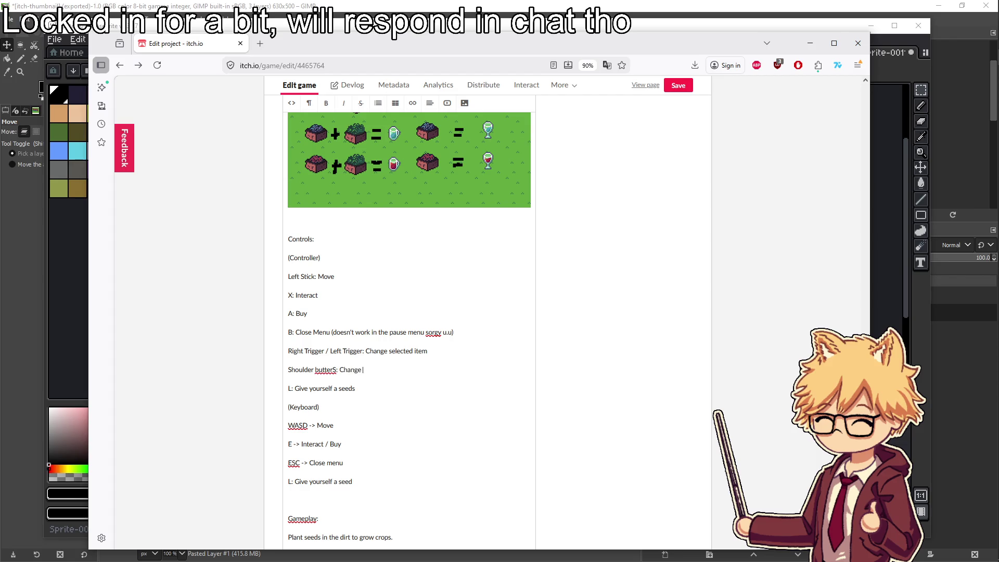
pyautogui.hotkey('shift', 'Down')
pyautogui.press('BackSpace')
pyautogui.doubleClick(328, 368)
pyautogui.write('buttons')
# In the keyboard controls, move buying off 'E -> Interact' onto a new 'Click to buy' line
pyautogui.scroll(-2, 357, 379)
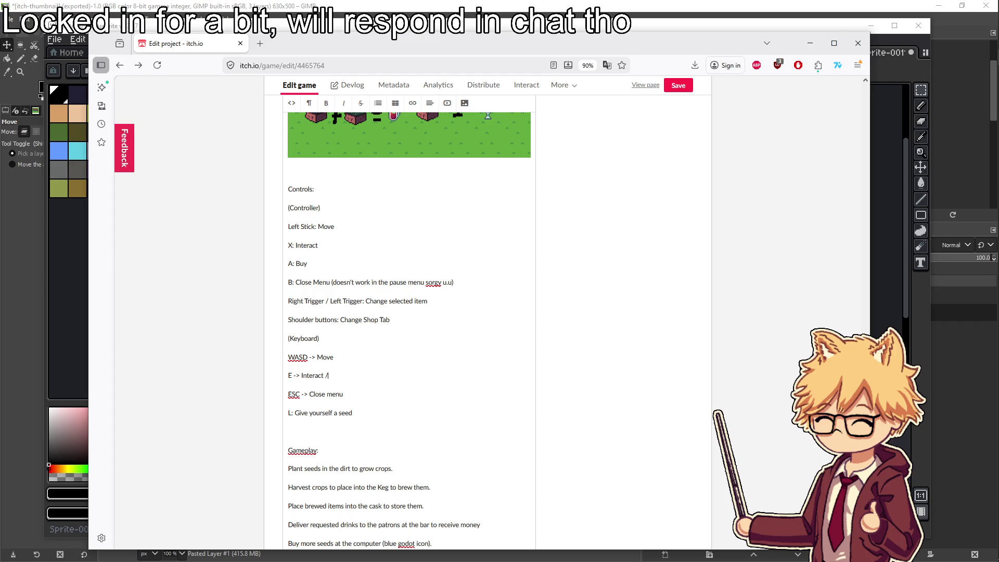
pyautogui.press('BackSpace')
pyautogui.press('Return')
pyautogui.write('Click')
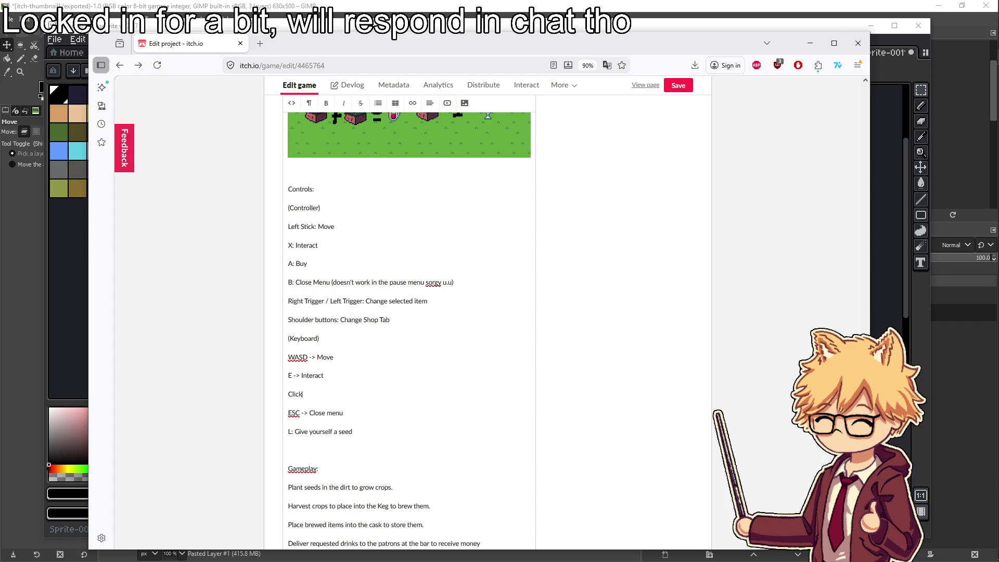
pyautogui.write('to')
# Run the DwarfBrewingCo project from Godot with F5 and start playing
pyautogui.click(24, 276)
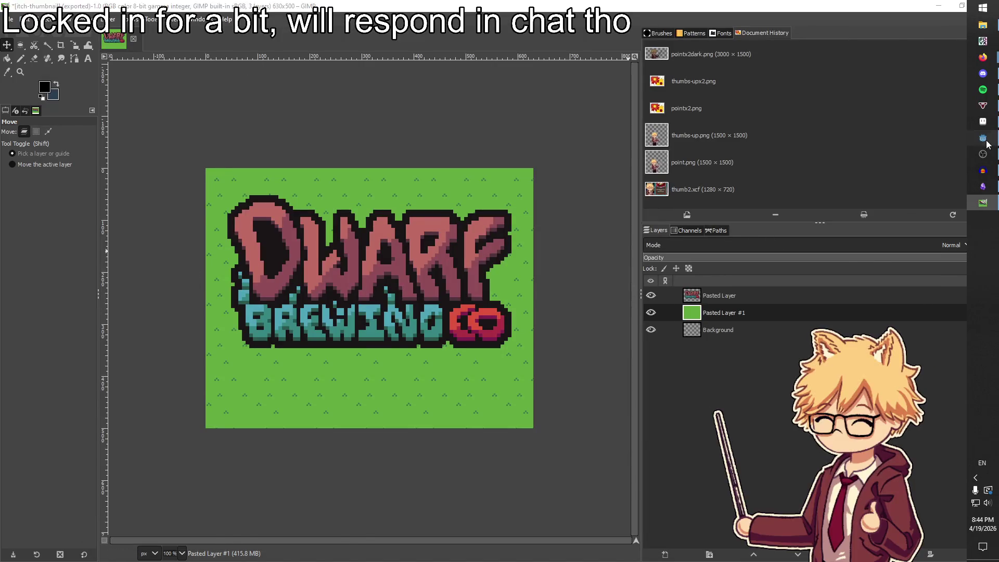
pyautogui.click(983, 138)
pyautogui.press('F5')
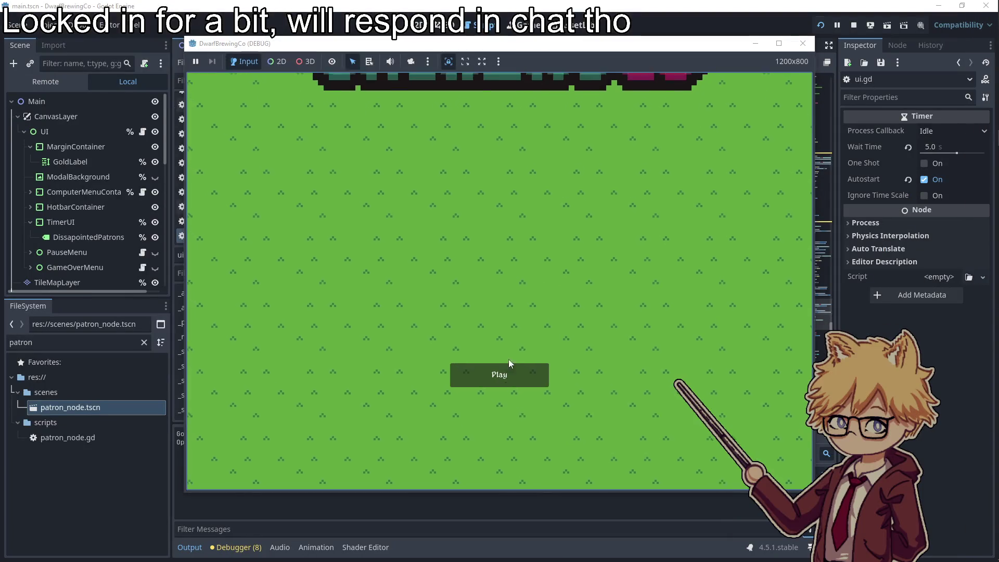
pyautogui.click(508, 371)
# Test the pause menu, walking and the keg hotbar item, then return to itch.io
pyautogui.press('Escape')
pyautogui.press('Escape')
pyautogui.press('w')
pyautogui.press('a')
pyautogui.click(459, 295)
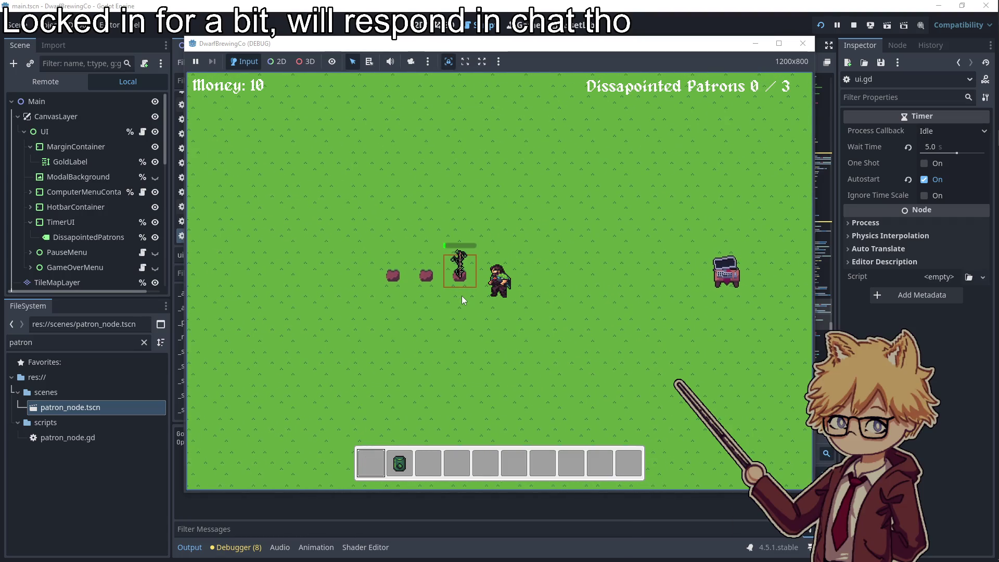
pyautogui.press('s')
pyautogui.press('a')
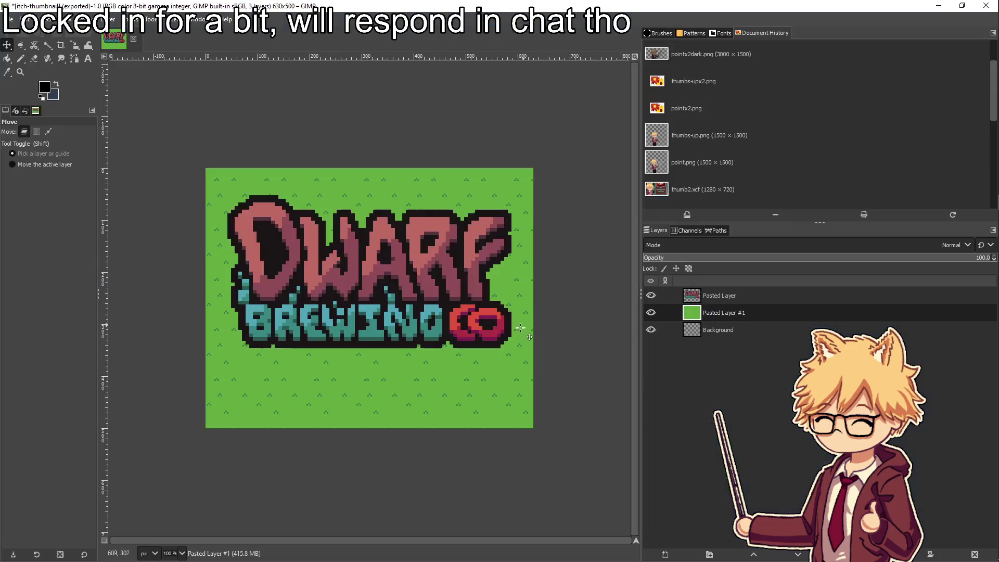
pyautogui.hotkey('alt', 'Tab')
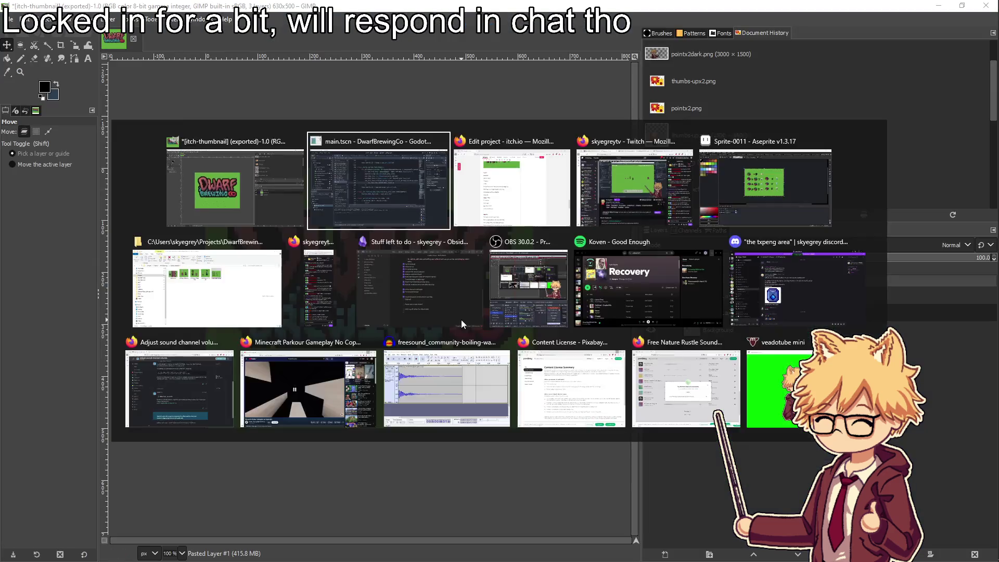
pyautogui.moveTo(326, 394); pyautogui.dragTo(288, 394)
# Change the E line to 'E / Click -> Interact' and delete the 'Click to buy' line
pyautogui.click(294, 377)
pyautogui.write('lick -> Interact')
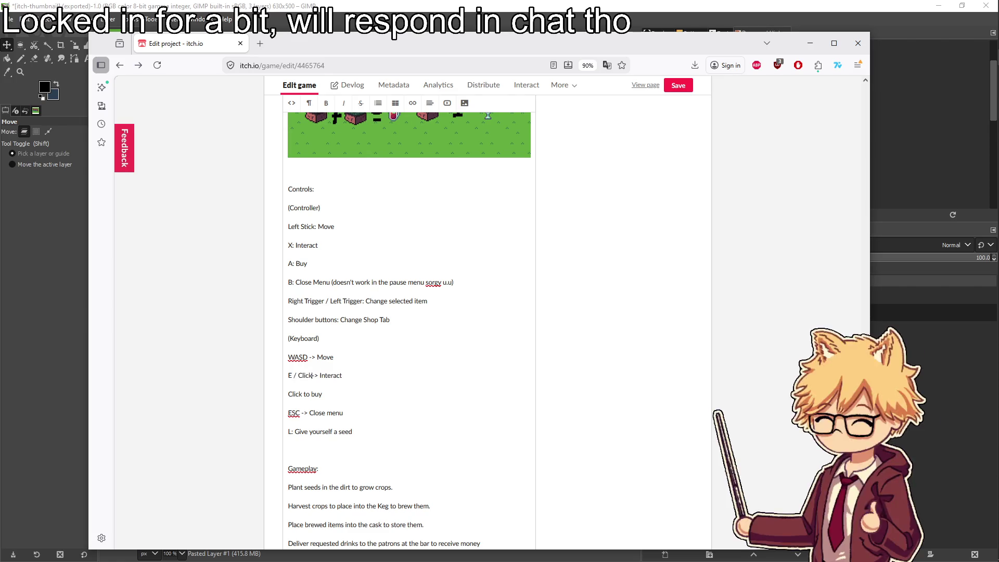
pyautogui.moveTo(323, 395); pyautogui.dragTo(289, 395)
pyautogui.press('BackSpace')
pyautogui.press('BackSpace')
pyautogui.click(348, 395)
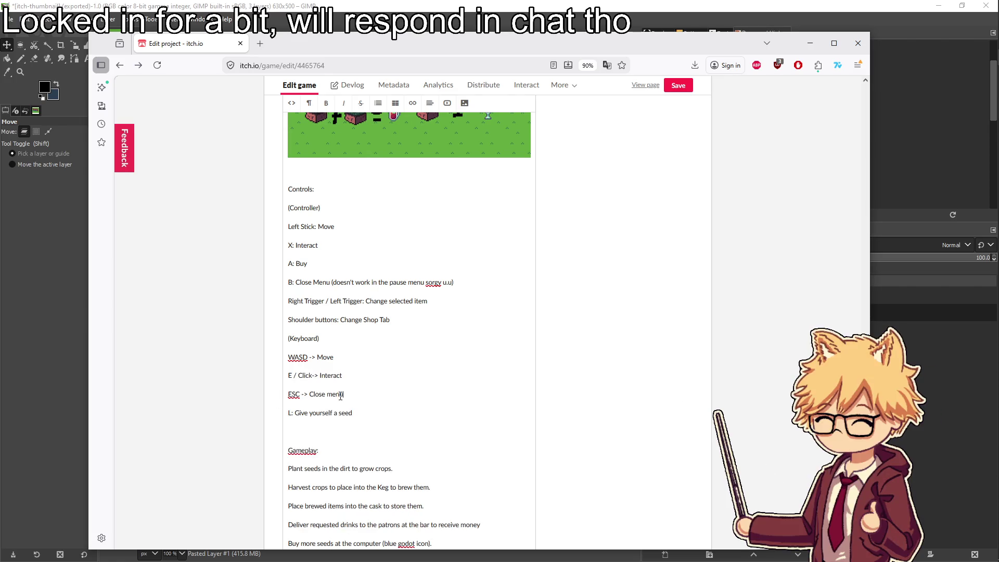
# Remove the seed line, make ESC read 'Pause / Close menu', and delete the Next Version list
pyautogui.press('BackSpace')
pyautogui.moveTo(352, 413); pyautogui.dragTo(290, 413)
pyautogui.press('BackSpace')
pyautogui.press('BackSpace')
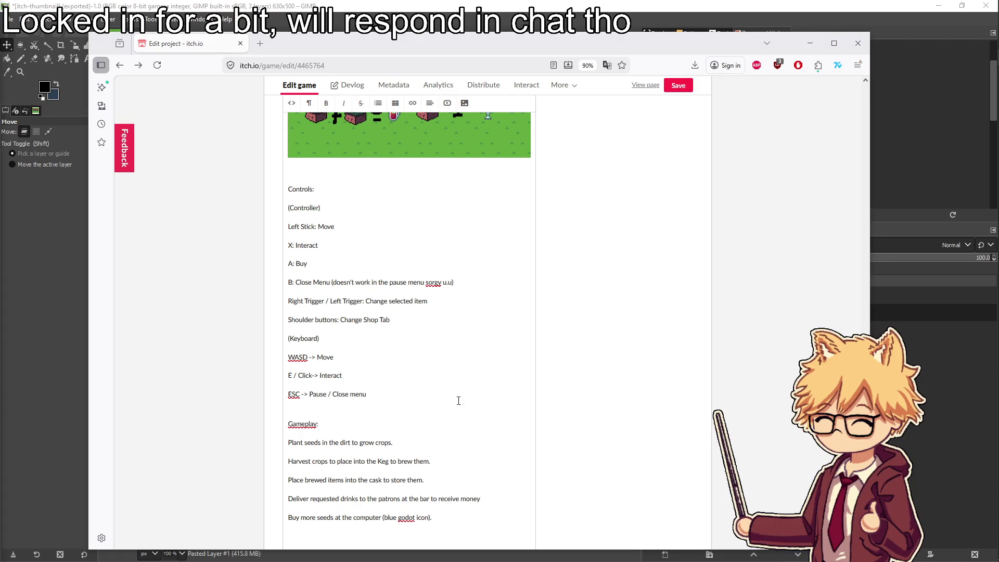
pyautogui.scroll(-5, 458, 400)
pyautogui.moveTo(403, 431)
pyautogui.mouseDown()
pyautogui.moveTo(291, 354)
pyautogui.moveTo(289, 331)
pyautogui.moveTo(270, 352)
pyautogui.mouseUp()
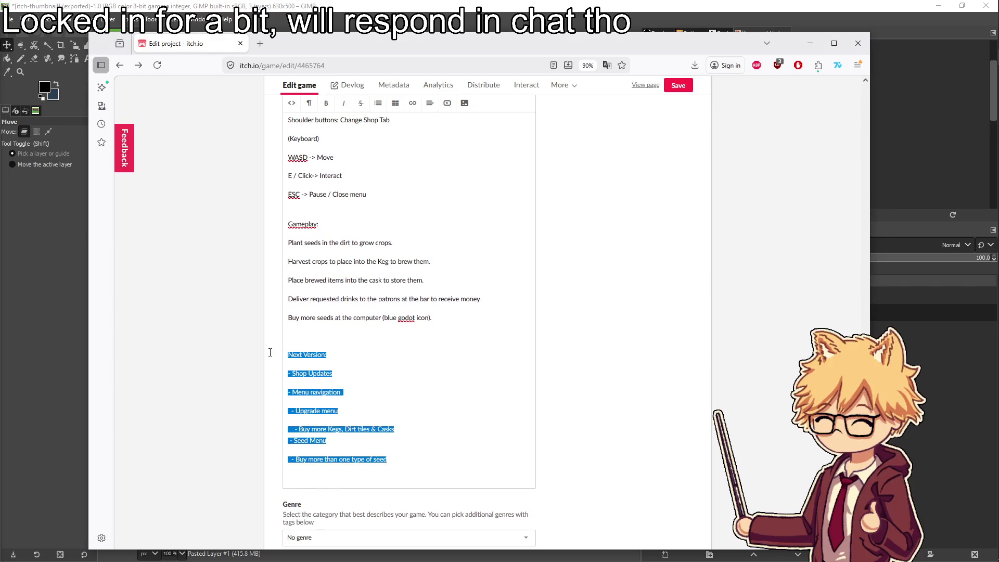
pyautogui.press('Delete')
# Replace the Gameplay section with a 'Godot Wild Jam # 92: "Brewing"' credit line
pyautogui.scroll(2, 397, 330)
pyautogui.moveTo(446, 419); pyautogui.dragTo(404, 333)
pyautogui.press('Delete')
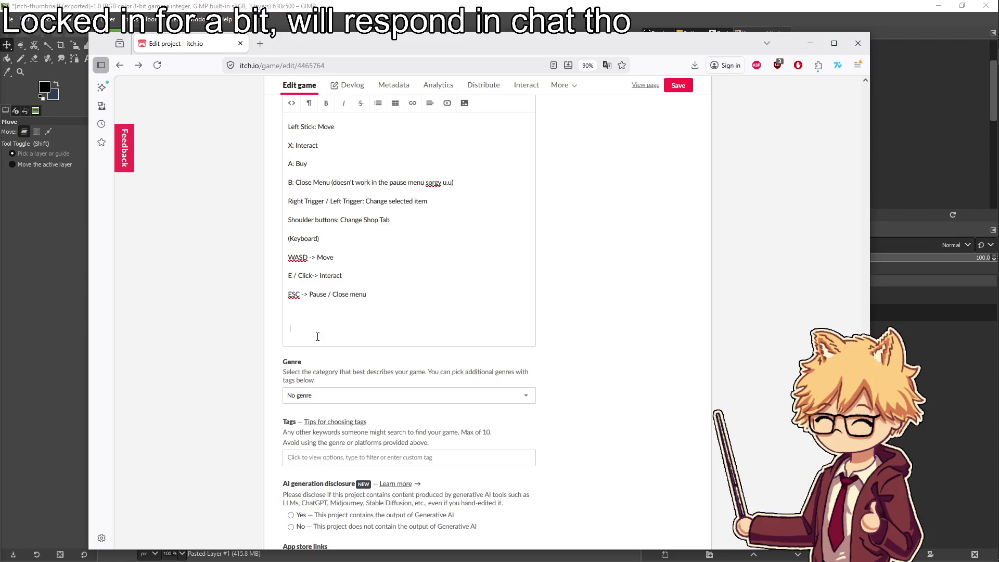
pyautogui.press('Return')
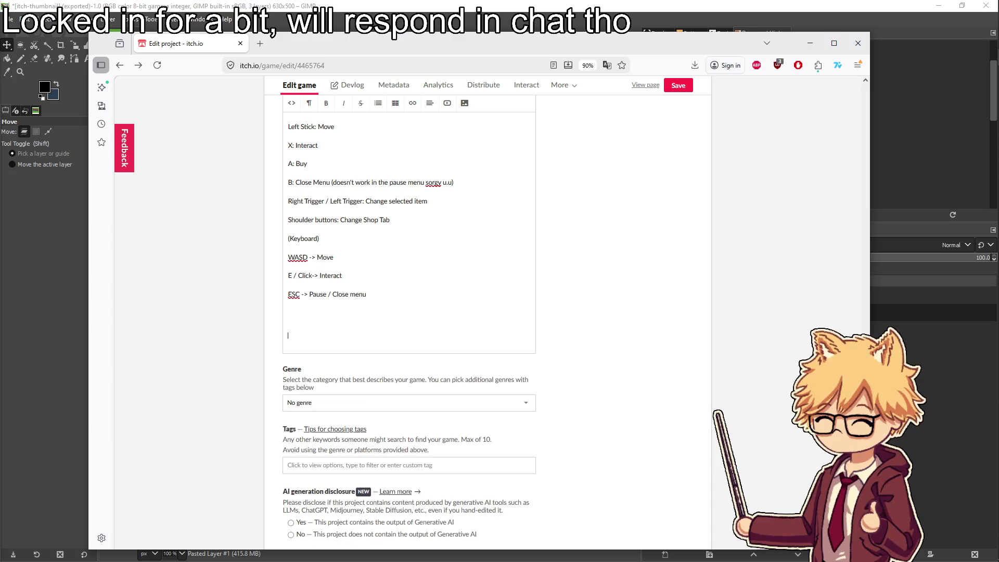
pyautogui.write('T')
pyautogui.write('# 92,')
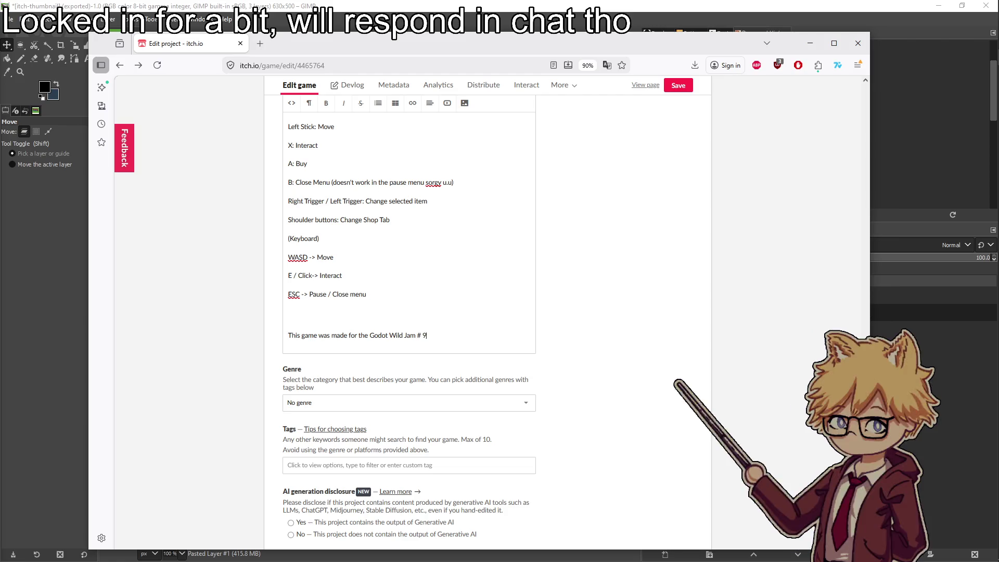
pyautogui.press('BackSpace')
pyautogui.press('BackSpace')
pyautogui.press('BackSpace')
pyautogui.press('BackSpace')
pyautogui.press('BackSpace')
pyautogui.write(':')
pyautogui.write('Brewing"')
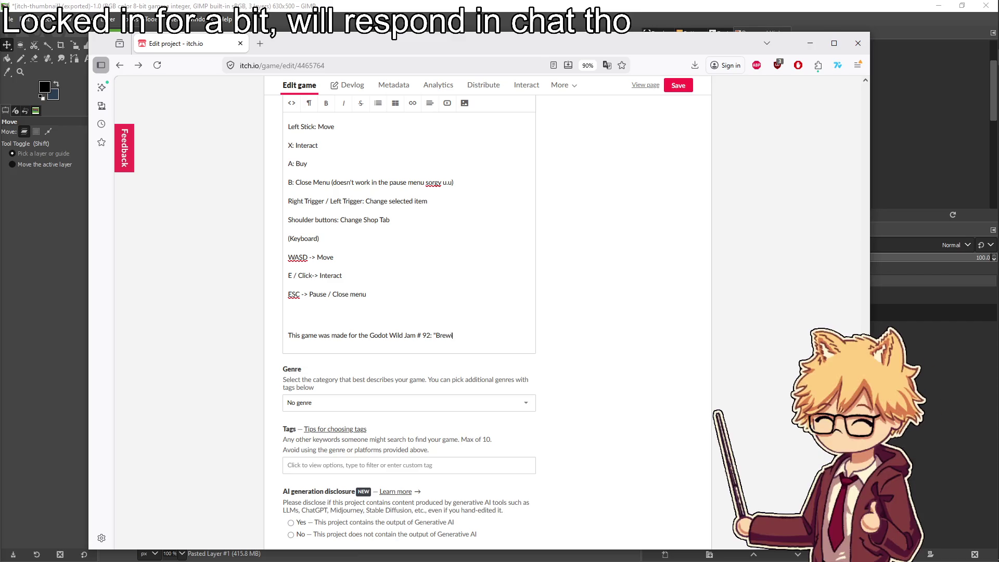
# Add a paragraph crediting the art & music to the developer, then go back to the edit page
pyautogui.press('Return')
pyautogui.press('Return')
pyautogui.write('The art &')
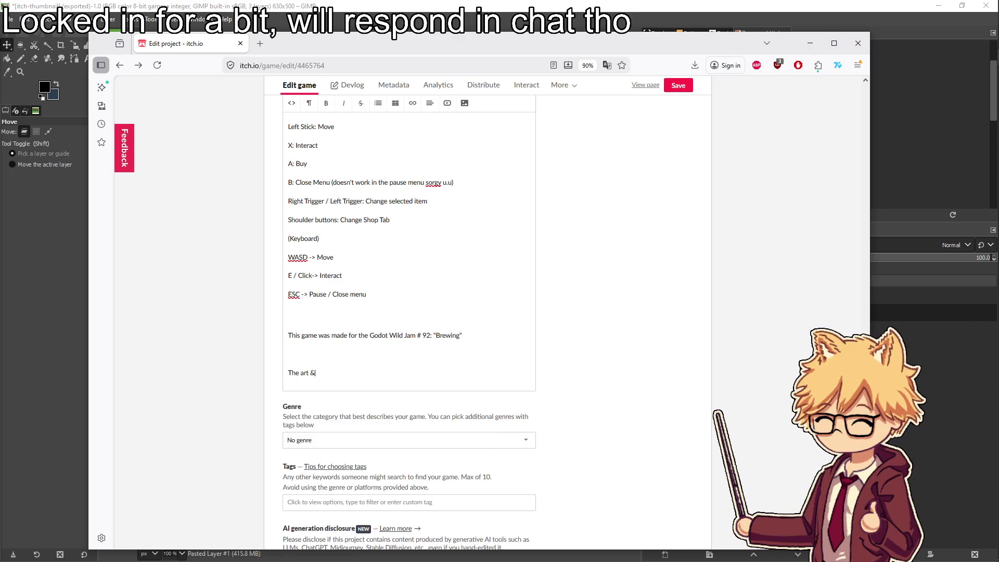
pyautogui.write(' music is done by the world re')
pyautogui.write('now developer of the hit game Jerald na')
pyautogui.press('BackSpace')
pyautogui.press('BackSpace')
pyautogui.press('BackSpace')
pyautogui.write('an')
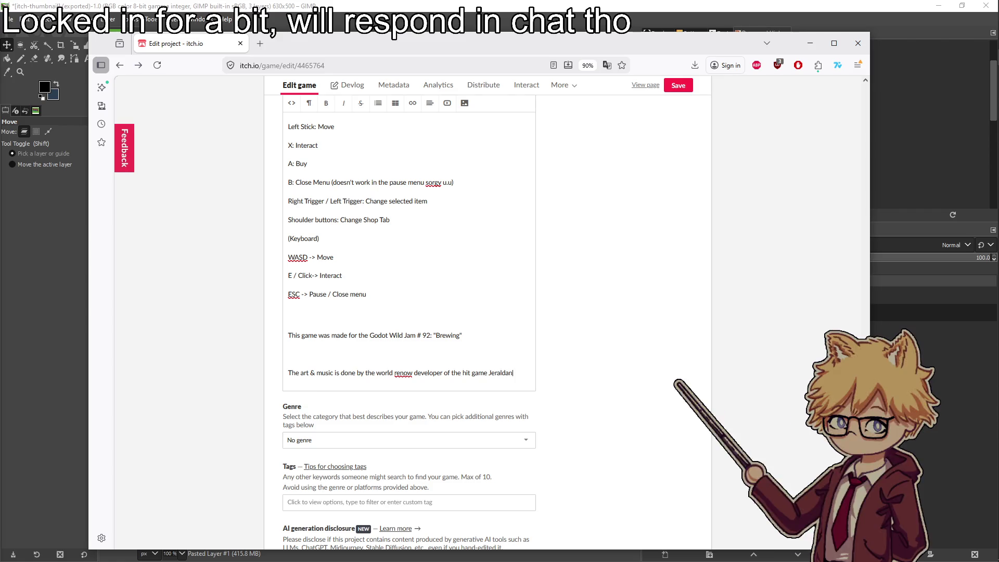
pyautogui.write('d Build')
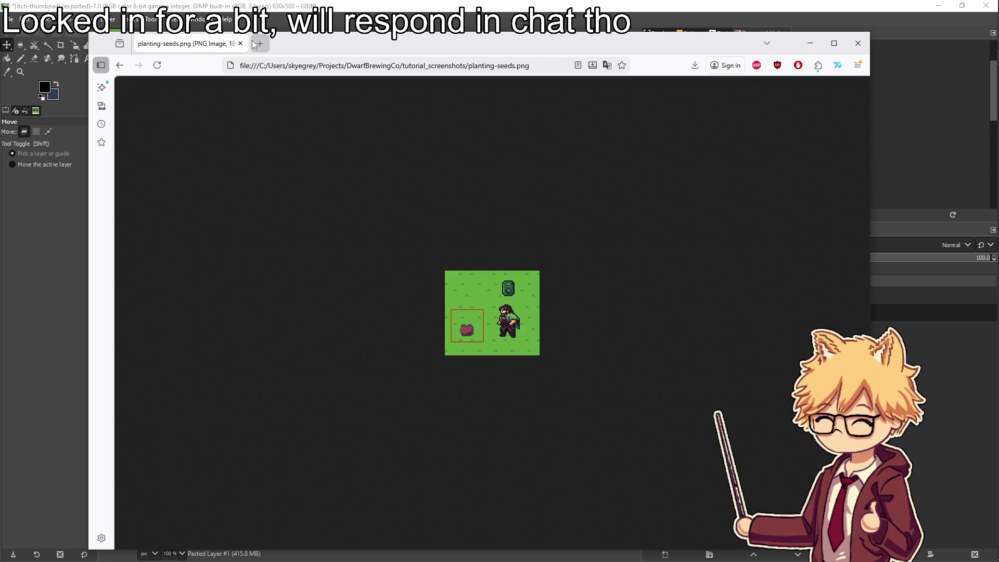
pyautogui.hotkey('alt', 'Left')
# Replace the v0.0.5 line at the description top with 'Tutorial' and a line for the first screenshot
pyautogui.scroll(6, 350, 322)
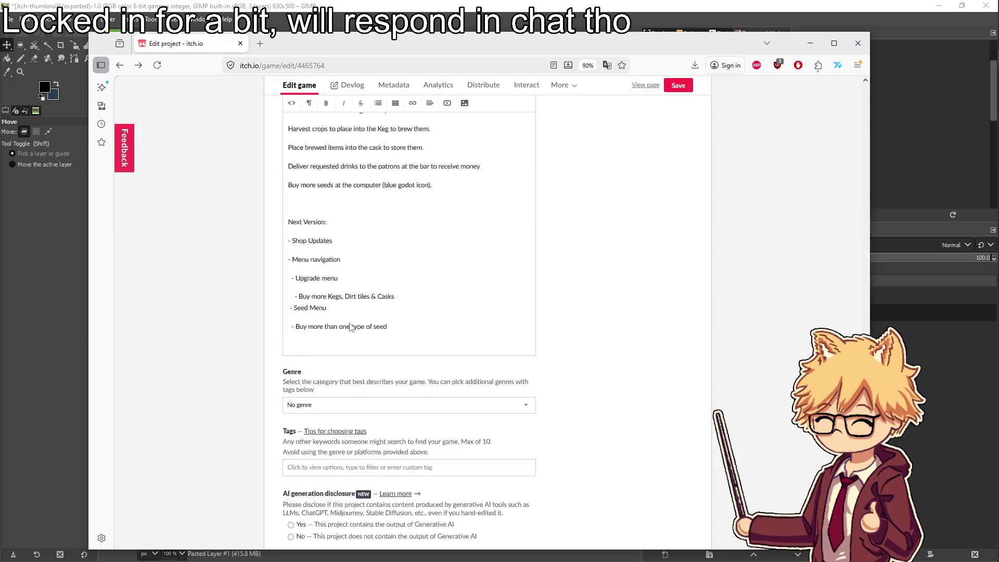
pyautogui.scroll(7, 350, 323)
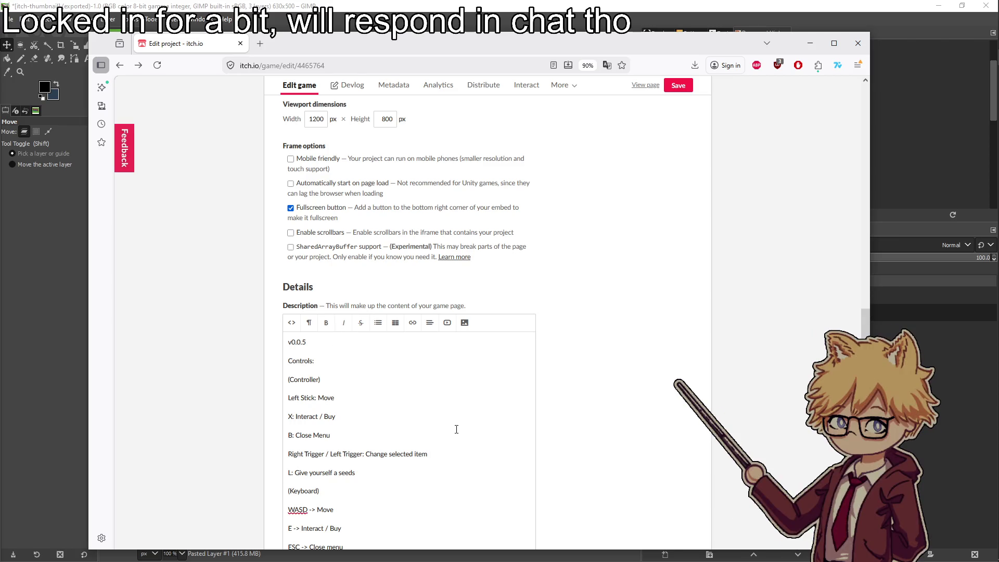
pyautogui.scroll(-7, 393, 379)
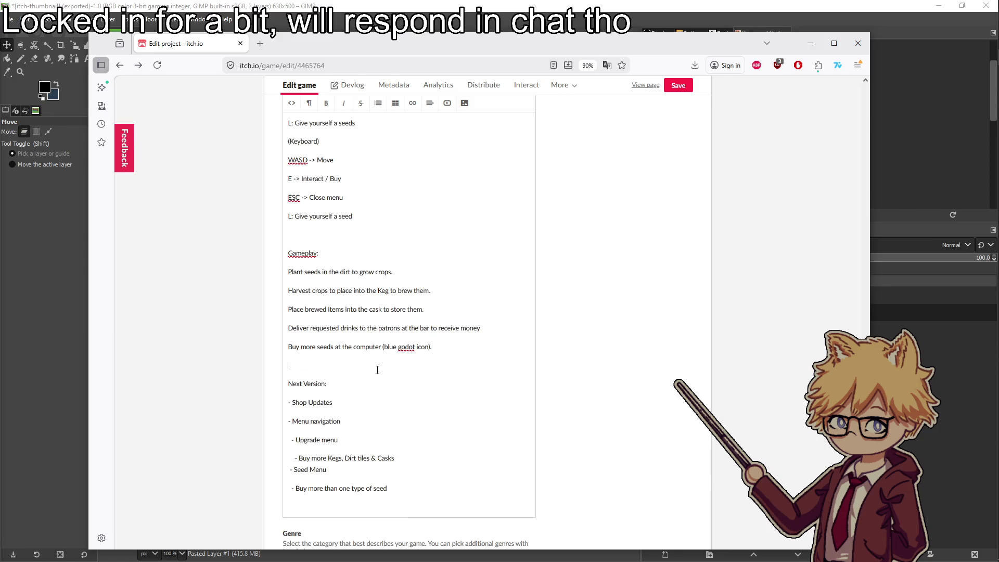
pyautogui.scroll(5, 377, 369)
pyautogui.moveTo(307, 243); pyautogui.dragTo(256, 252)
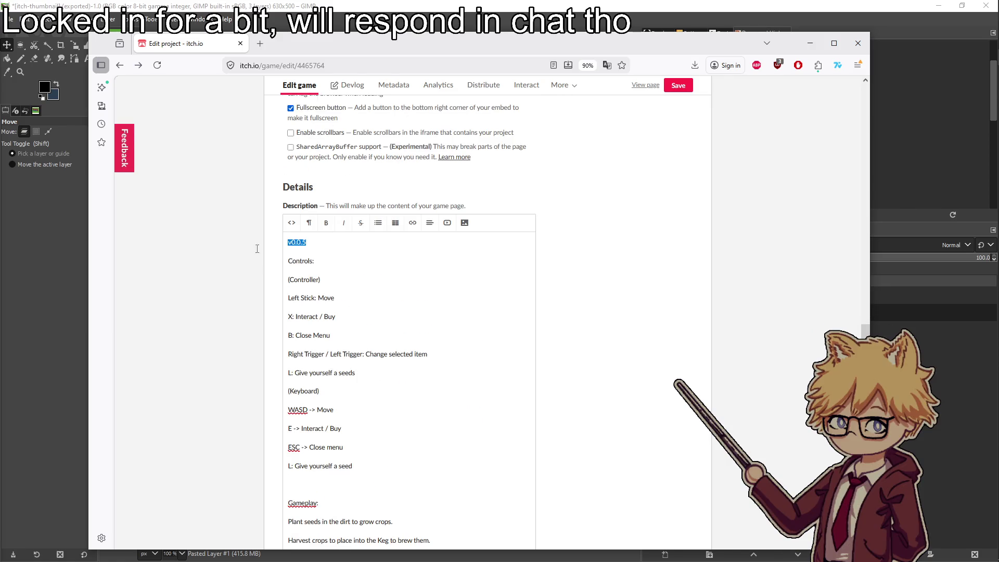
pyautogui.press('BackSpace')
pyautogui.press('Return')
pyautogui.press('Return')
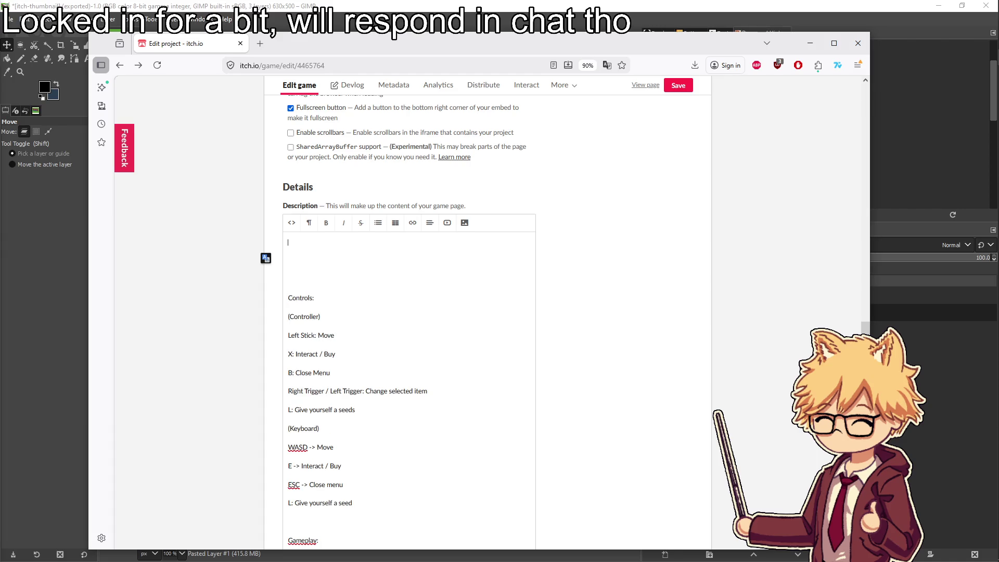
pyautogui.write('Tutorial')
pyautogui.press('Return')
pyautogui.click(465, 223)
# Upload planting-seeds.png and add 'Tutorial:' with step '1. Plant seeds in the ground to grow crops'
pyautogui.click(440, 182)
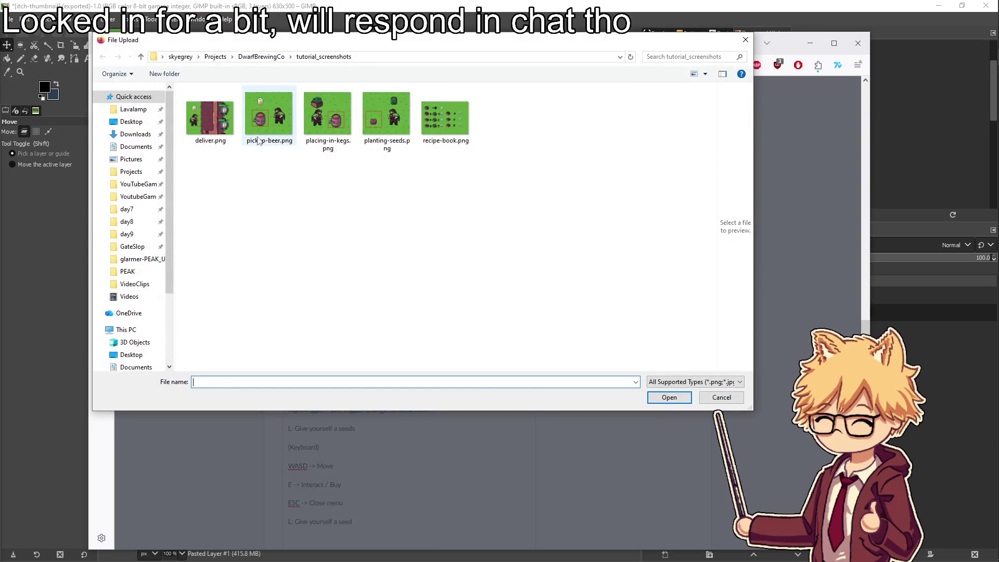
pyautogui.doubleClick(379, 127)
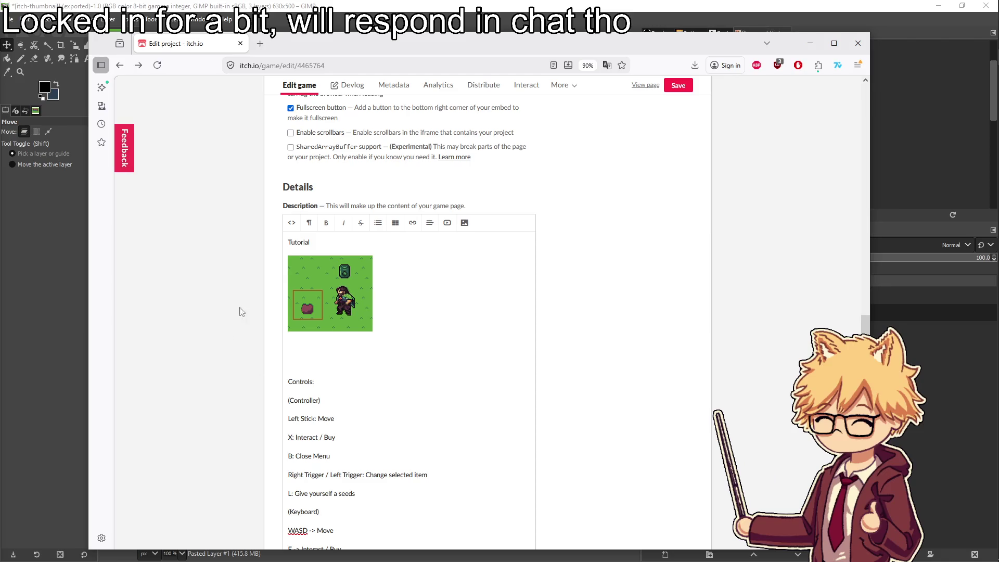
pyautogui.click(322, 241)
pyautogui.write(':')
pyautogui.press('Return')
pyautogui.write('1. Plant seeds in the gro')
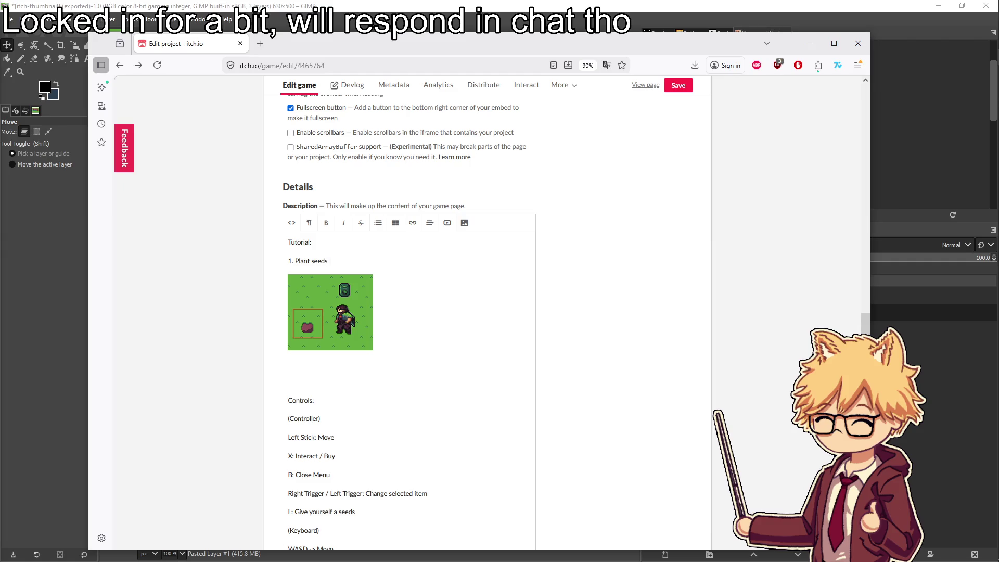
pyautogui.write('und to grow crops')
# Start step '2.' below and upload the placing-in-kegs.png screenshot
pyautogui.click(355, 363)
pyautogui.write('2.')
pyautogui.press('Return')
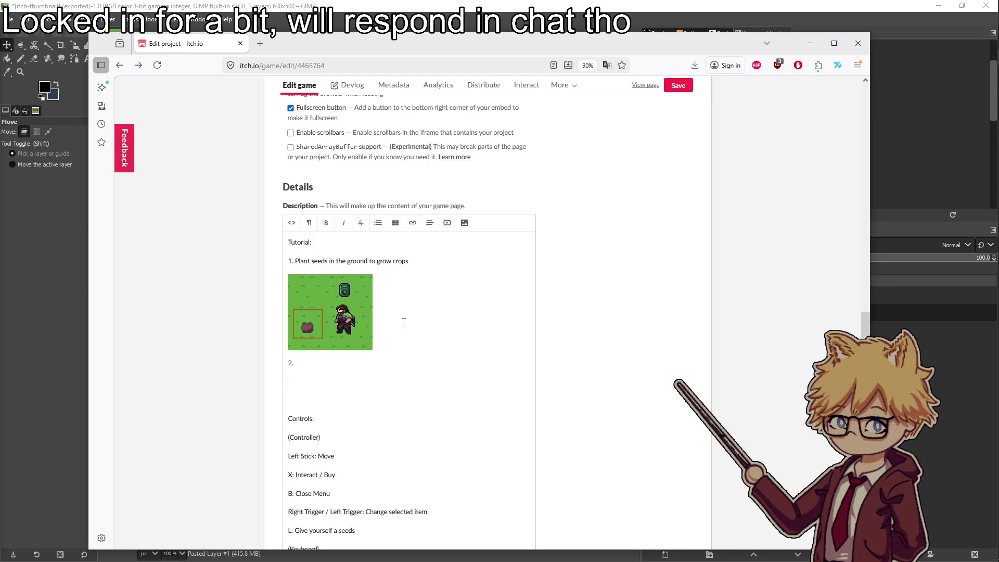
pyautogui.click(465, 224)
pyautogui.click(436, 183)
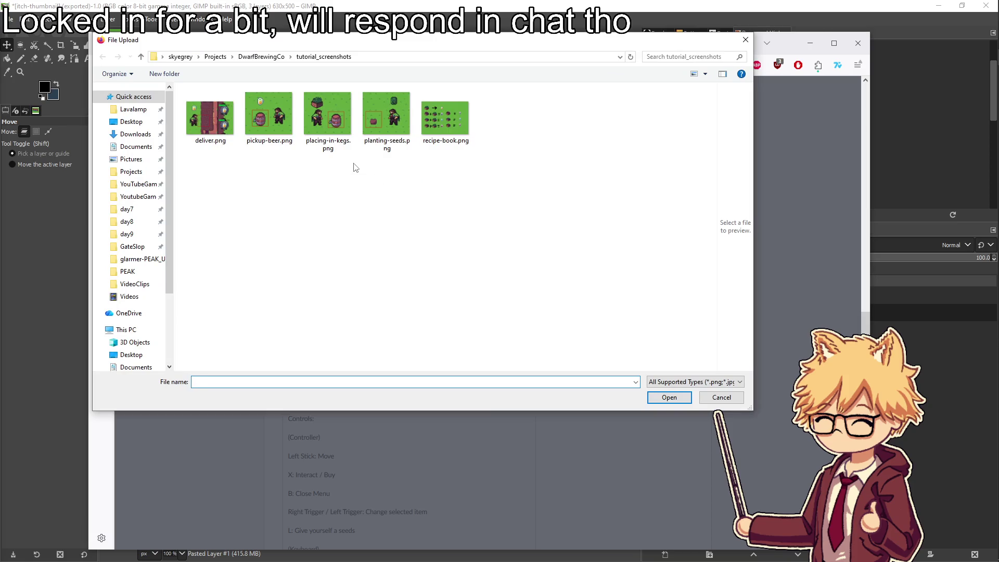
pyautogui.doubleClick(329, 128)
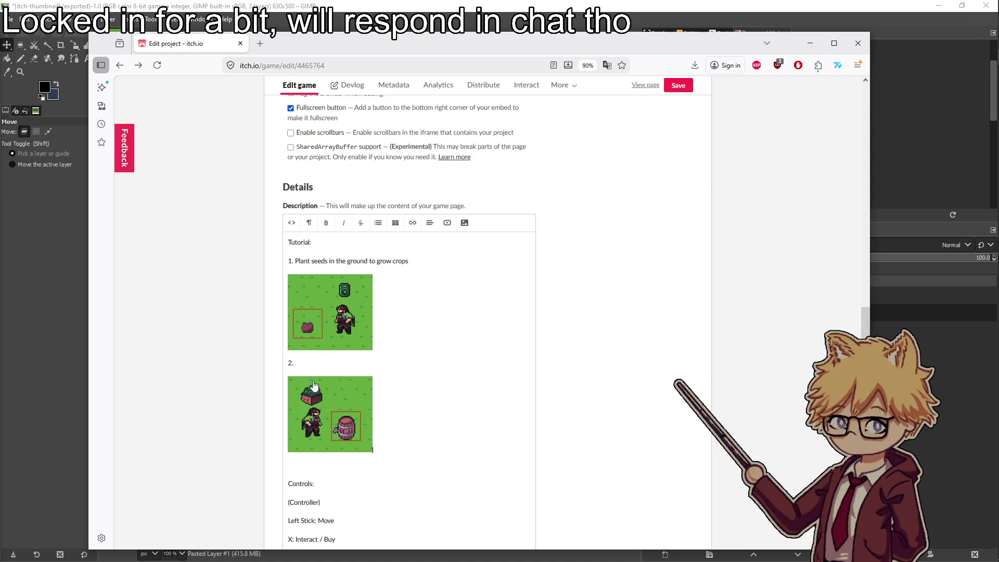
# Caption step 2 'Take the crop products and place them in a Keg to brew them'
pyautogui.write('Take the crop')
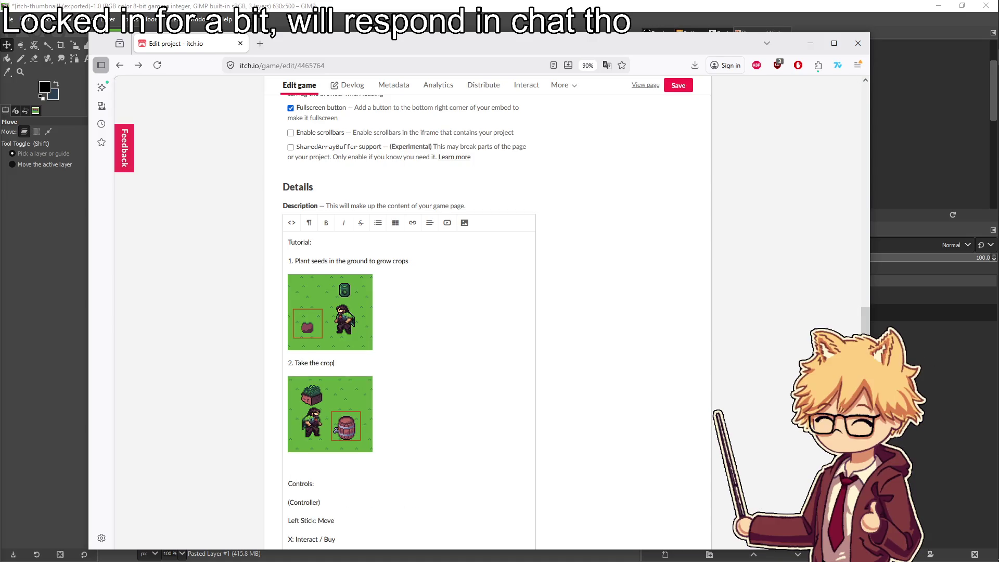
pyautogui.write(' products and place them in a keg to brew them into drinks')
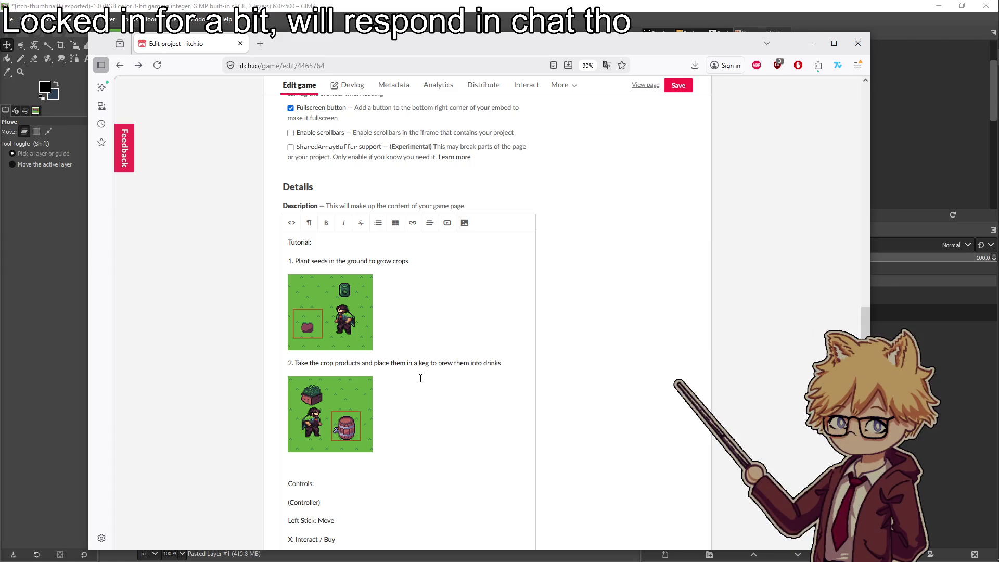
pyautogui.press('BackSpace')
pyautogui.write('K')
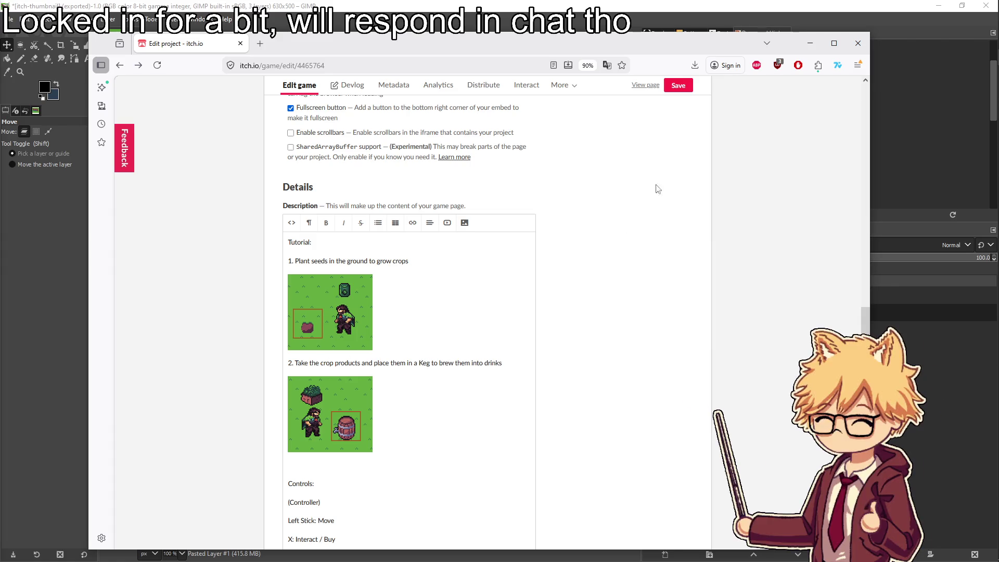
pyautogui.scroll(-3, 409, 327)
pyautogui.click(406, 326)
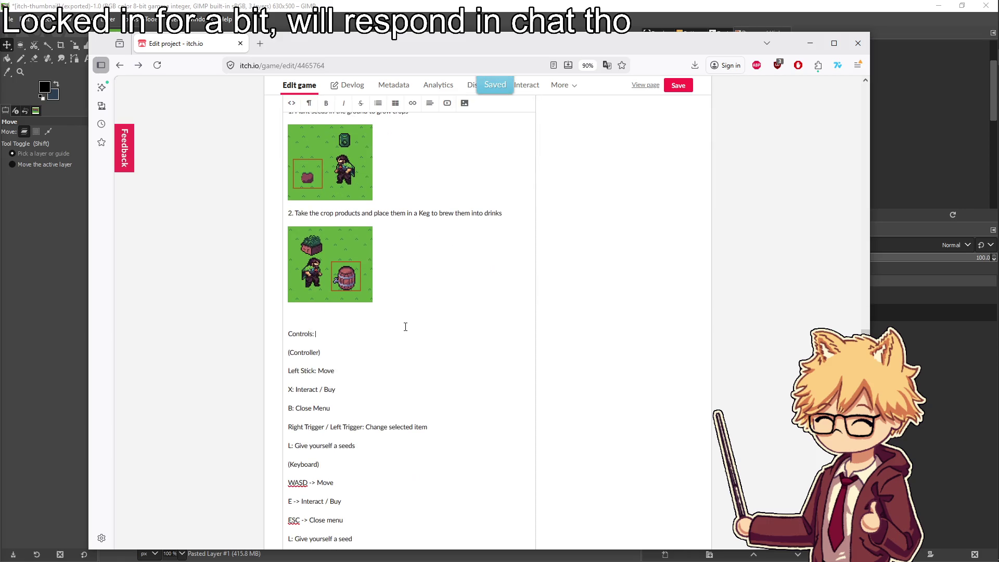
# Add step 3: 'Pick up the finished product once the Keg is done brewing'
pyautogui.press('Return')
pyautogui.write('3.')
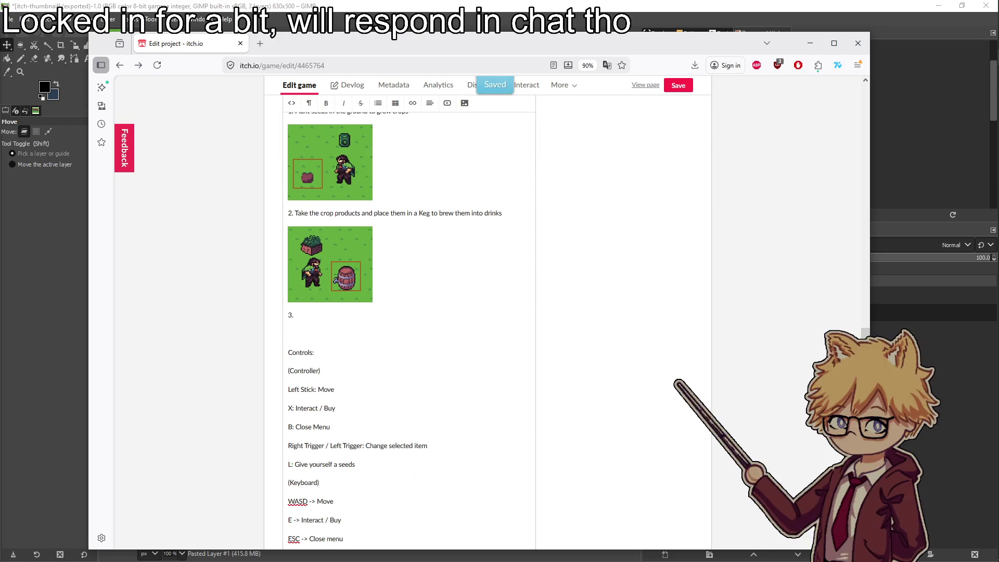
pyautogui.press('BackSpace')
pyautogui.write('Pi')
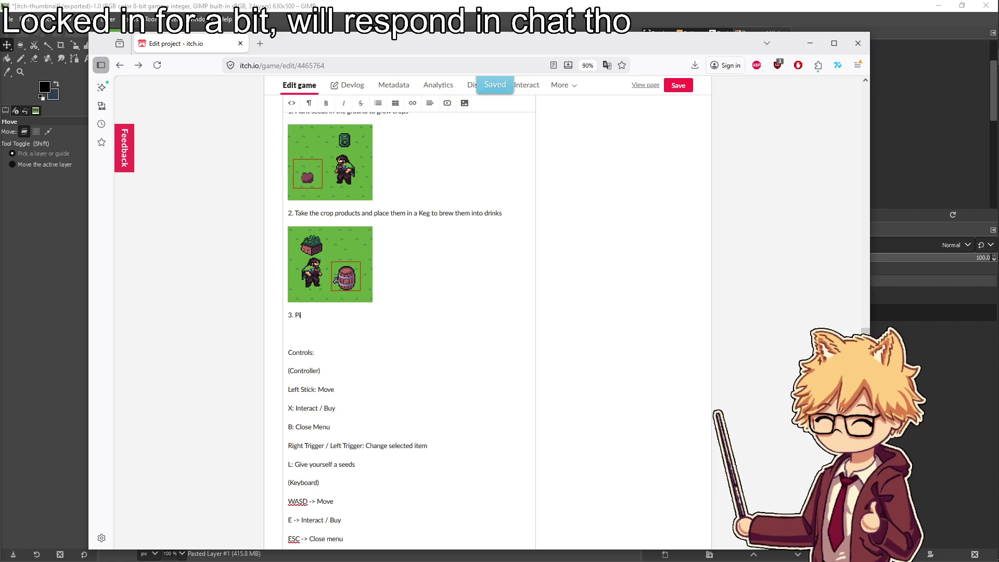
pyautogui.write('ck up the finished pro')
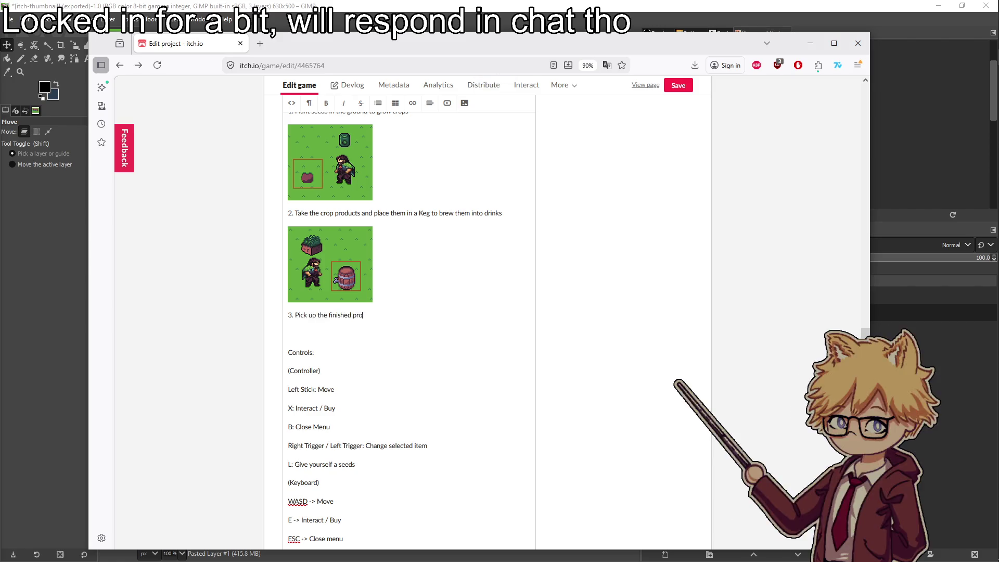
pyautogui.write('duct once the Keg is done brewi')
pyautogui.press('Return')
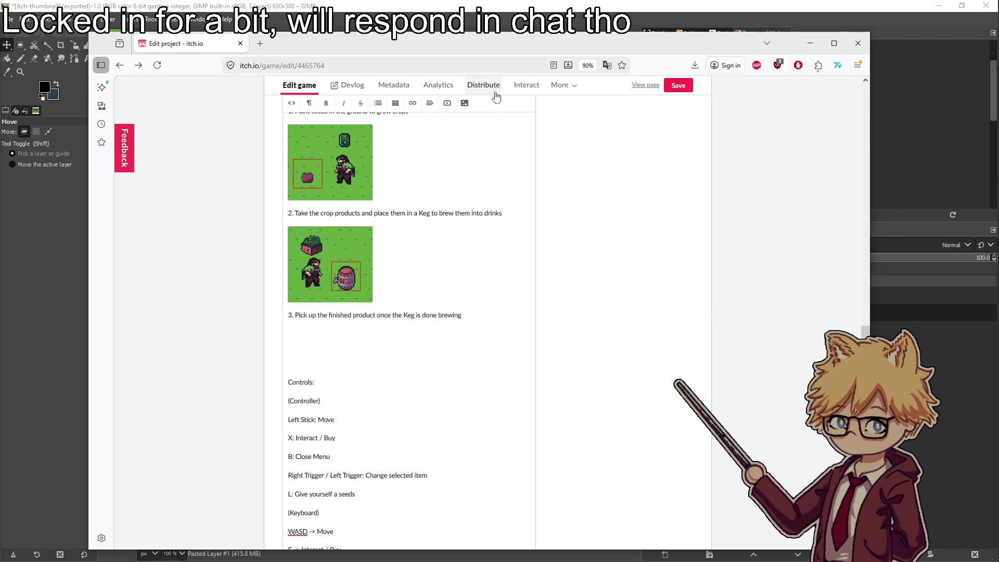
# Insert pickup-beer.png under step 3 after deleting the wrongly inserted keg screenshot
pyautogui.click(465, 103)
pyautogui.click(439, 182)
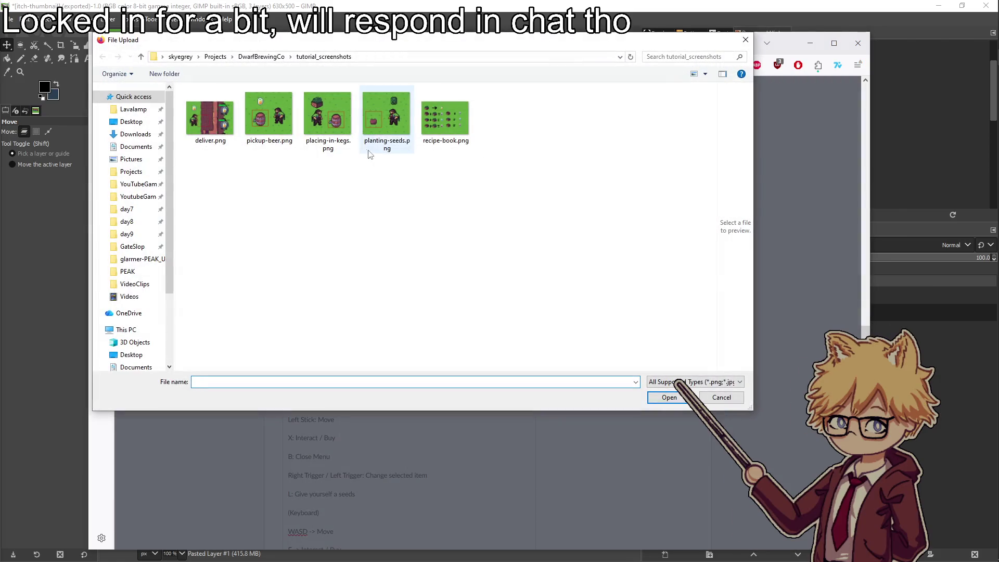
pyautogui.doubleClick(346, 129)
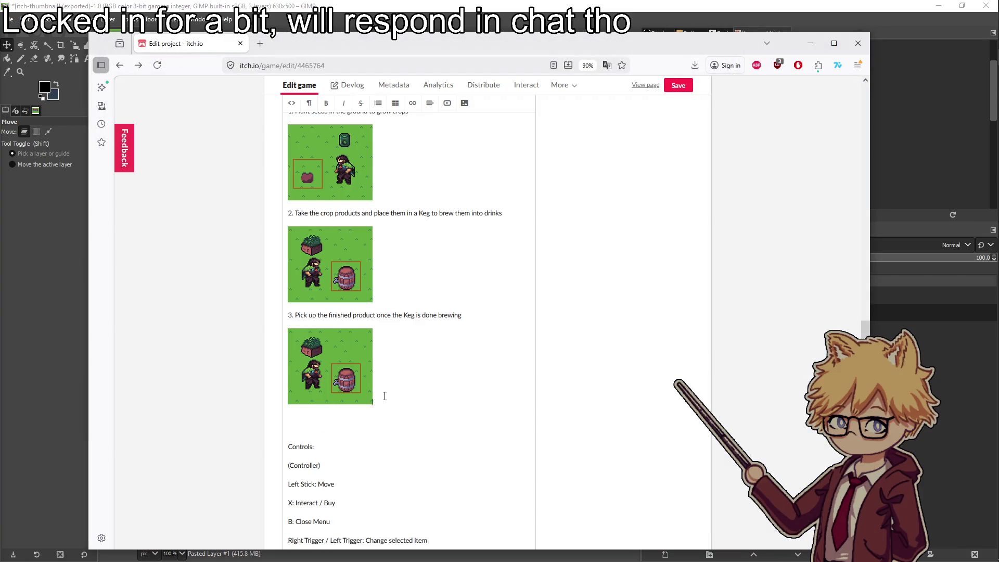
pyautogui.click(359, 385)
pyautogui.click(350, 377)
pyautogui.click(642, 212)
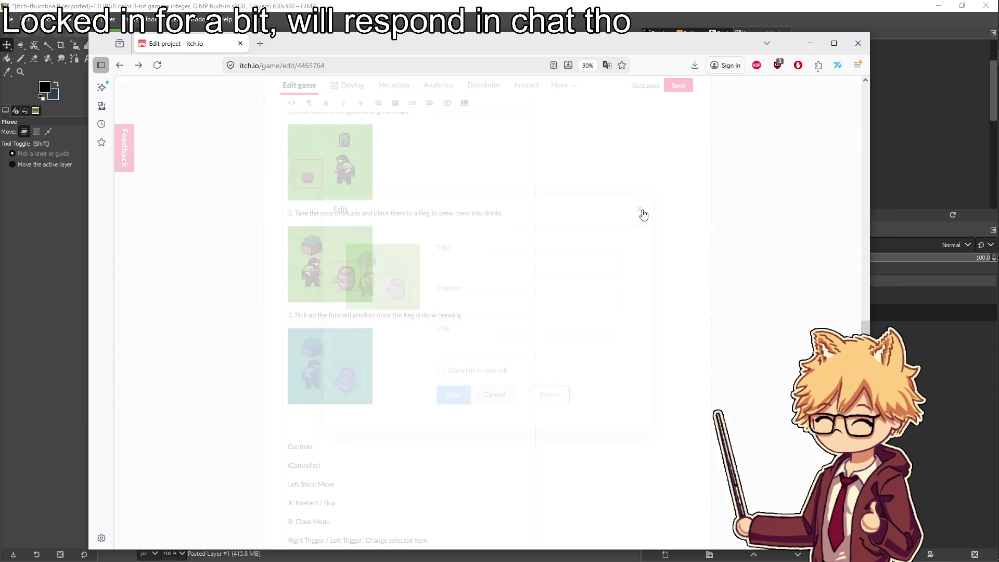
pyautogui.press('Delete')
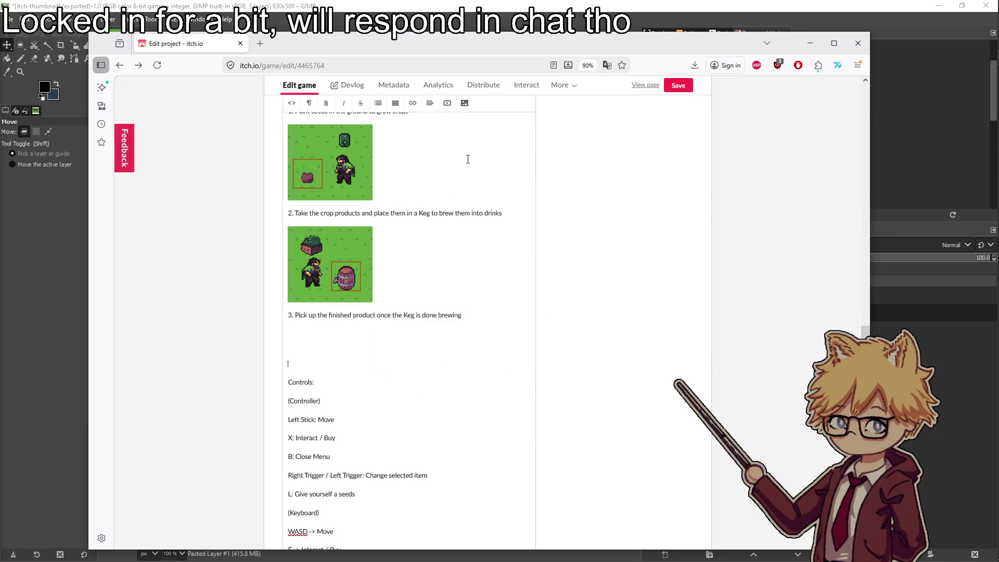
pyautogui.click(469, 316)
pyautogui.click(464, 102)
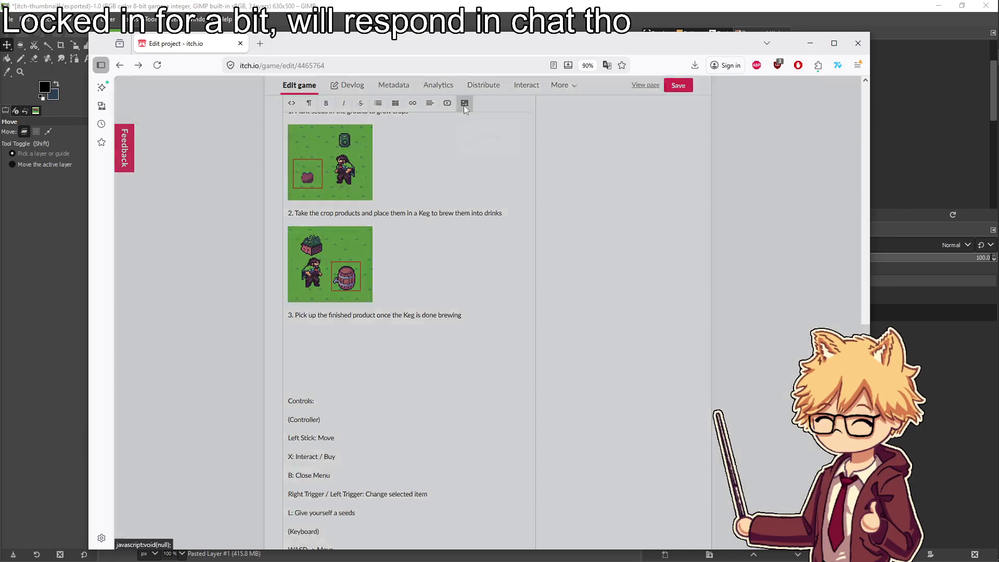
pyautogui.click(437, 182)
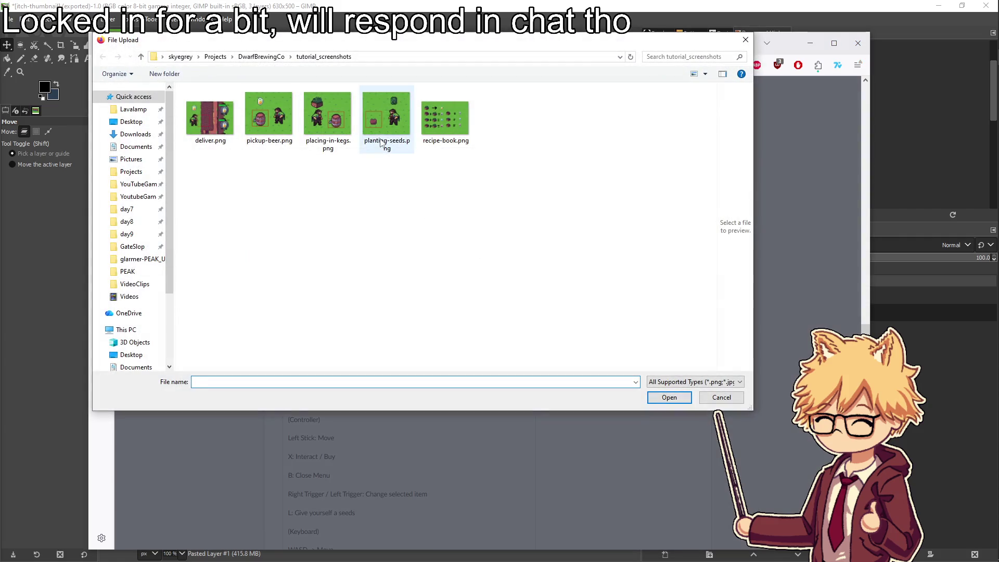
pyautogui.doubleClick(280, 124)
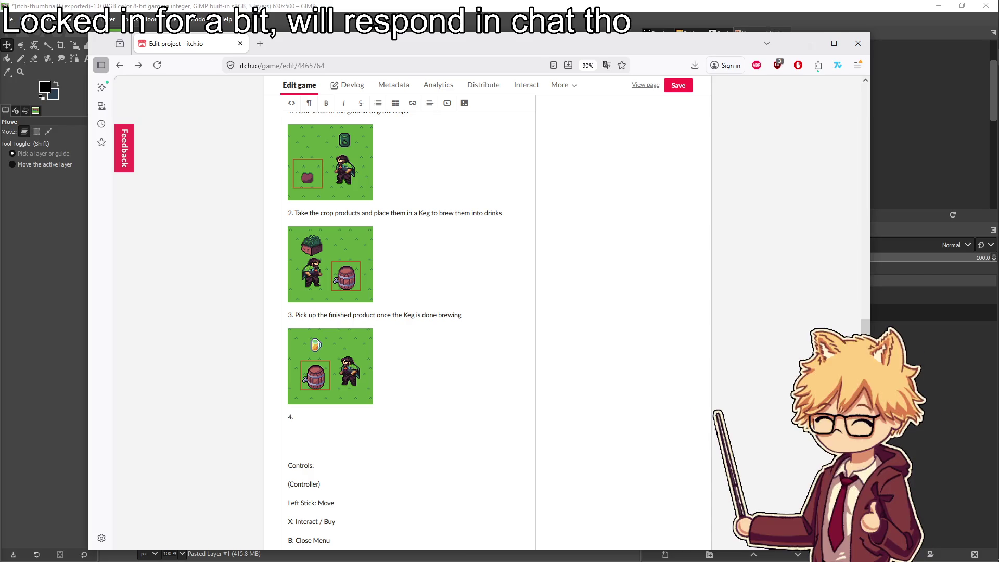
# Add step 4 'Deliver Customer requests at the bar!' with deliver.png, then the 3-dissatisfied-patrons game-over note
pyautogui.write('D')
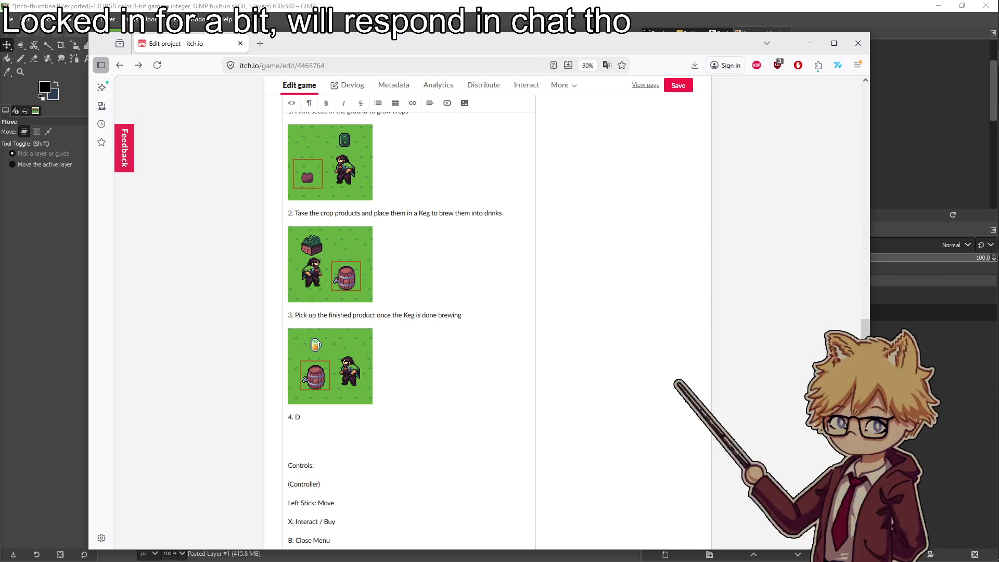
pyautogui.write('eliver Customer requests at the bar!')
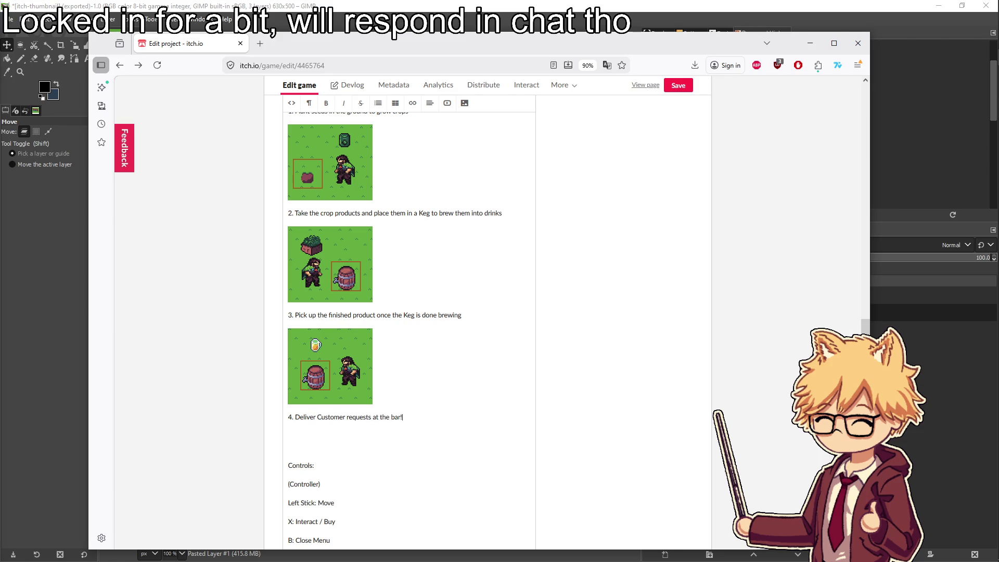
pyautogui.press('Return')
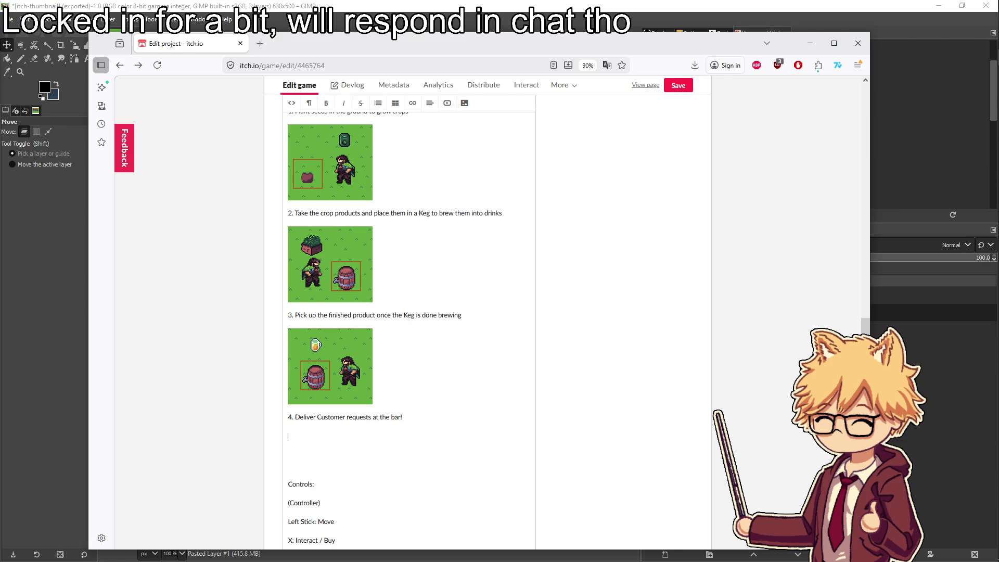
pyautogui.click(464, 103)
pyautogui.click(450, 189)
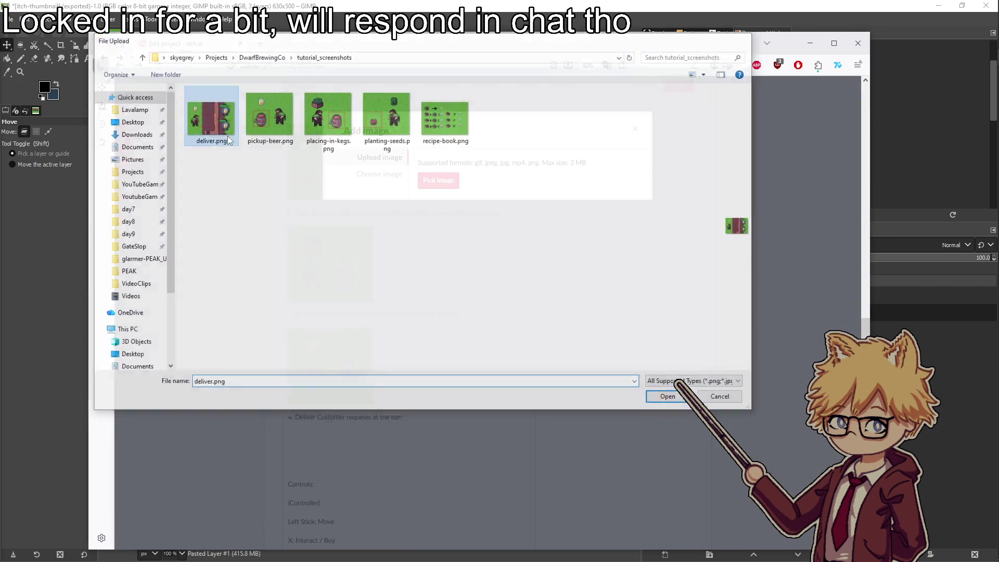
pyautogui.doubleClick(227, 136)
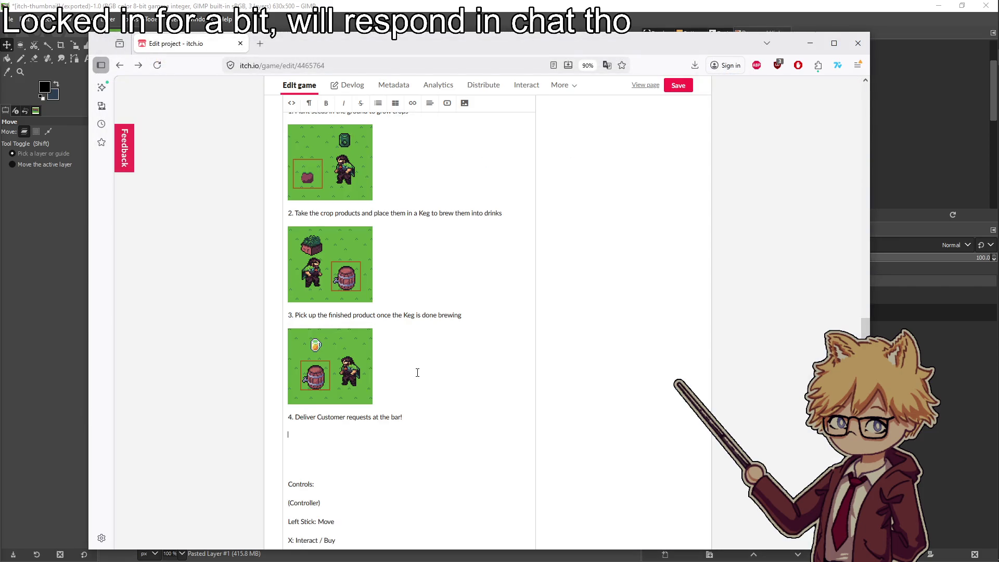
pyautogui.write('If')
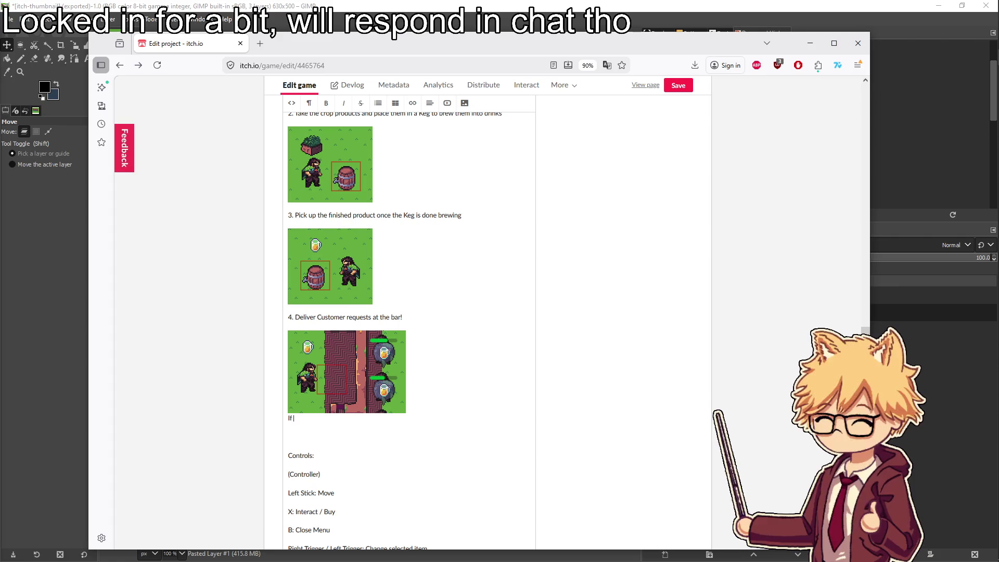
pyautogui.write(' 3 patrons leave dissa')
pyautogui.write('tisfied, the game will end. ')
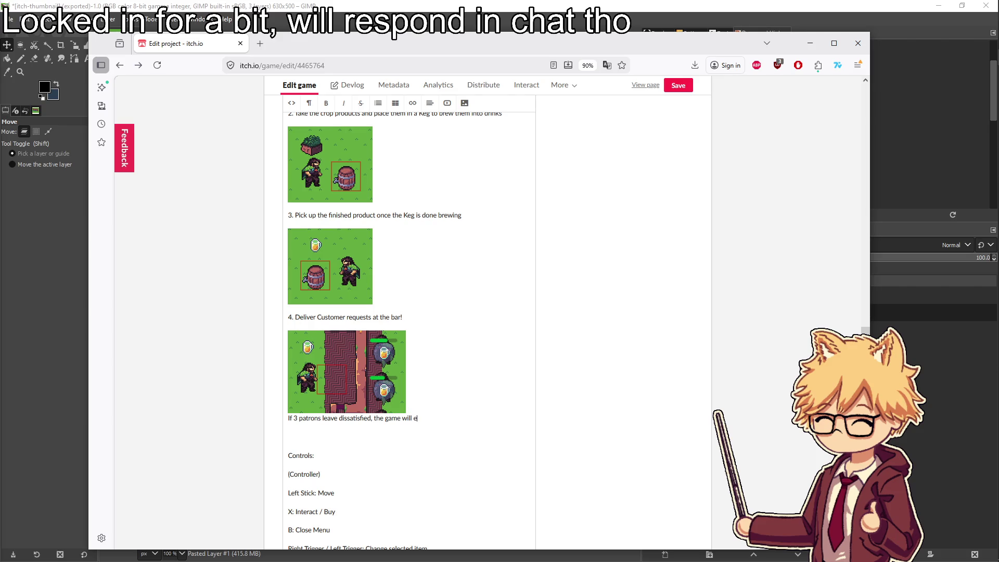
pyautogui.write('Good luck and')
pyautogui.write(' have fun!')
# Save, then append '(And thank you for playing.)' after the game-over note
pyautogui.hotkey('ctrl', 's')
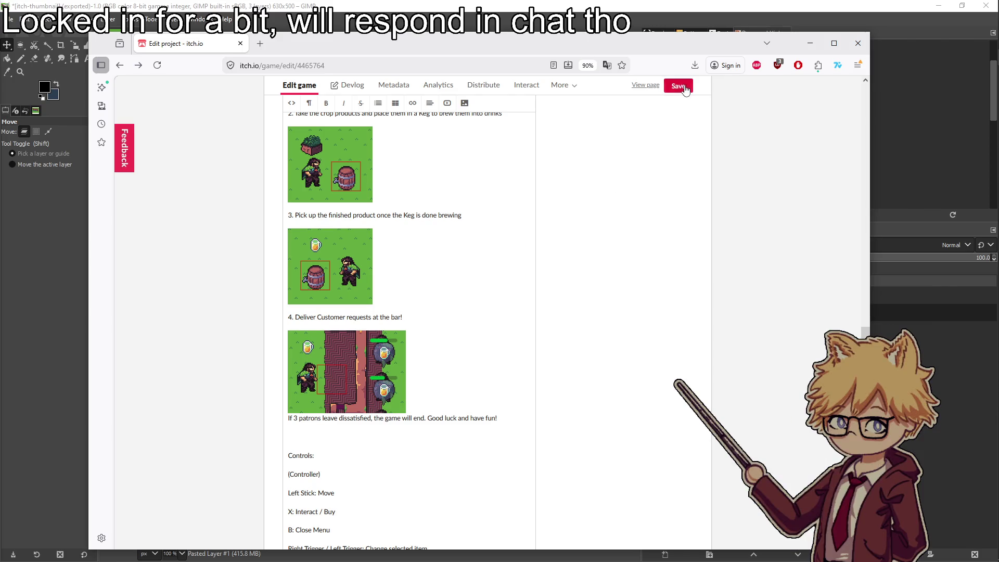
pyautogui.write('nd t')
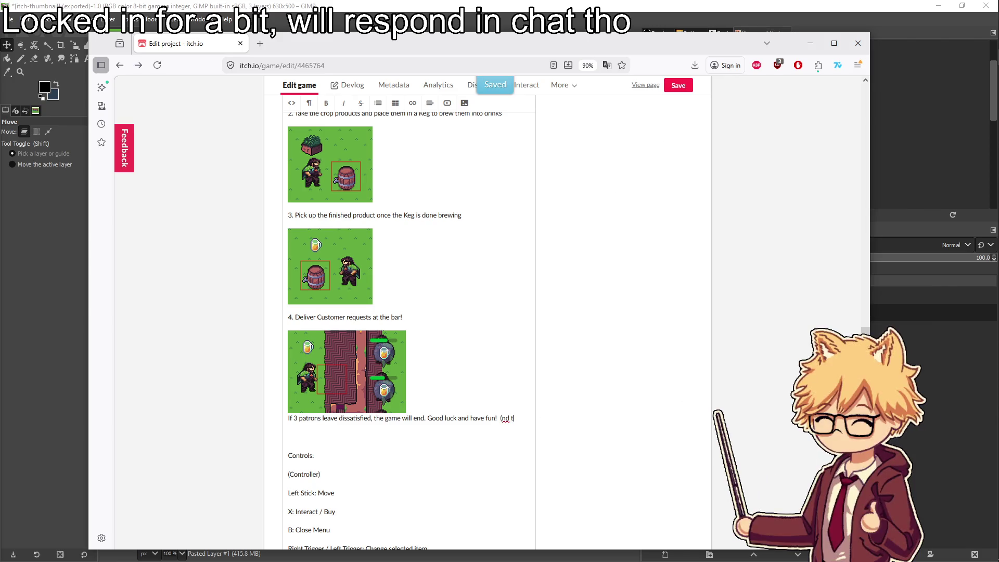
pyautogui.press('BackSpace')
pyautogui.write('And')
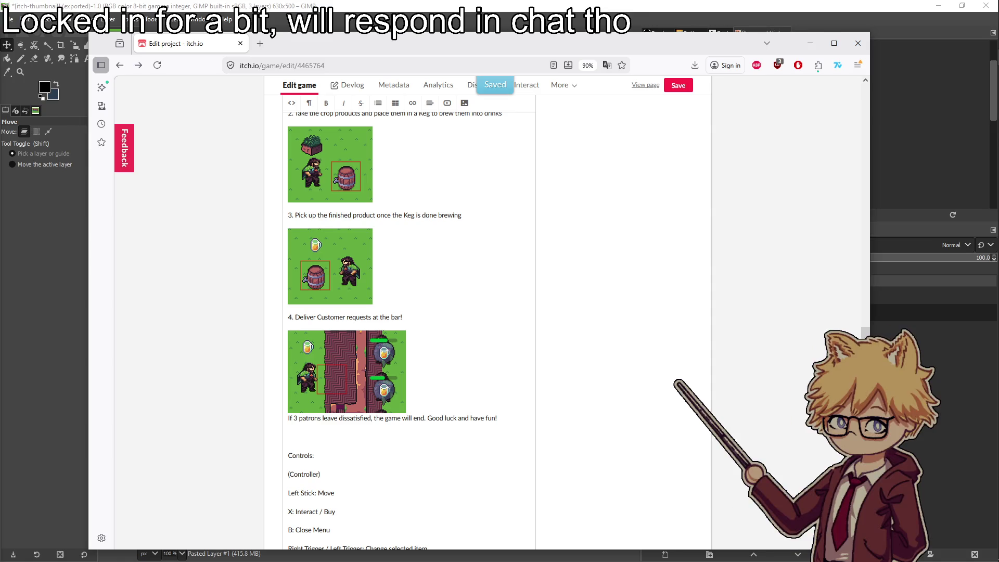
pyautogui.write(' thank you for playing.')
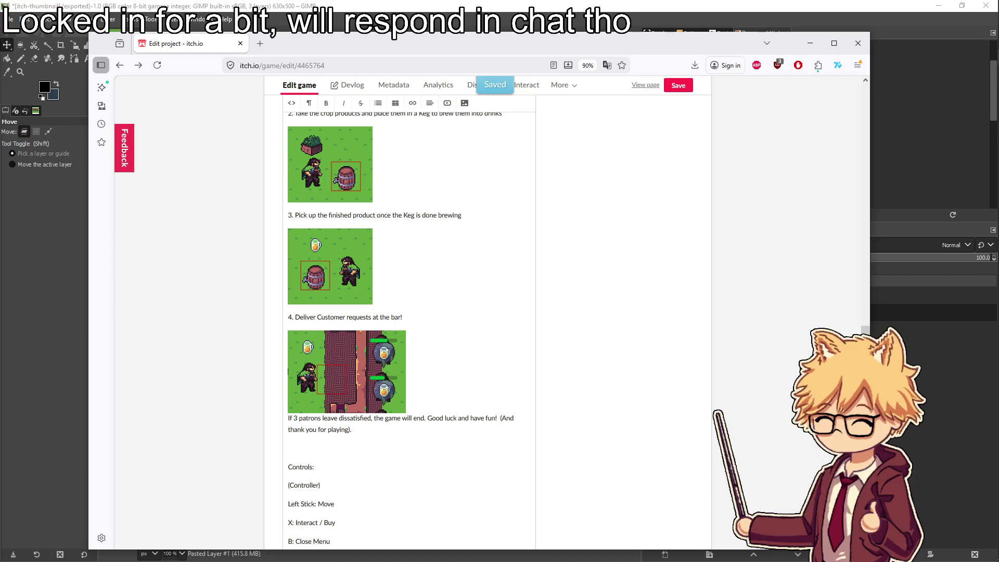
pyautogui.press('BackSpace')
pyautogui.write(').')
# Add the line 'Here is a quick recipe guide:', correcting the misspelled 'recepie'
pyautogui.press('Return')
pyautogui.write('Here is a quick recepie guide:')
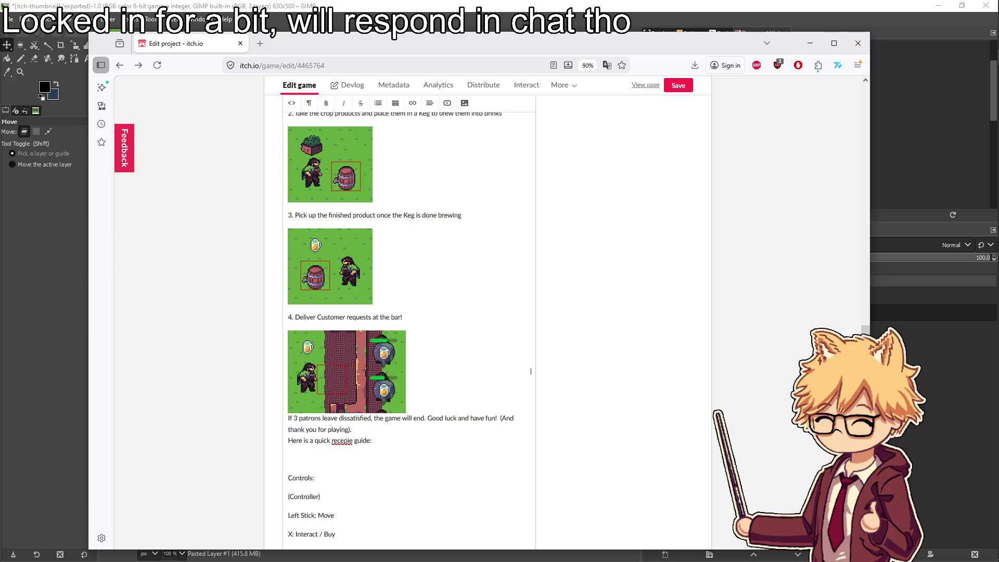
pyautogui.rightClick(342, 441)
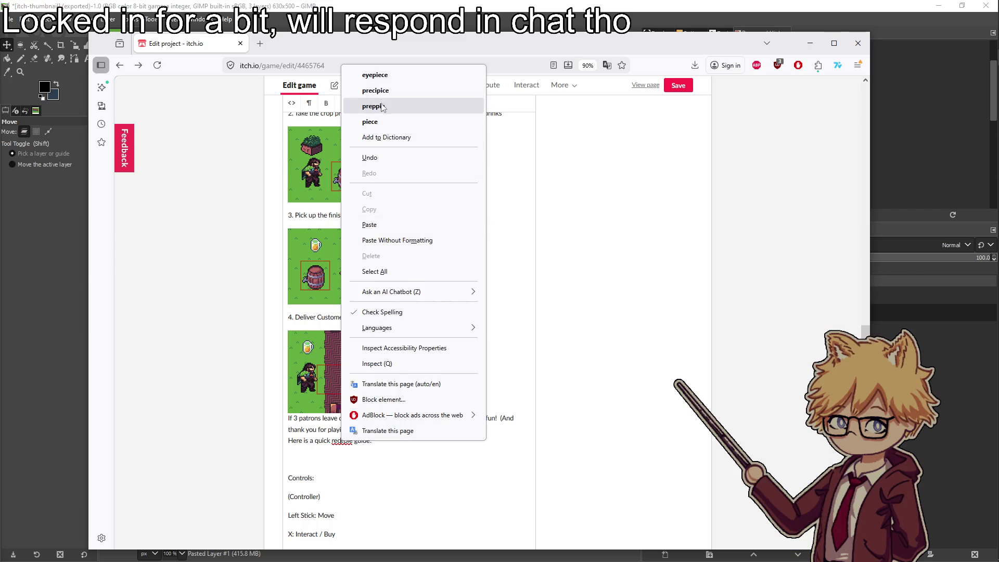
pyautogui.click(340, 447)
pyautogui.doubleClick(339, 442)
pyautogui.write('recipe')
# Insert recipe-book.png below the recipe intro and save the description
pyautogui.click(366, 457)
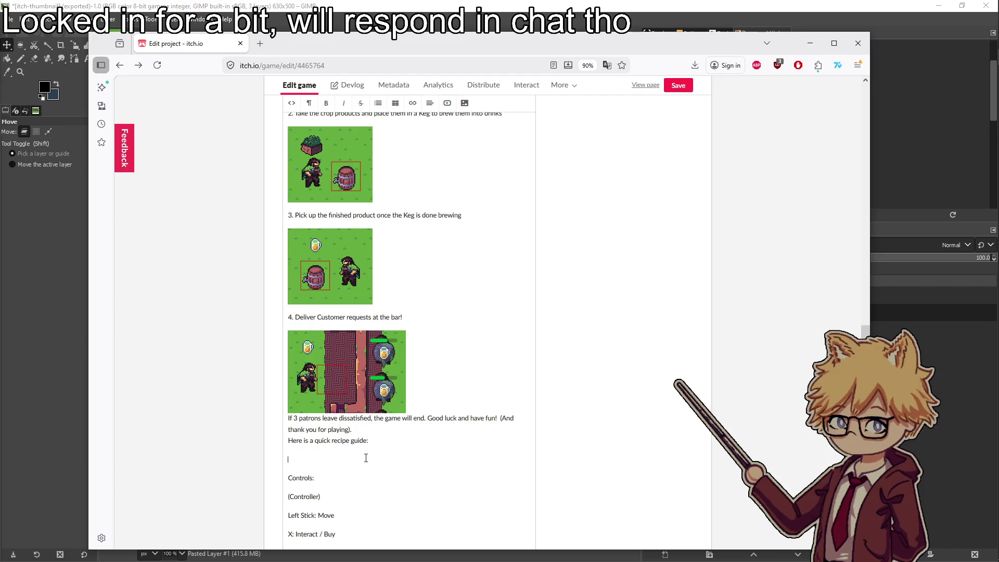
pyautogui.click(464, 102)
pyautogui.click(436, 183)
pyautogui.doubleClick(458, 129)
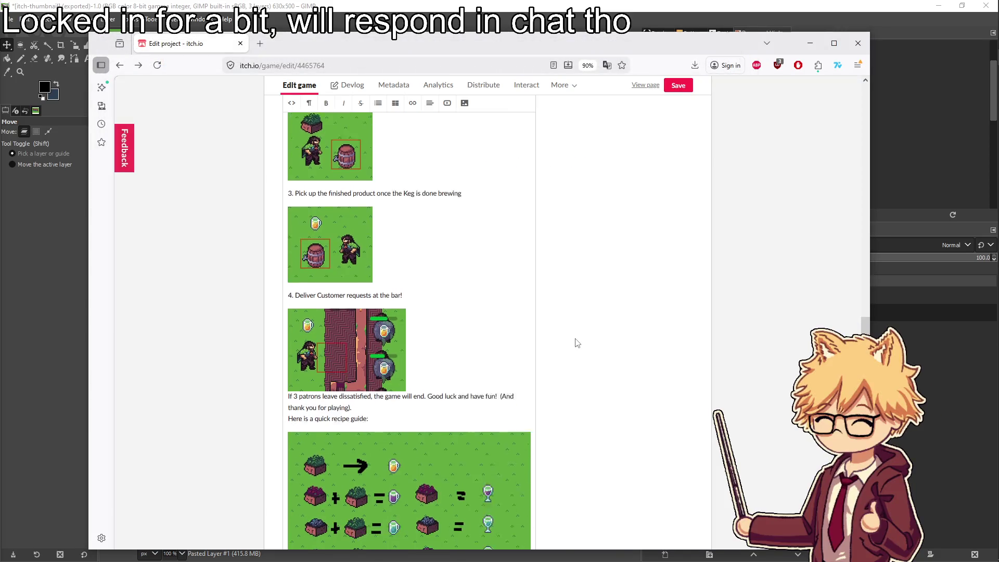
pyautogui.scroll(-4, 576, 342)
pyautogui.click(673, 88)
pyautogui.scroll(-2, 359, 360)
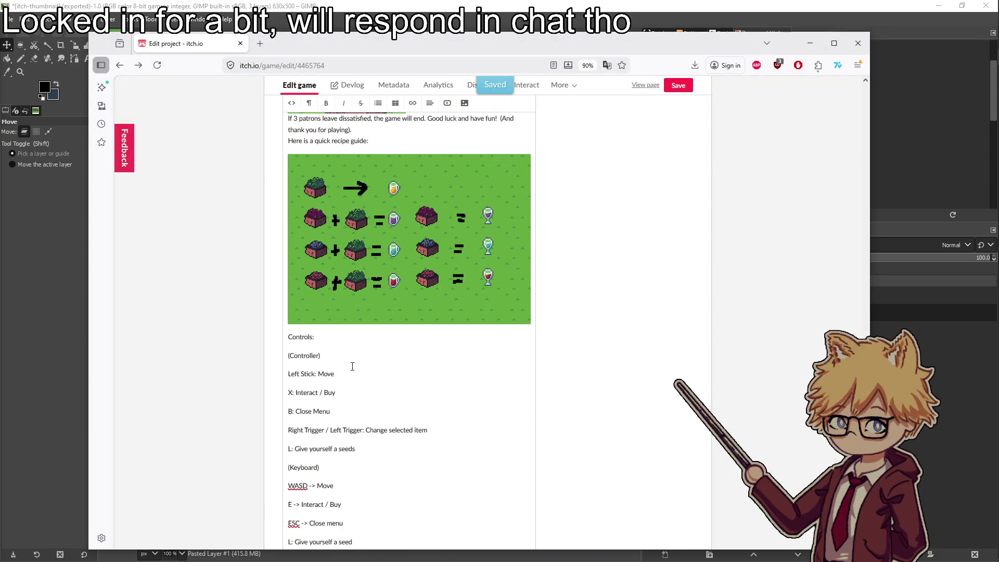
# Split Buy off the controller's X: Interact line onto a new A line, and save
pyautogui.scroll(-3, 358, 360)
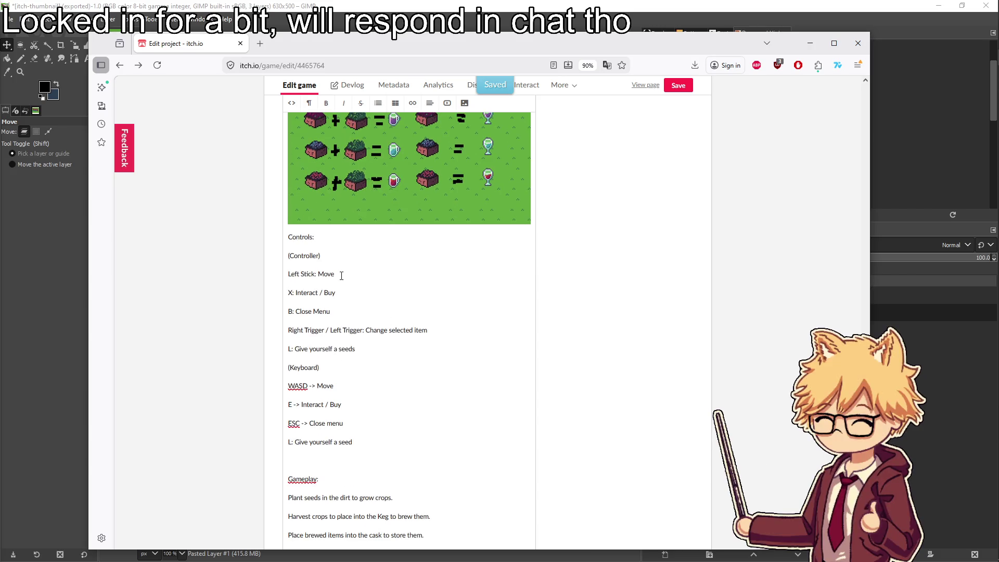
pyautogui.moveTo(336, 293); pyautogui.dragTo(314, 292)
pyautogui.press('BackSpace')
pyautogui.press('Return')
pyautogui.write('A')
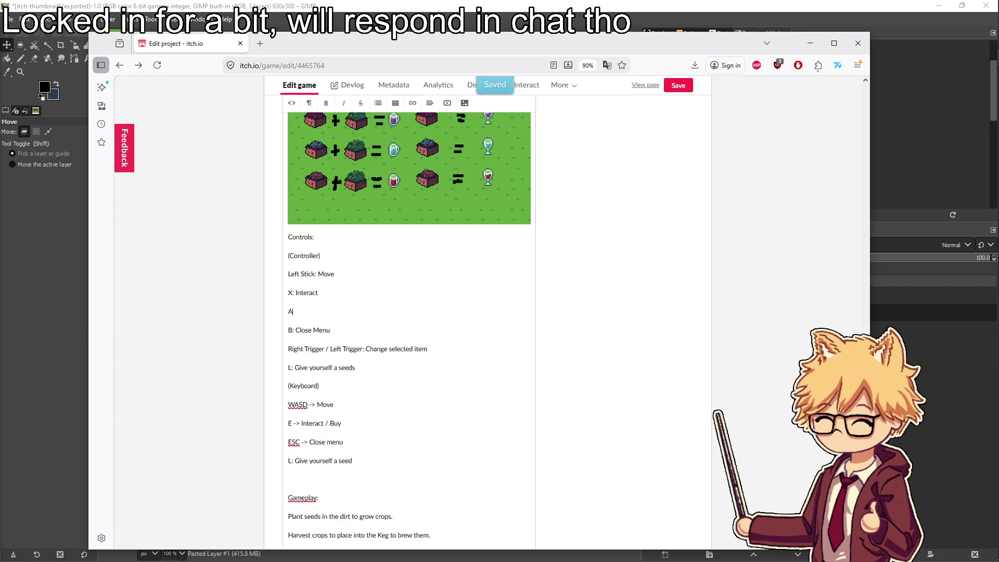
pyautogui.write(" (doesn't work in the pause menu s")
pyautogui.write(' u.u)')
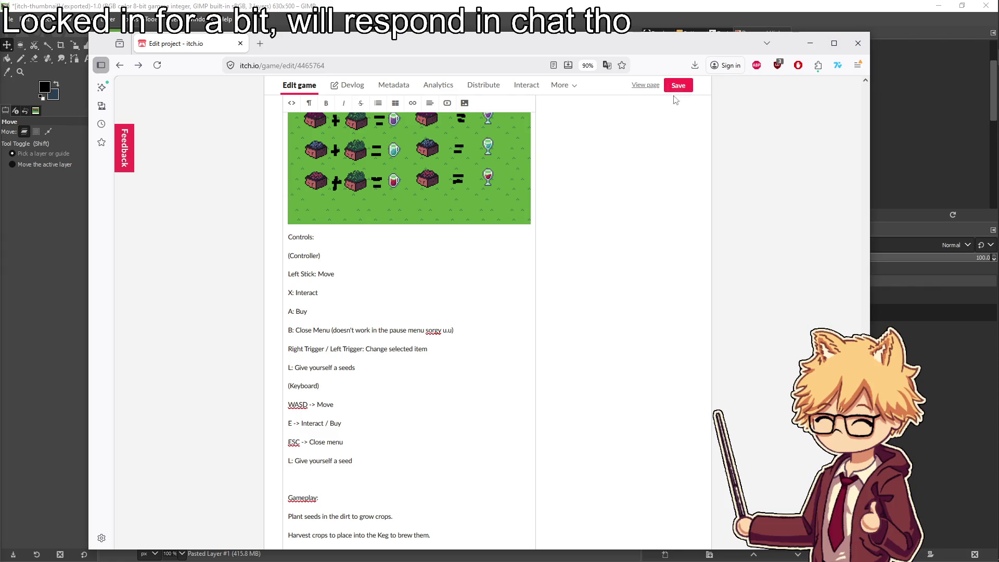
pyautogui.click(671, 87)
# Add 'Shoulder Buttons: Change Shop tab' and delete the controller's L give-seed line, then save
pyautogui.press('Return')
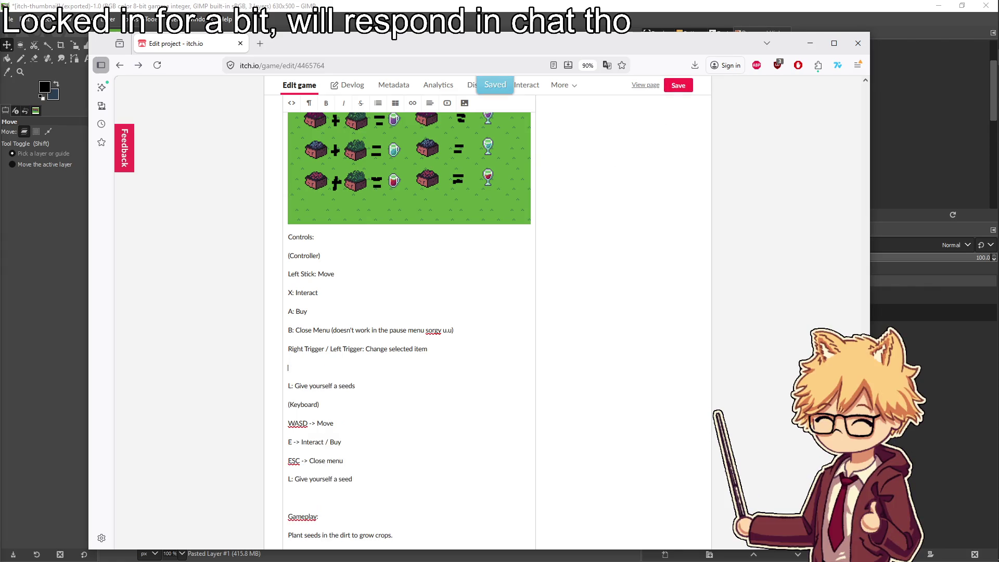
pyautogui.write('Shoulder Bu')
pyautogui.write('ttons: Change Shop')
pyautogui.press('Down')
pyautogui.hotkey('shift', 'Home')
pyautogui.press('BackSpace')
pyautogui.press('BackSpace')
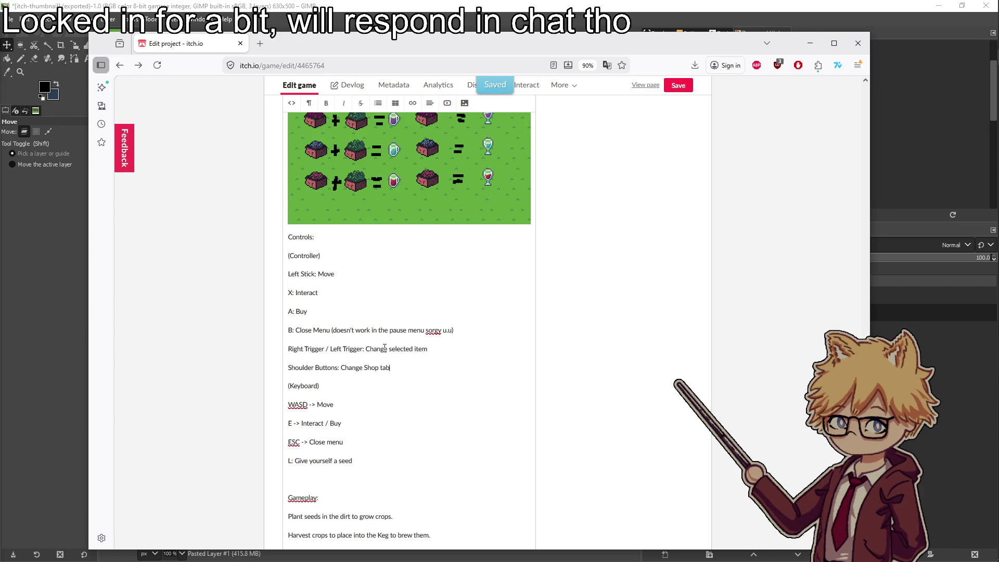
pyautogui.click(673, 88)
# Change the keyboard line to 'E / Click -> Interact' and add 'Click -> Buy in menu'
pyautogui.scroll(-3, 326, 258)
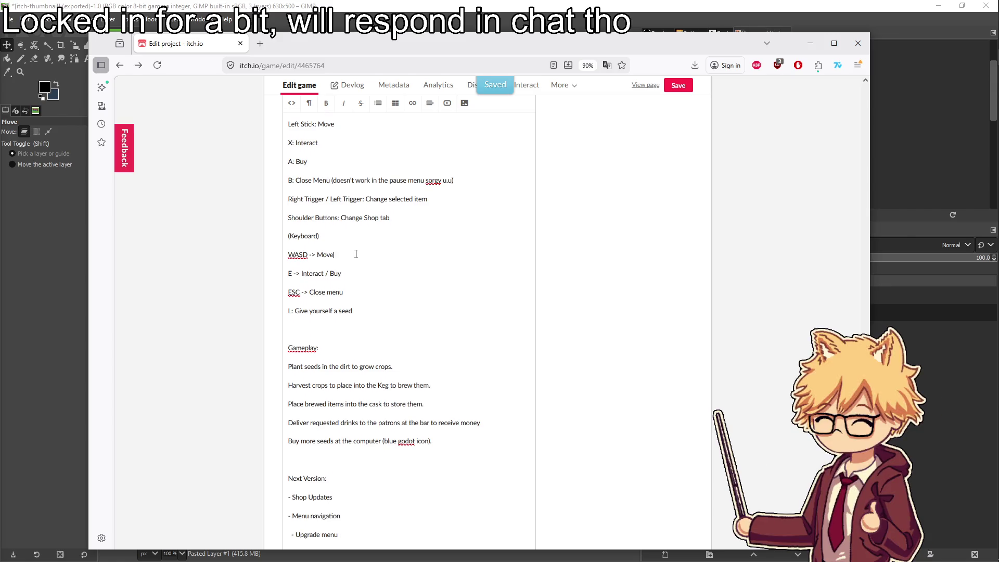
pyautogui.click(295, 274)
pyautogui.write('/ Click')
pyautogui.press('BackSpace')
pyautogui.press('BackSpace')
pyautogui.press('BackSpace')
pyautogui.press('Return')
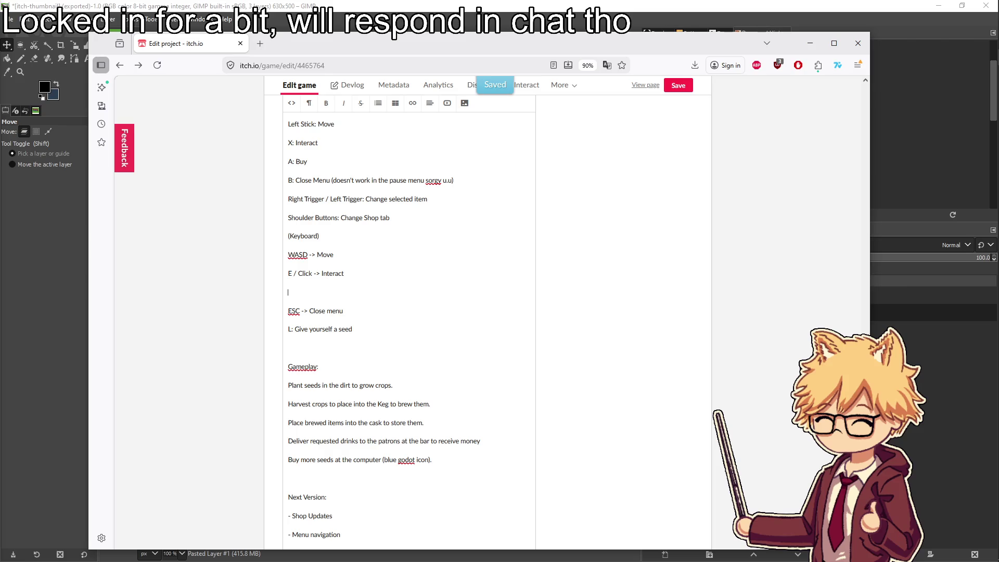
pyautogui.write('Click -> Buy')
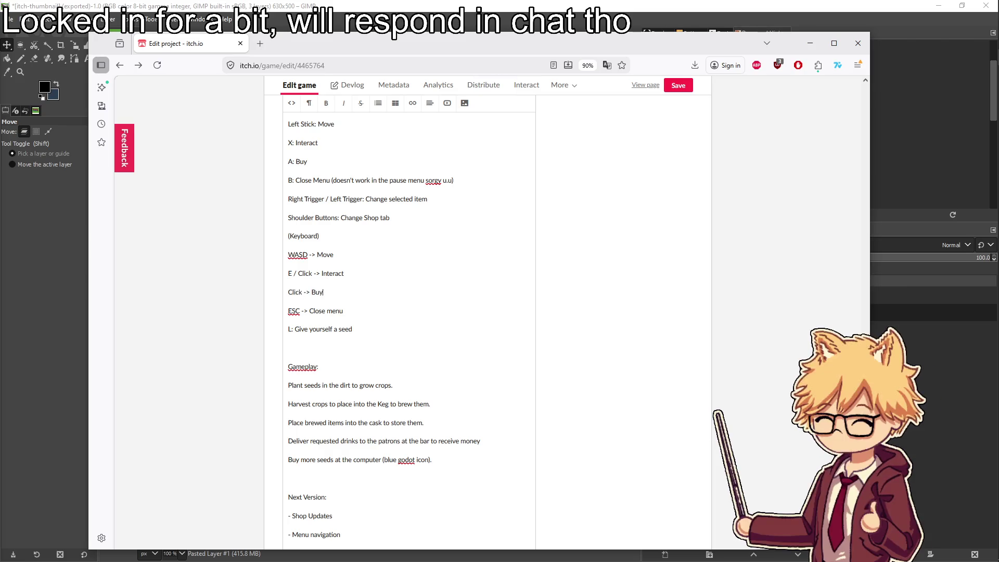
pyautogui.write(' in menu')
# Replace the keyboard give-seed line with 'A / D -> Change shop tabs' and save
pyautogui.press('Down')
pyautogui.press('Down')
pyautogui.press('End')
pyautogui.hotkey('shift', 'Home')
pyautogui.press('BackSpace')
pyautogui.write('A /')
pyautogui.press('BackSpace')
pyautogui.press('BackSpace')
pyautogui.press('Home')
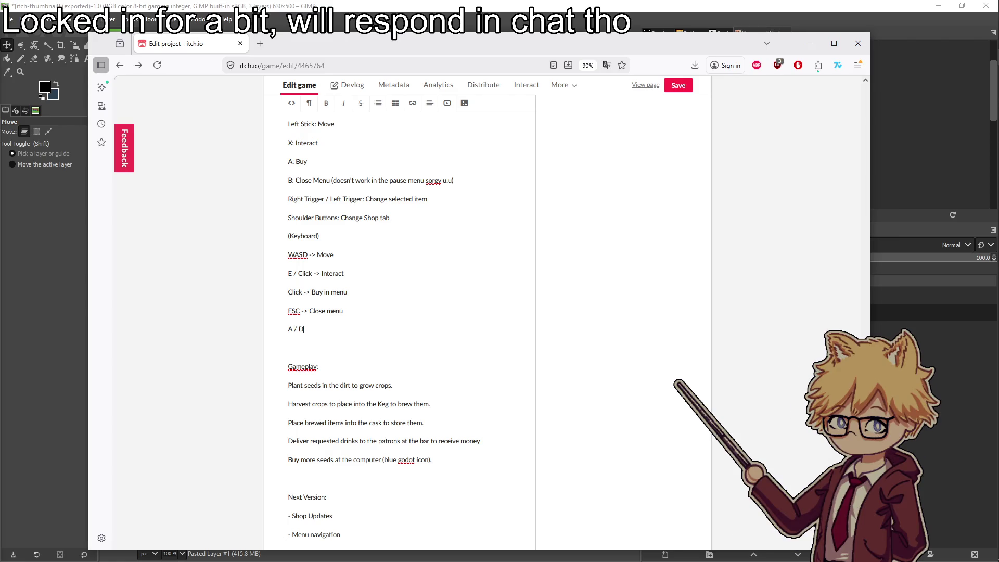
pyautogui.write('> Change shop tabs')
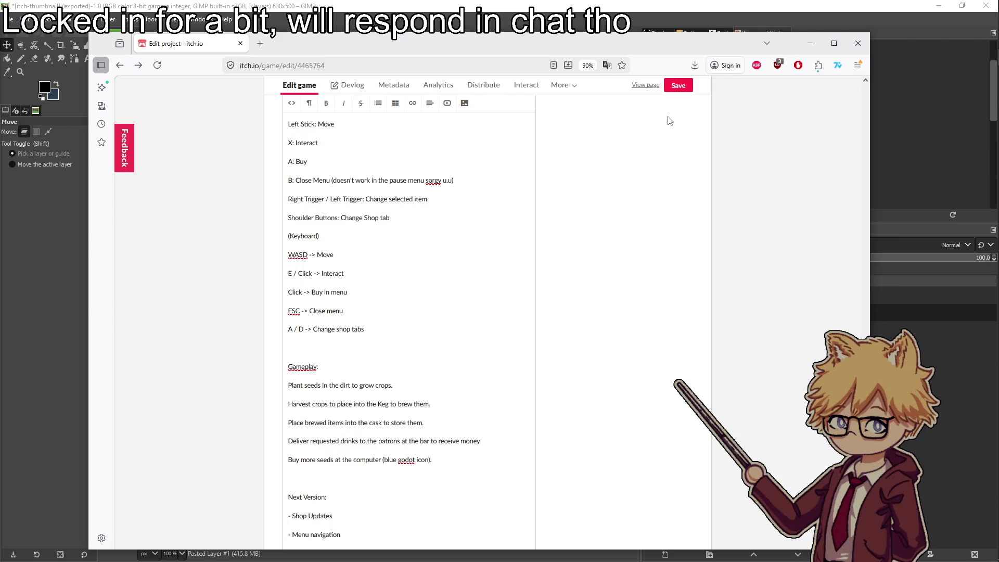
pyautogui.hotkey('ctrl', 's')
pyautogui.scroll(-3, 368, 328)
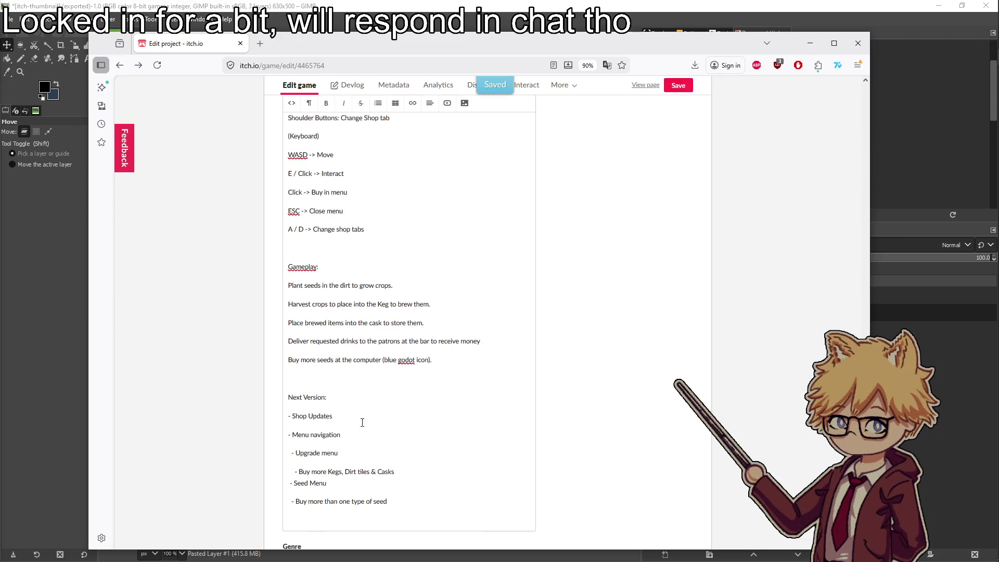
# Replace the Gameplay and Next Version text with a 'Credits:' heading and save
pyautogui.moveTo(404, 492); pyautogui.dragTo(271, 267)
pyautogui.press('BackSpace')
pyautogui.write('Credits:')
pyautogui.press('Return')
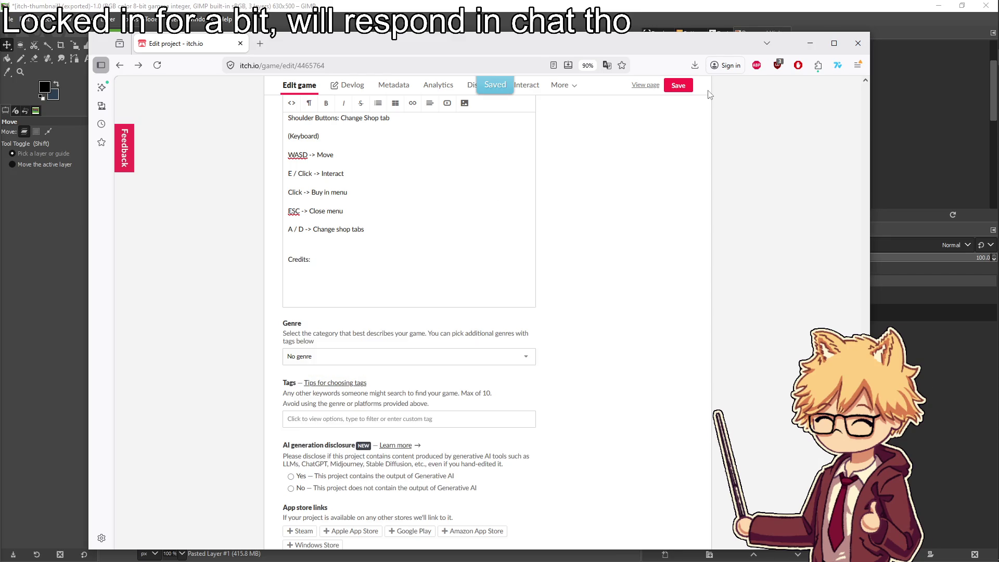
pyautogui.hotkey('ctrl', 's')
# Credit the Godot Wild Jam #92: "Brewing" and begin the Buildings & Drinks art credit
pyautogui.write('This game was made for the Godot Wild Jam #')
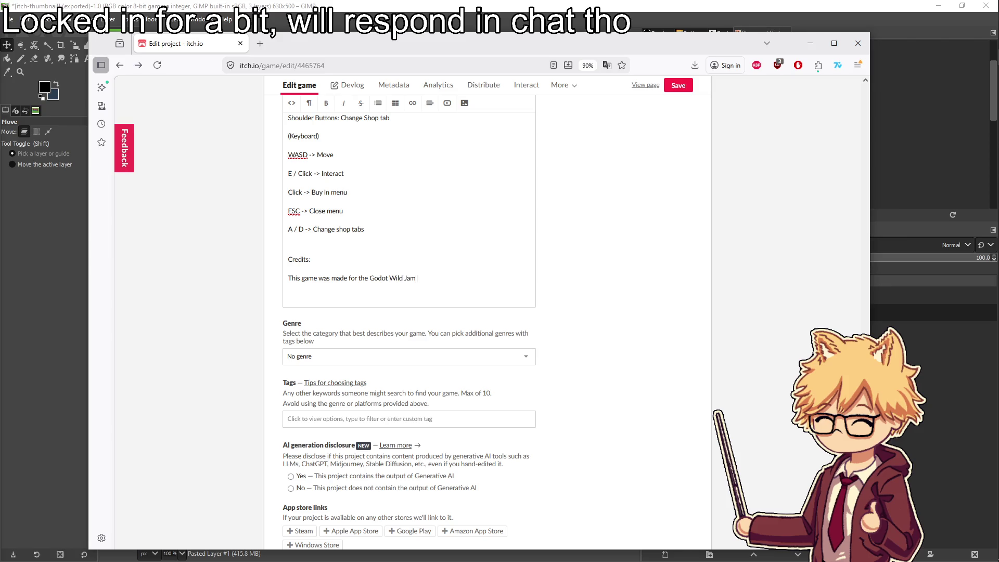
pyautogui.write('92: "Brewing"')
pyautogui.press('Return')
pyautogui.press('Return')
pyautogui.write('The ')
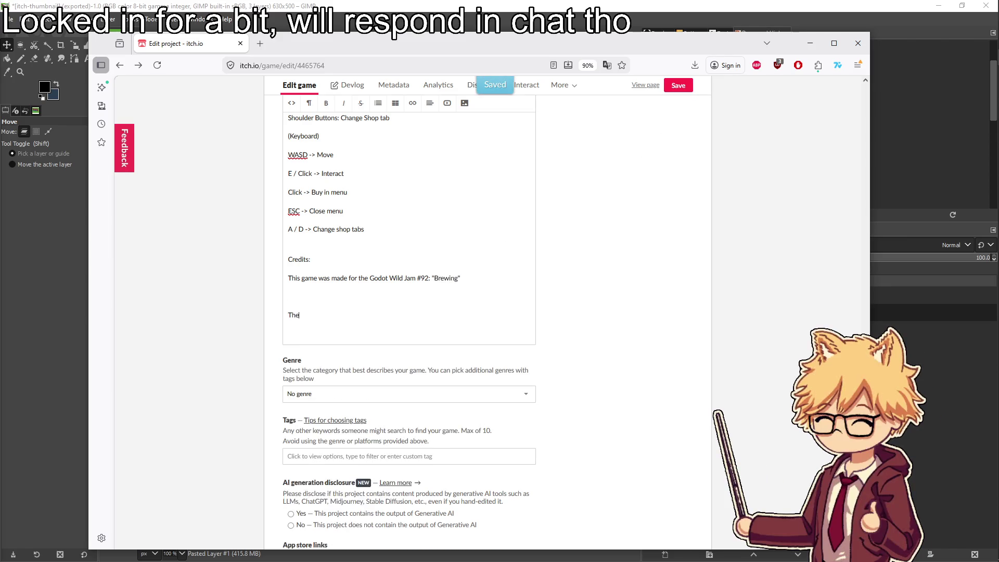
pyautogui.write('Building art')
pyautogui.write(', bar, ')
pyautogui.write('drinks &')
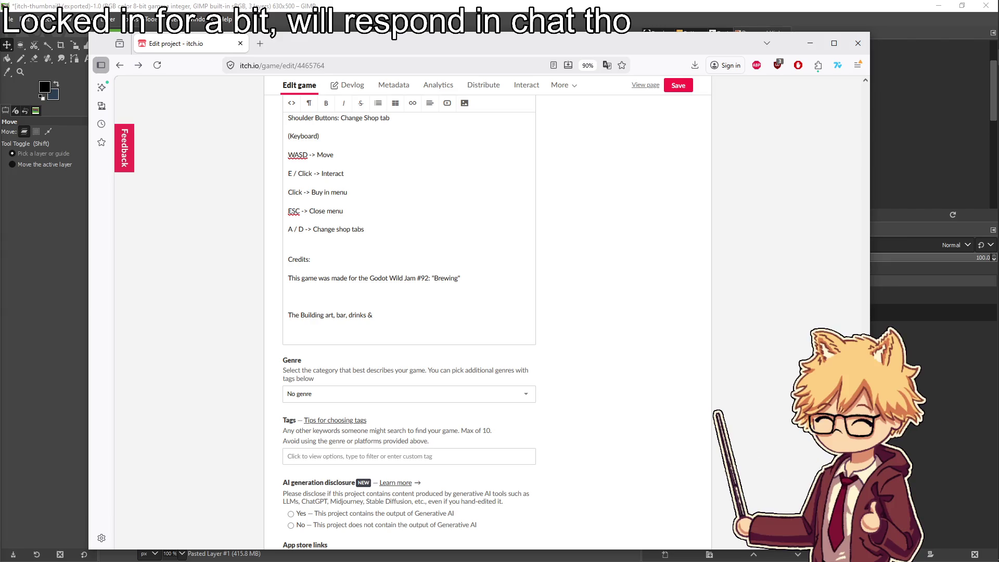
pyautogui.press('BackSpace')
pyautogui.press('BackSpace')
pyautogui.press('BackSpace')
pyautogui.write('ildings & Drinks ')
pyautogui.write('are made by the ')
pyautogui.write('incredibly talent world re')
pyautogui.write('nowe')
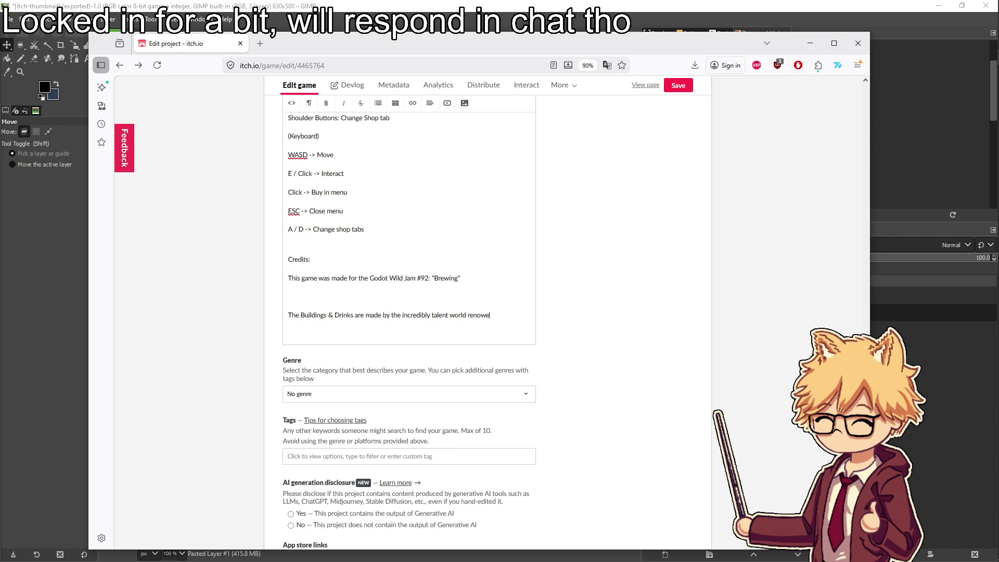
pyautogui.write('d developer of ')
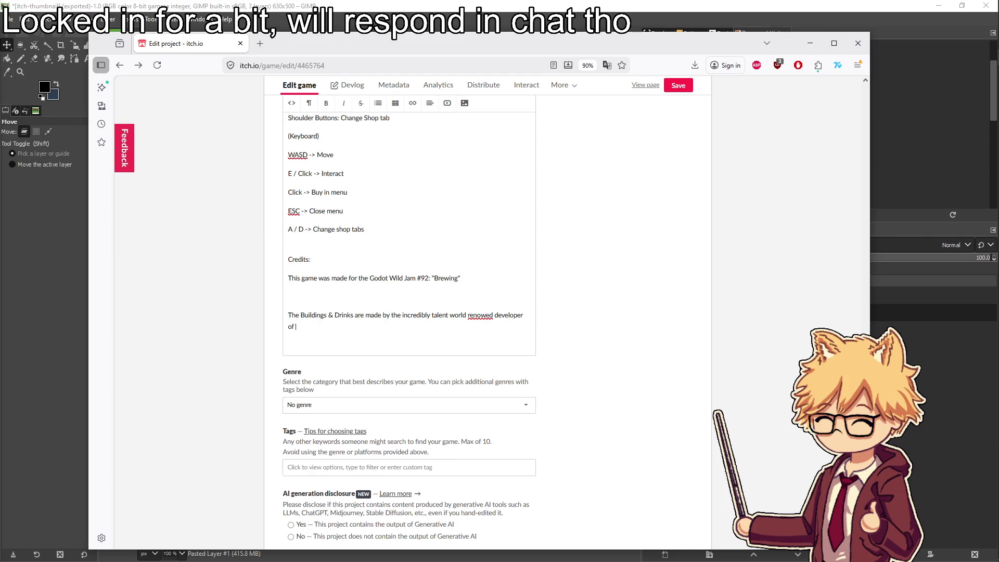
pyautogui.write('the hit game Jerald and B')
pyautogui.write('uilder, @O')
# Correct 'renowed' to 'renowned' and append the artist's itch.io page link to the credit
pyautogui.rightClick(479, 315)
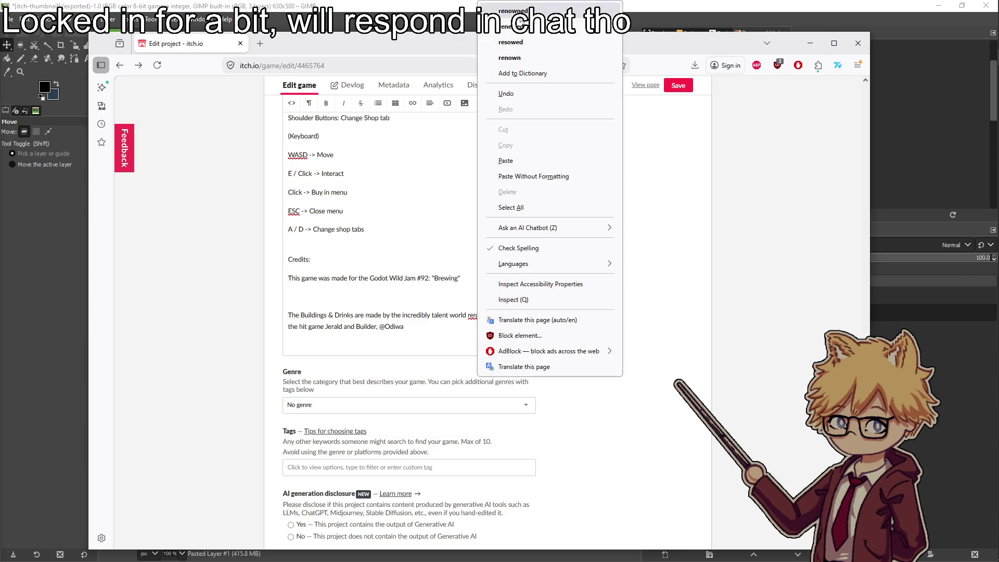
pyautogui.click(510, 11)
pyautogui.click(665, 87)
pyautogui.click(260, 43)
pyautogui.moveTo(291, 44)
pyautogui.mouseDown()
pyautogui.moveTo(300, 63)
pyautogui.moveTo(0, 100)
pyautogui.mouseUp()
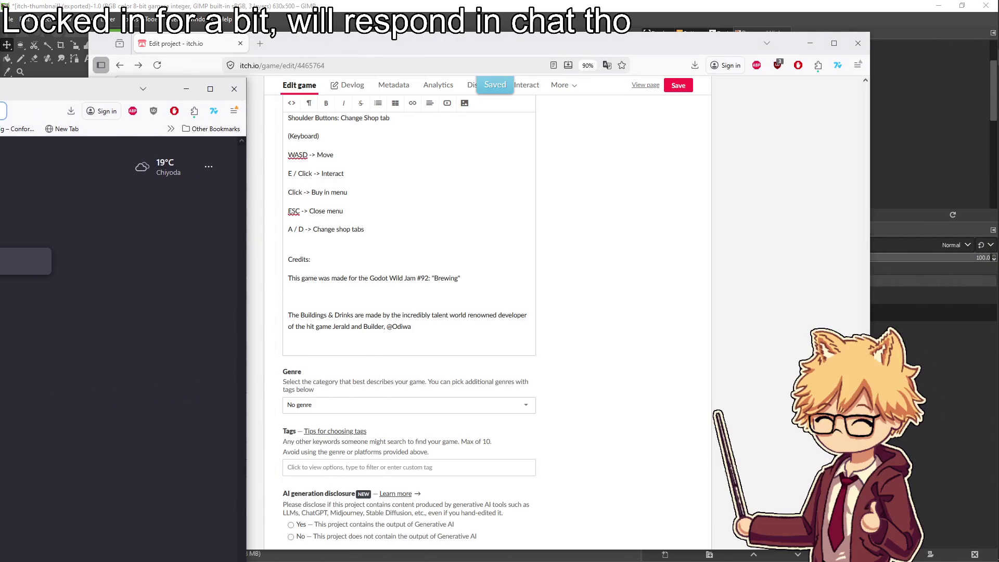
pyautogui.press('Return')
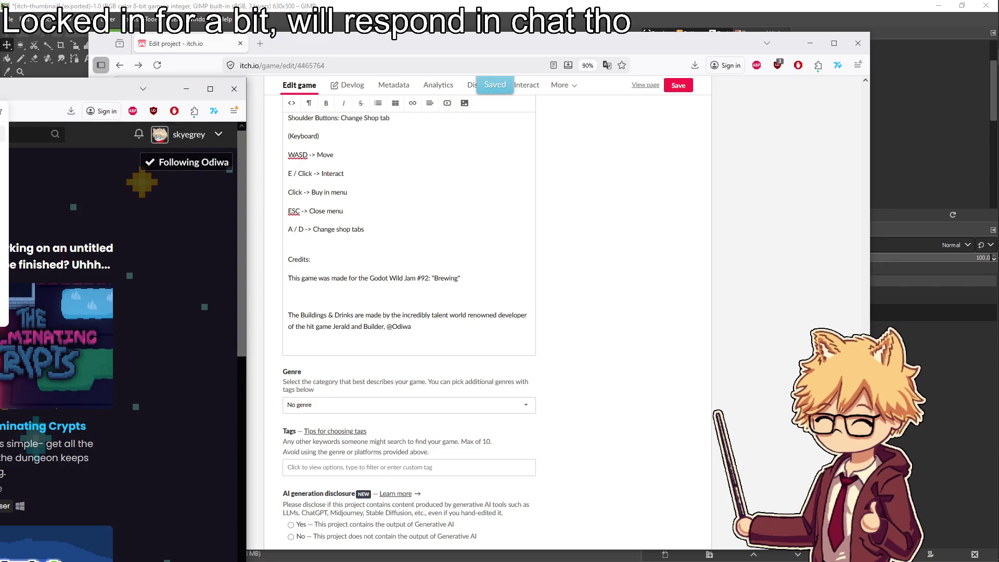
pyautogui.click(437, 331)
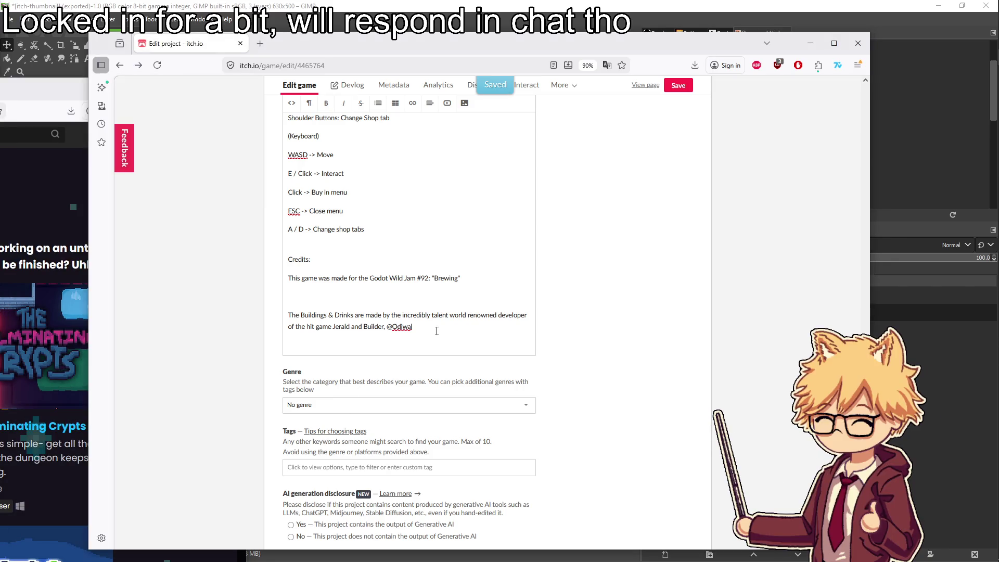
pyautogui.write(':')
pyautogui.write('https://odiwa.itch.io/')
# Add a credit line starting 'The Dwarf Sprite, Seeds & Plants were made by the'
pyautogui.press('Return')
pyautogui.press('Return')
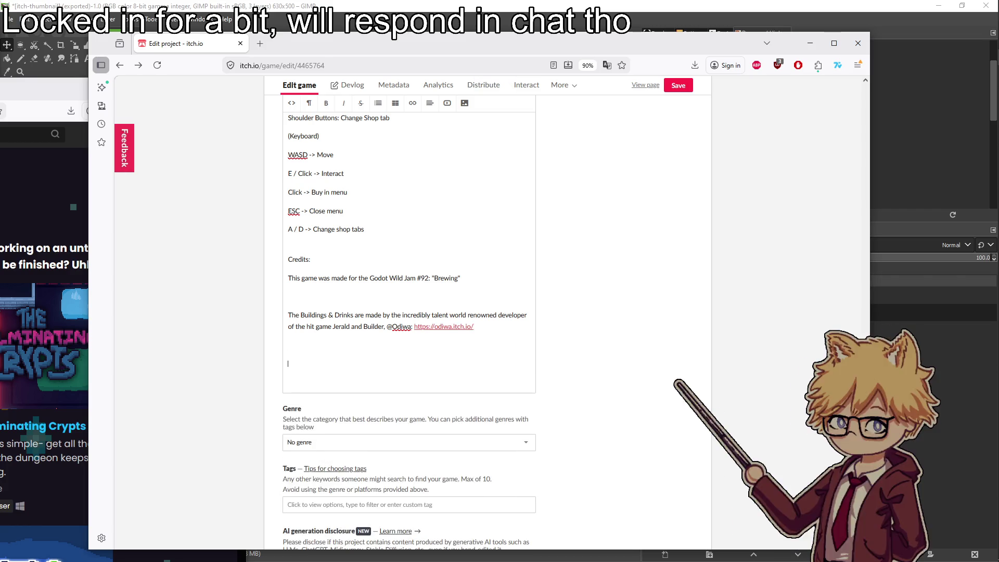
pyautogui.write('The Dwarf Sprite and')
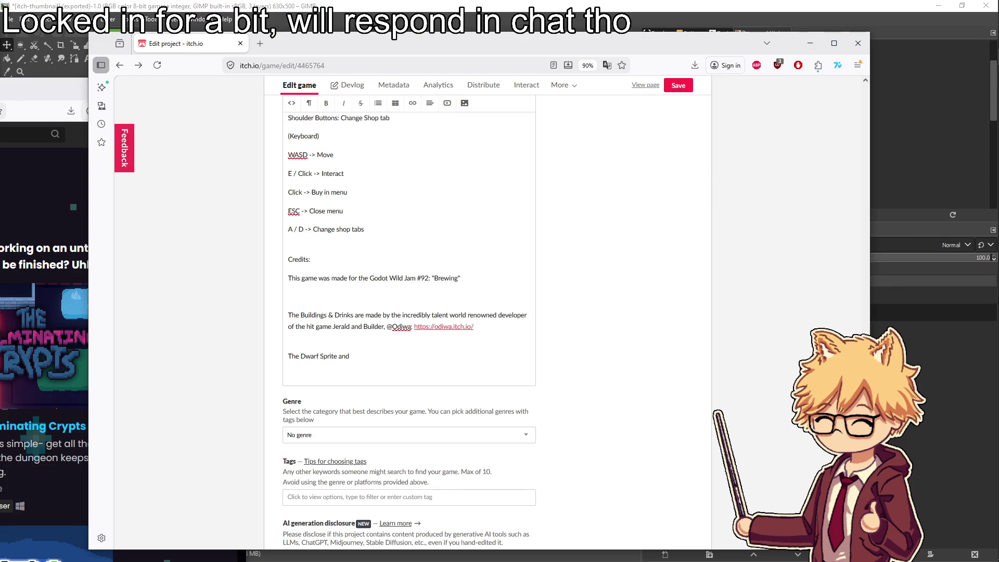
pyautogui.moveTo(994, 208)
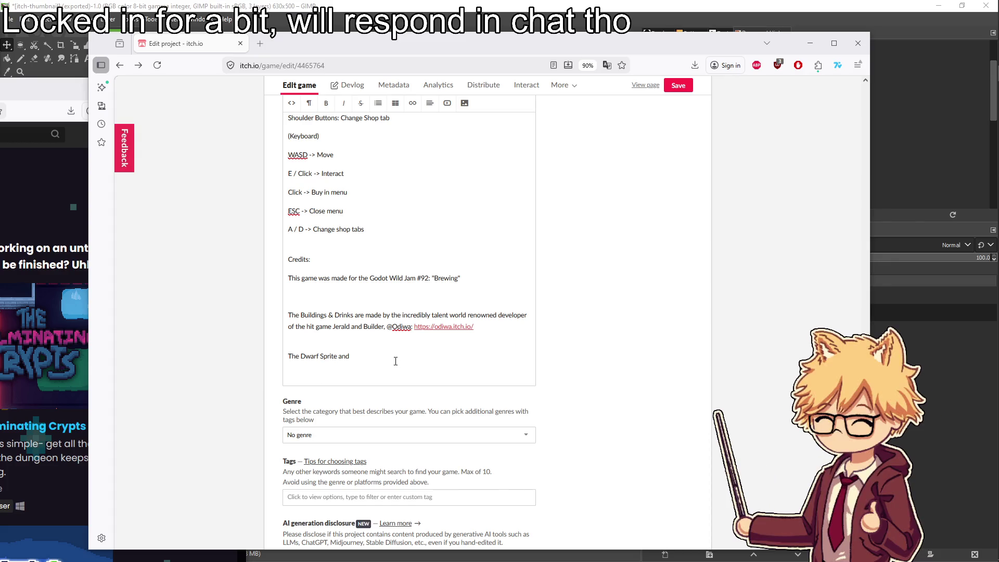
pyautogui.write('Se')
pyautogui.press('BackSpace')
pyautogui.press('BackSpace')
pyautogui.press('BackSpace')
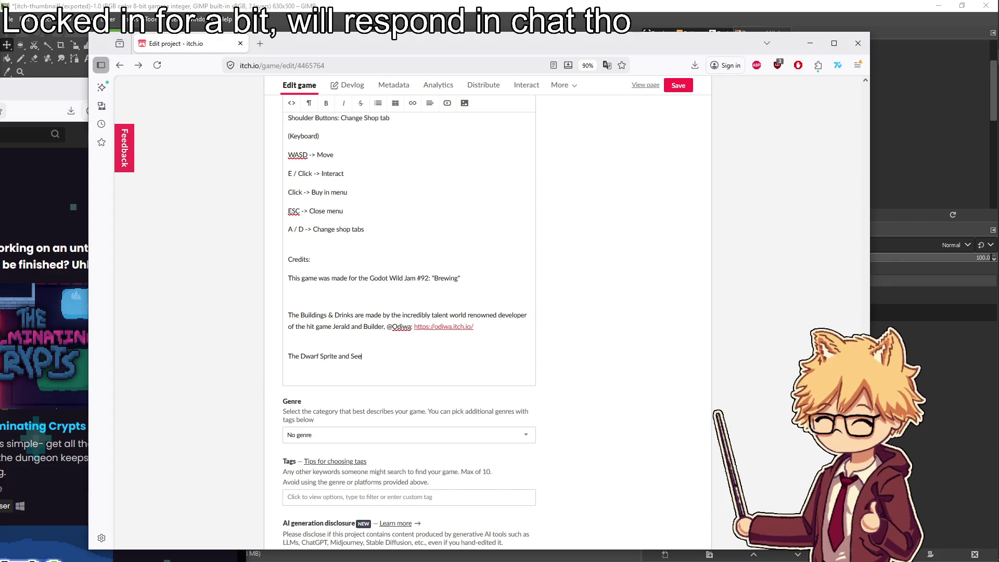
pyautogui.press('BackSpace')
pyautogui.write(', S')
pyautogui.press('BackSpace')
pyautogui.press('BackSpace')
pyautogui.write('eeds & Pakl')
pyautogui.press('BackSpace')
pyautogui.write('lants were made by ')
pyautogui.write('the')
# Reword the first credit to 'incredible talented' followed by the artist's handle
pyautogui.moveTo(995, 136)
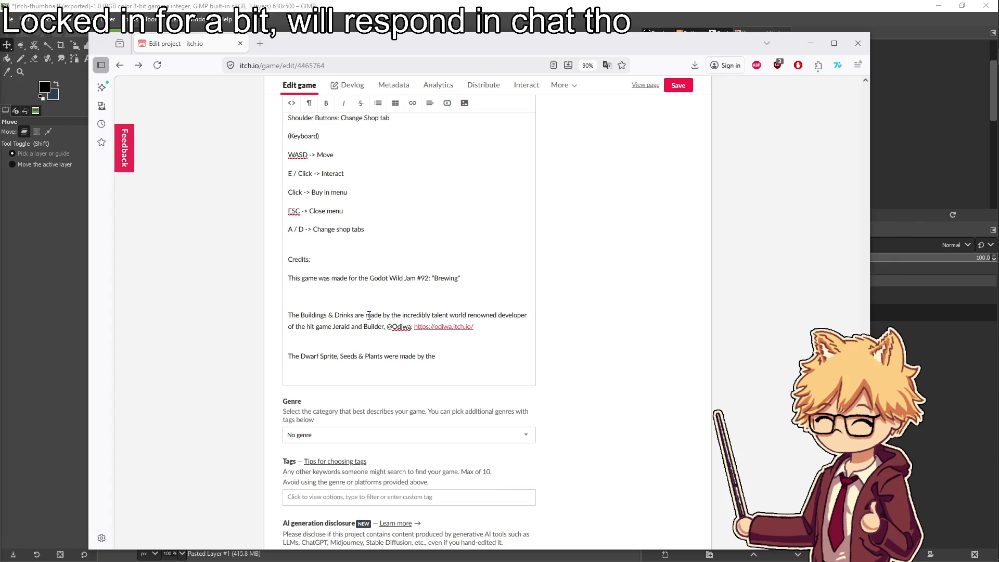
pyautogui.moveTo(448, 315); pyautogui.dragTo(401, 315)
pyautogui.press('BackSpace')
pyautogui.press('BackSpace')
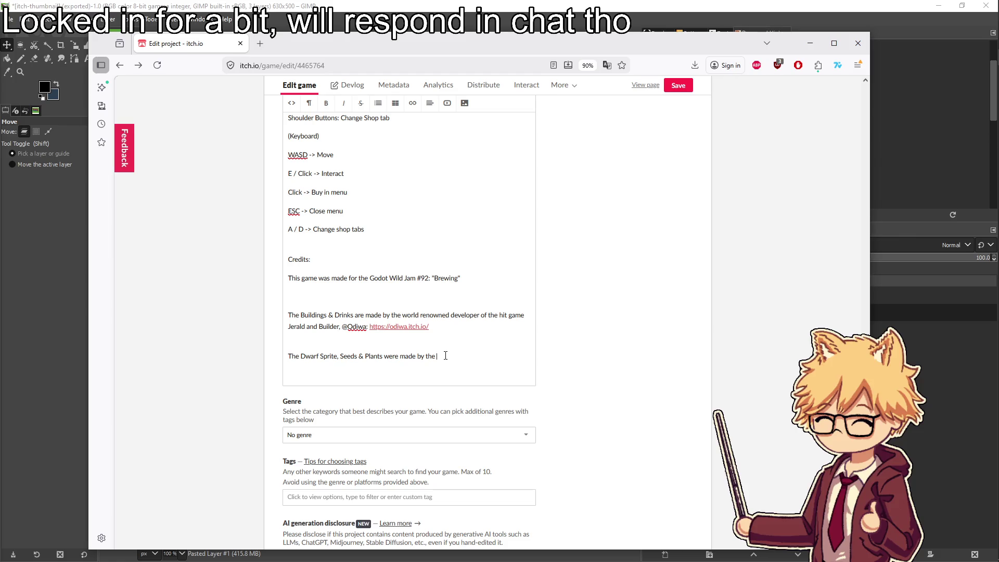
pyautogui.write('incredible Ta')
pyautogui.press('BackSpace')
pyautogui.press('BackSpace')
pyautogui.write('talented @')
pyautogui.write('Tx')
pyautogui.write('peng')
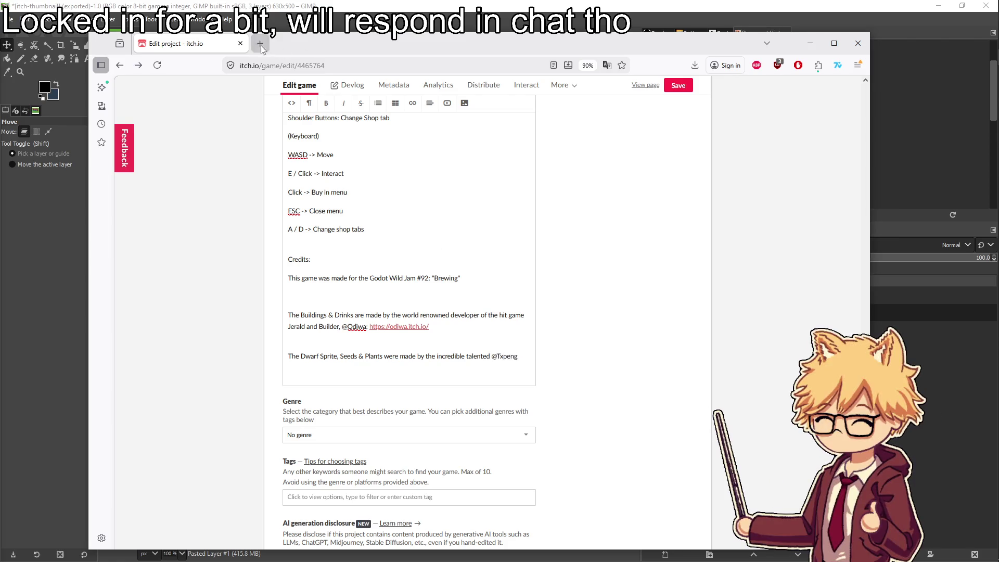
# Load a web page in a new, separate browser window
pyautogui.click(260, 43)
pyautogui.moveTo(307, 43)
pyautogui.mouseDown()
pyautogui.moveTo(425, 53)
pyautogui.moveTo(78, 98)
pyautogui.mouseUp()
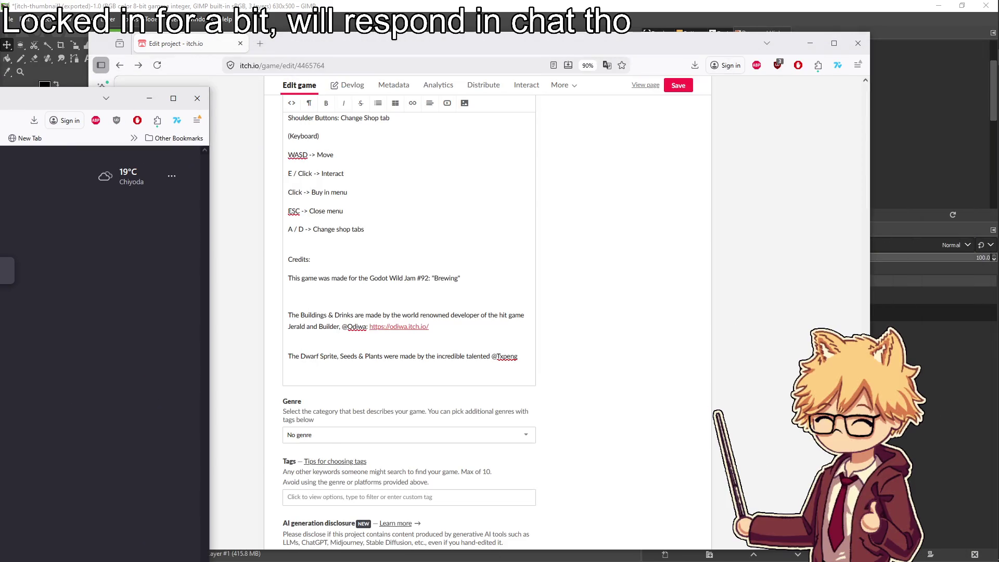
pyautogui.press('Return')
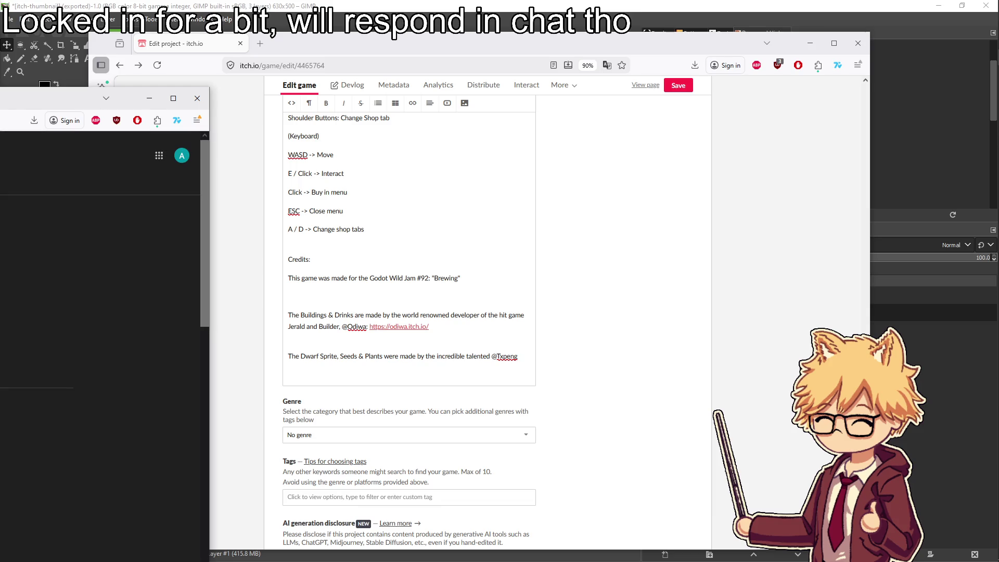
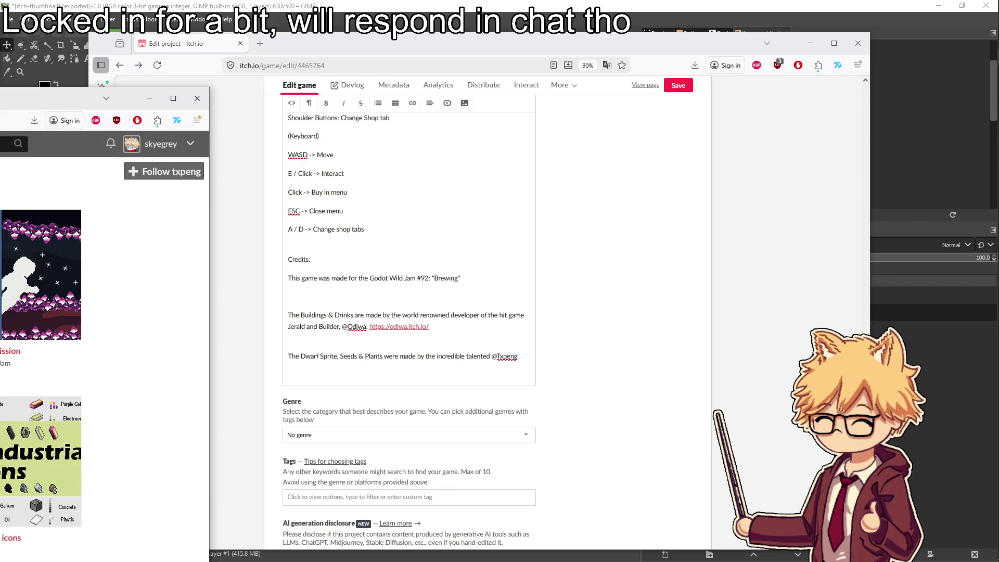
# Check the Industrial icon pack page, then copy the sprite artist's profile address
pyautogui.moveTo(0, 68); pyautogui.dragTo(267, 64)
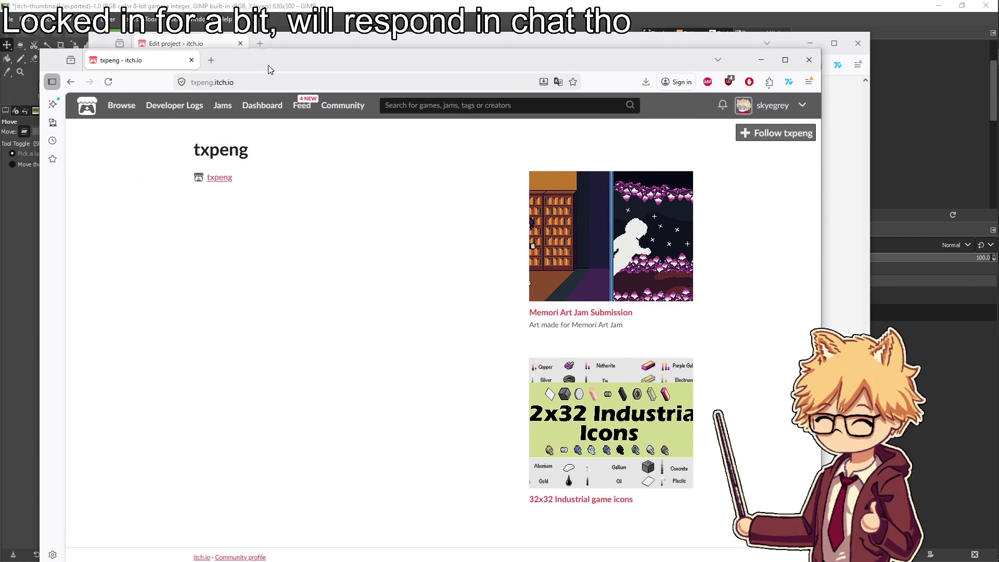
pyautogui.rightClick(584, 435)
pyautogui.click(624, 44)
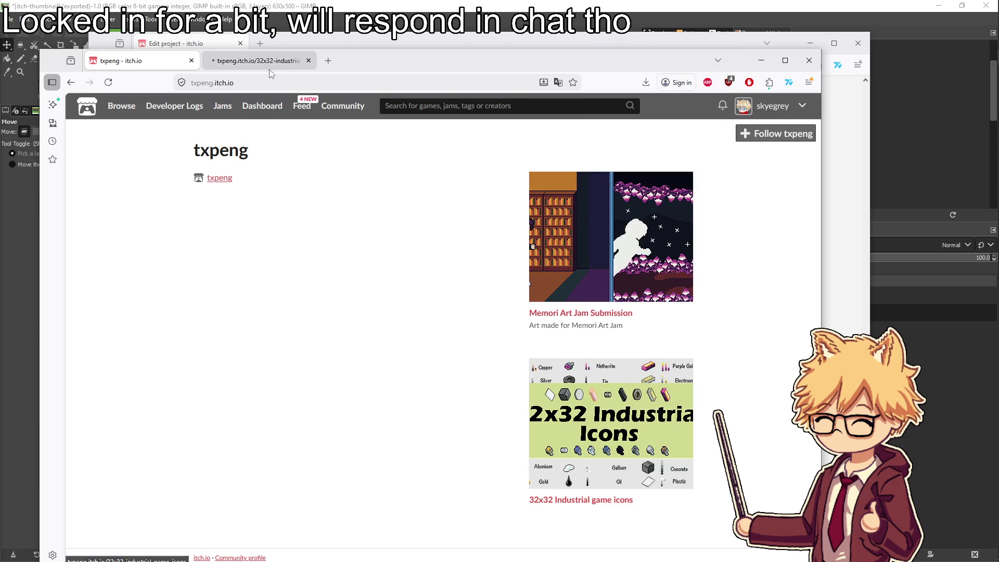
pyautogui.click(247, 62)
pyautogui.click(583, 222)
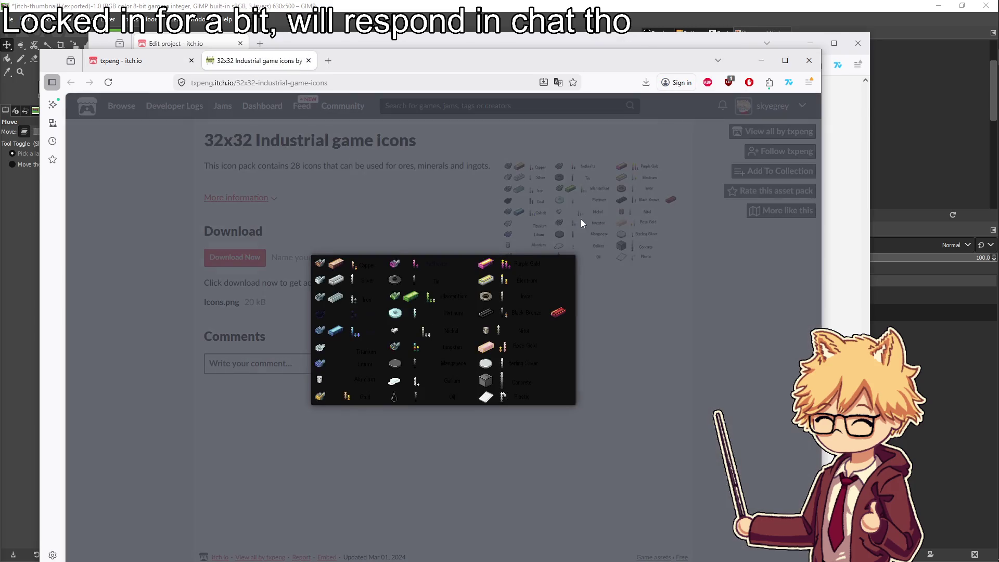
pyautogui.click(404, 206)
pyautogui.click(586, 217)
pyautogui.click(525, 221)
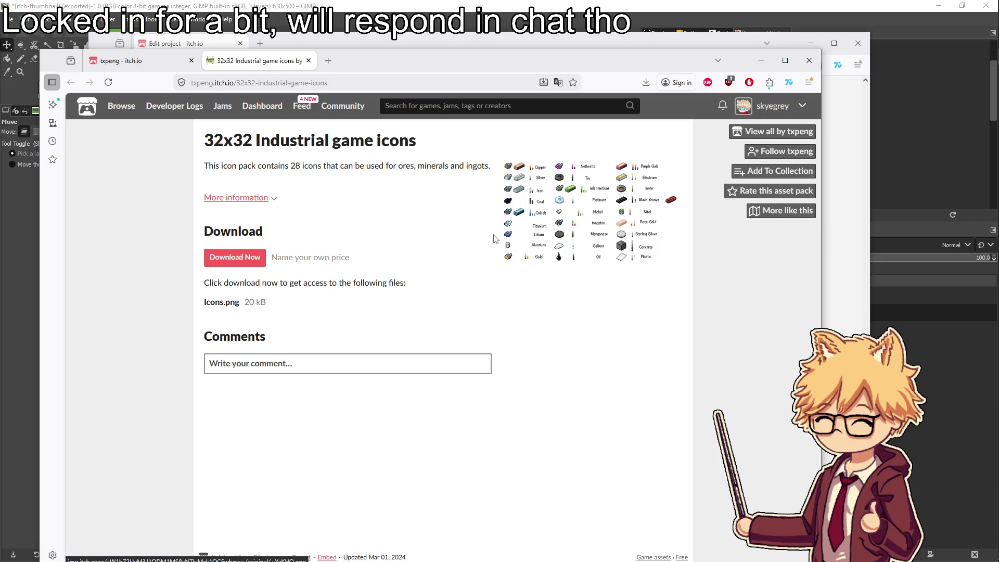
pyautogui.click(144, 60)
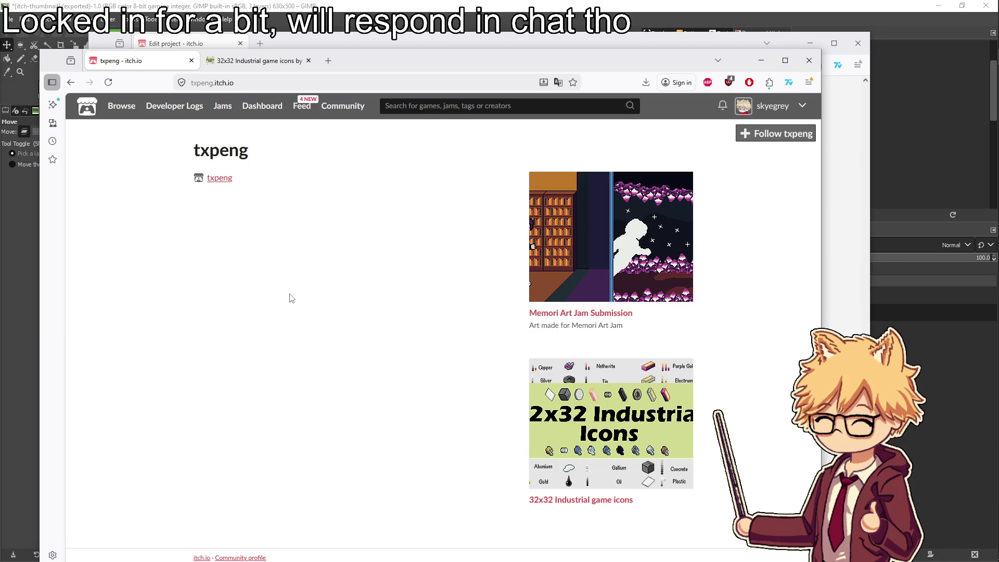
pyautogui.click(243, 83)
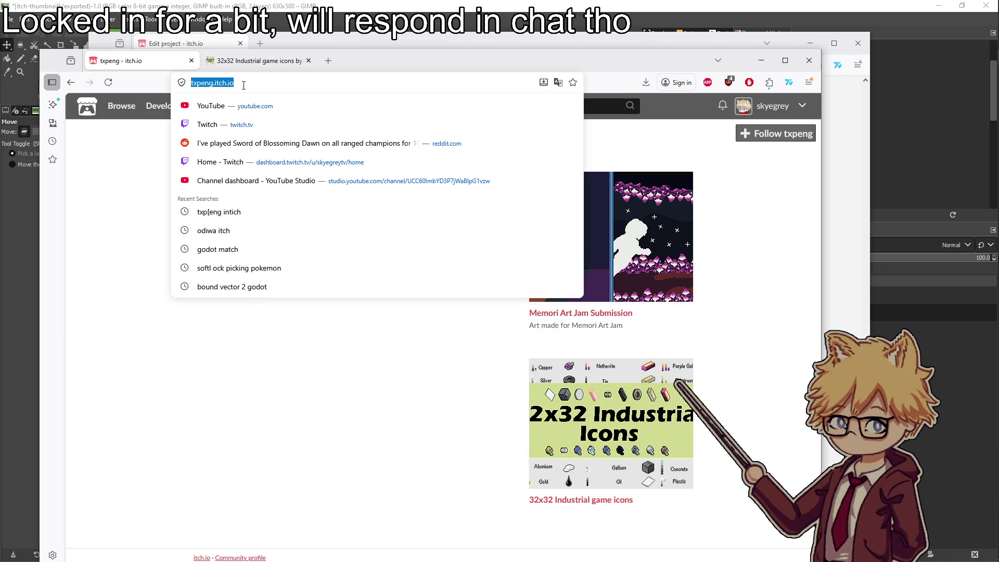
pyautogui.click(295, 45)
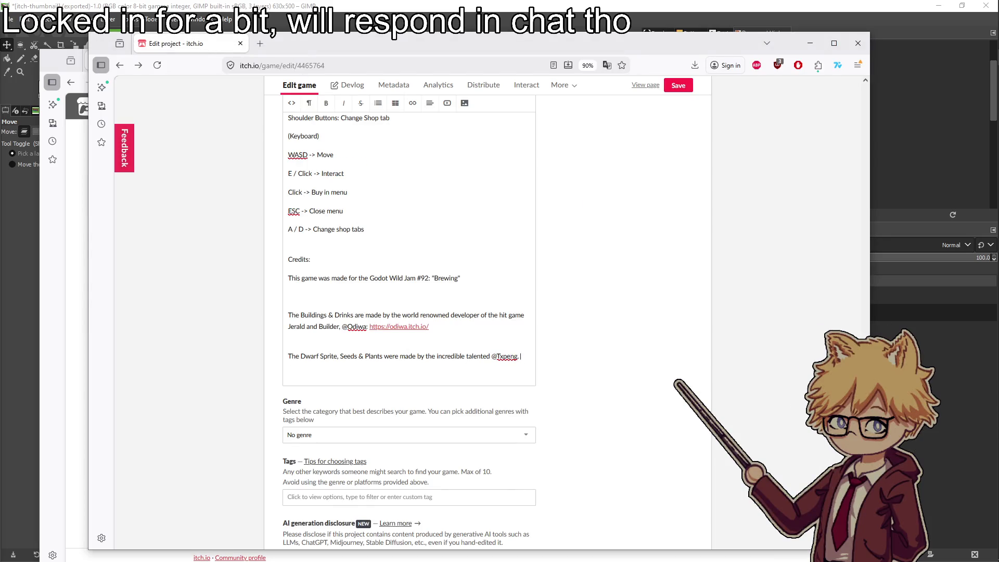
# Paste the sprite artist's page link into the credits and prefix The Buildings with 'Music,'
pyautogui.write('https://txpeng.itch.io/')
pyautogui.press('BackSpace')
pyautogui.click(289, 315)
pyautogui.write('Music,')
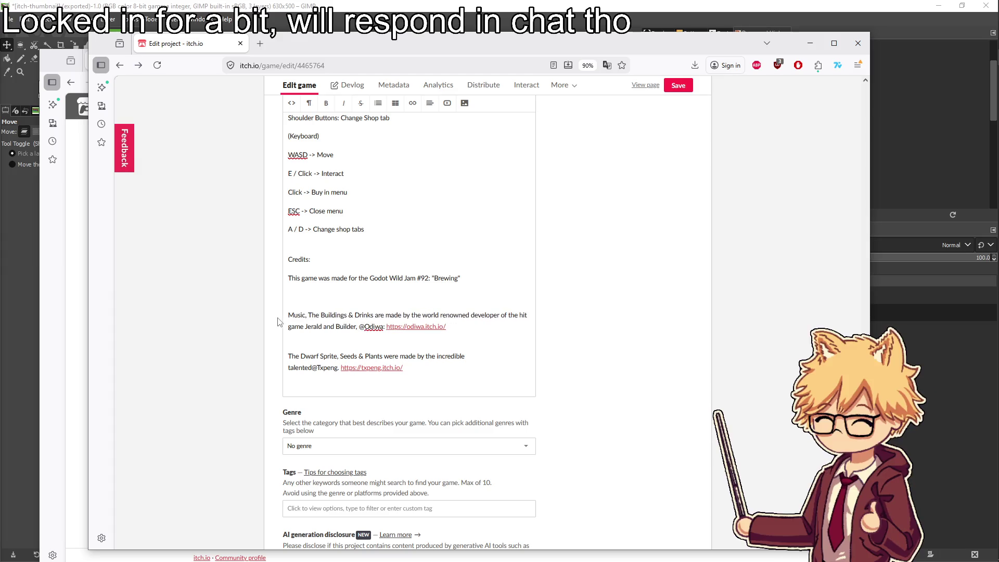
# Add a new SFX credit paragraph ending with the sound creator's handle
pyautogui.click(336, 383)
pyautogui.press('Return')
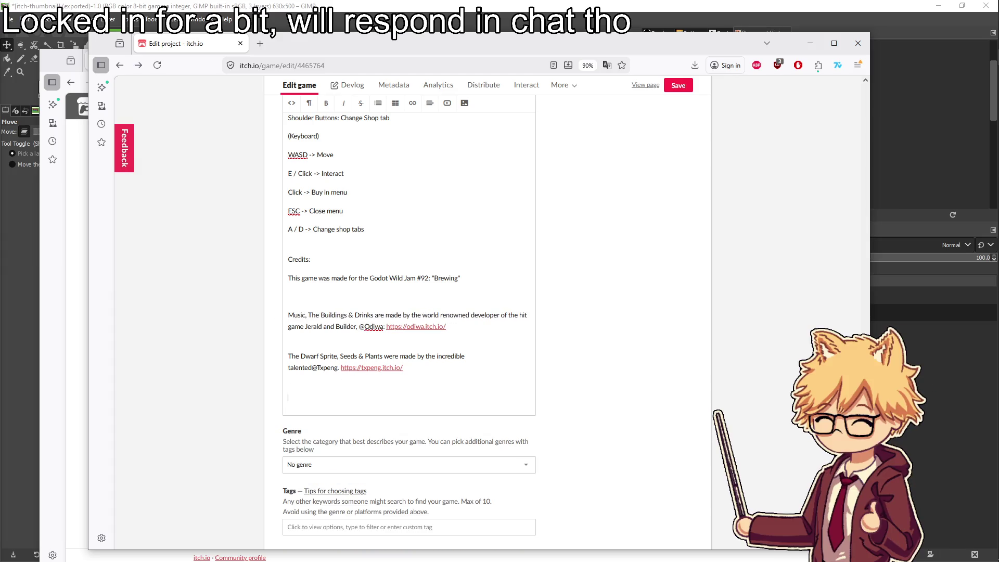
pyautogui.write('SFX Are either public')
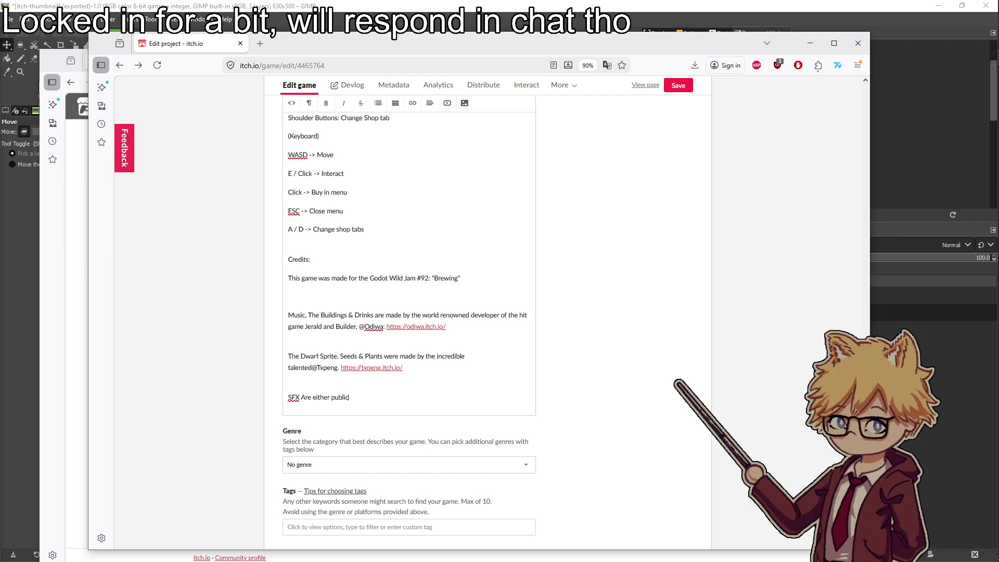
pyautogui.write('ly avail')
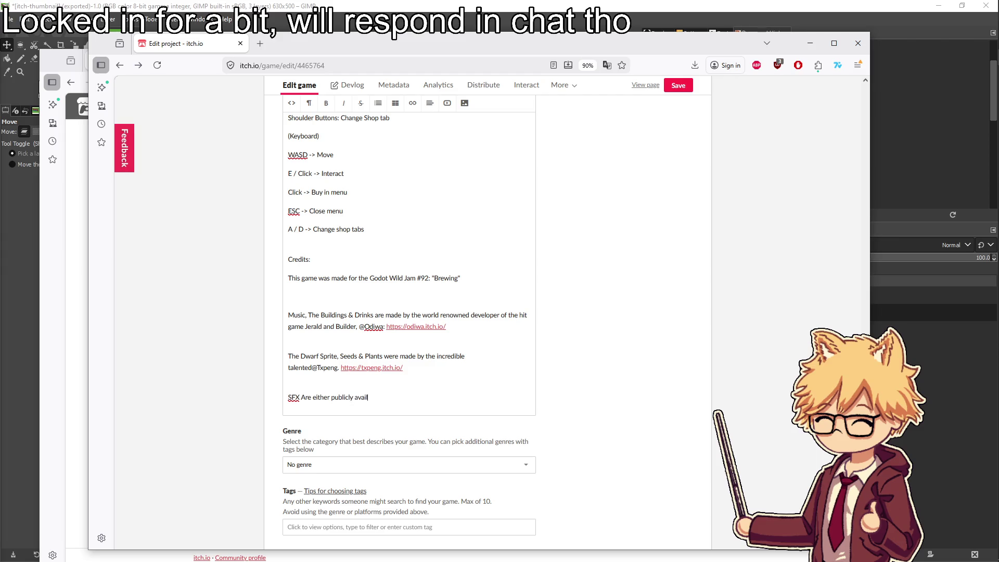
pyautogui.write('able or made by')
pyautogui.write(' that one cool guy that d')
pyautogui.write('oes a')
pyautogui.press('BackSpace')
pyautogui.press('BackSpace')
pyautogui.press('BackSpace')
pyautogui.write('s doing a math degree and had a ')
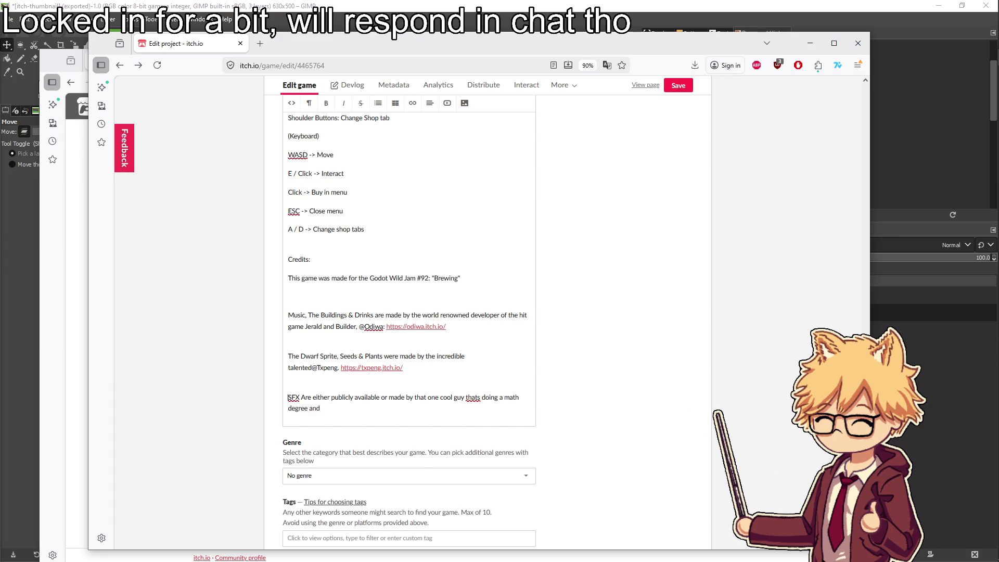
pyautogui.write('tummy ache during the j')
pyautogui.write('am. @pyrome')
pyautogui.press('BackSpace')
pyautogui.press('BackSpace')
pyautogui.press('BackSpace')
pyautogui.write('onme')
pyautogui.press('BackSpace')
pyautogui.press('BackSpace')
pyautogui.write('me')
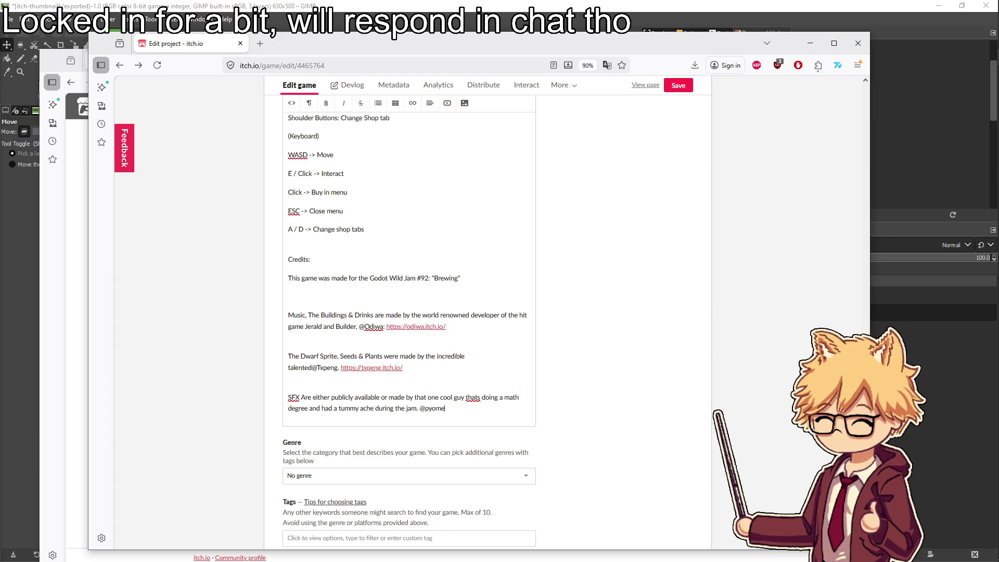
# Bring up the SFX creator's YouTube channel in a separate browser window
pyautogui.click(260, 44)
pyautogui.moveTo(299, 44); pyautogui.dragTo(0, 110)
pyautogui.write('itch.io')
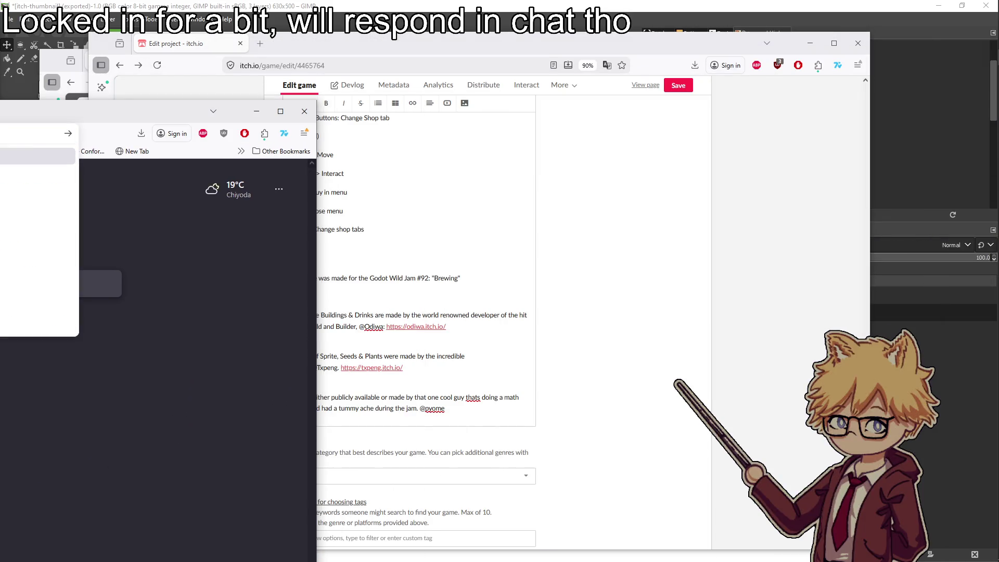
pyautogui.press('Return')
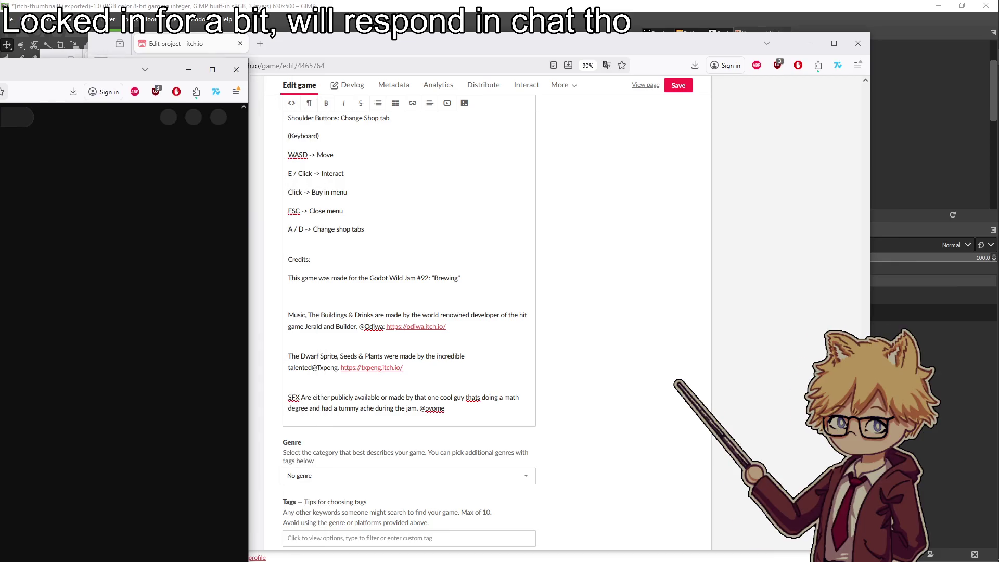
pyautogui.moveTo(156, 111); pyautogui.dragTo(662, 50)
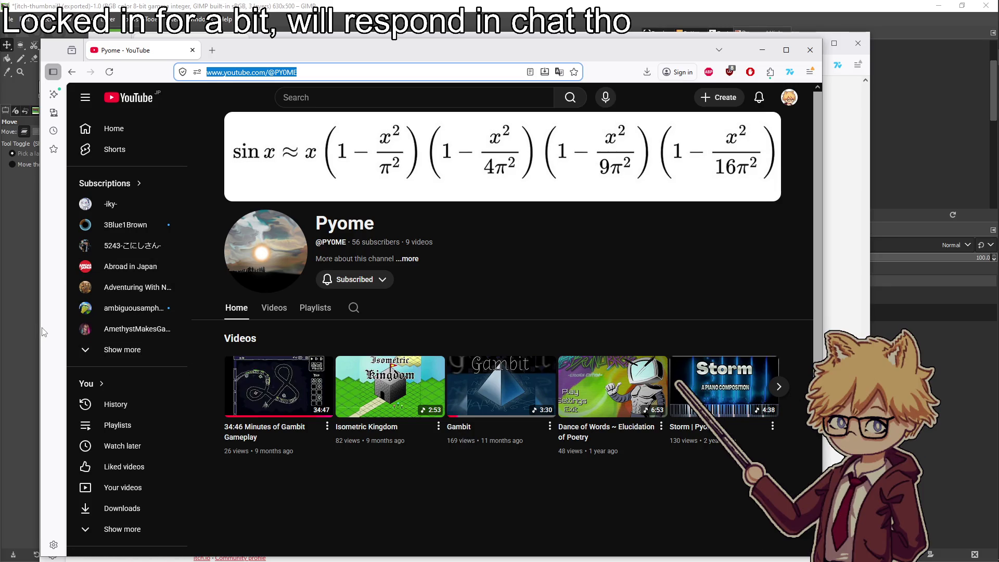
pyautogui.moveTo(264, 60); pyautogui.dragTo(289, 159)
pyautogui.click(349, 44)
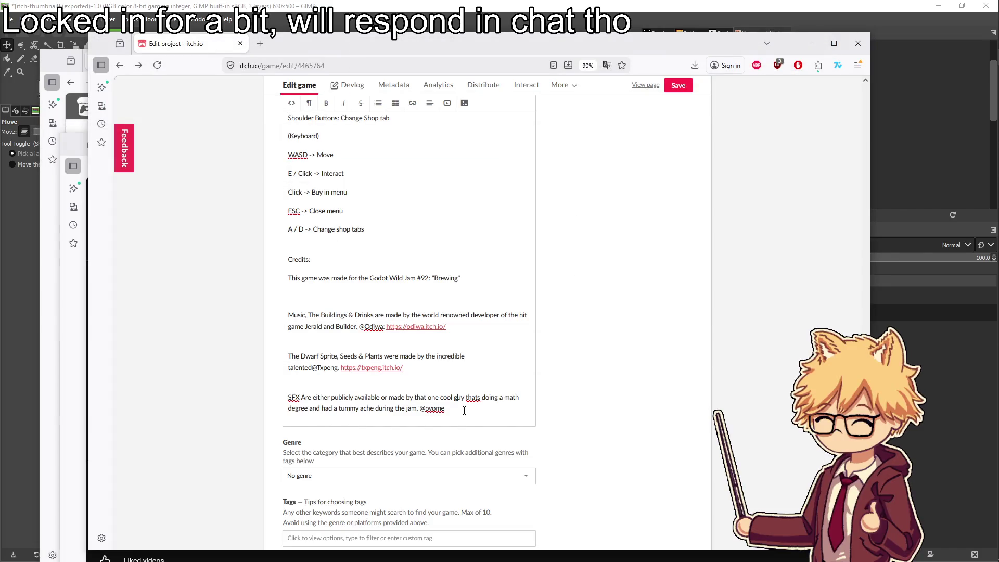
# Paste the YouTube channel link after the SFX credit, add ', Logo', and save
pyautogui.write(':')
pyautogui.write('https://www.youtube.com/@PY0ME')
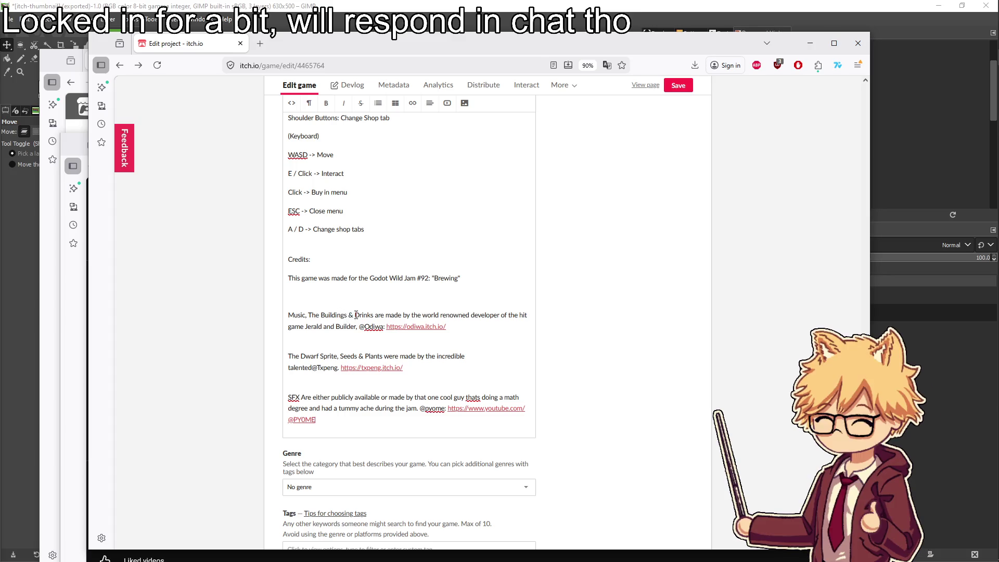
pyautogui.write(', Logo')
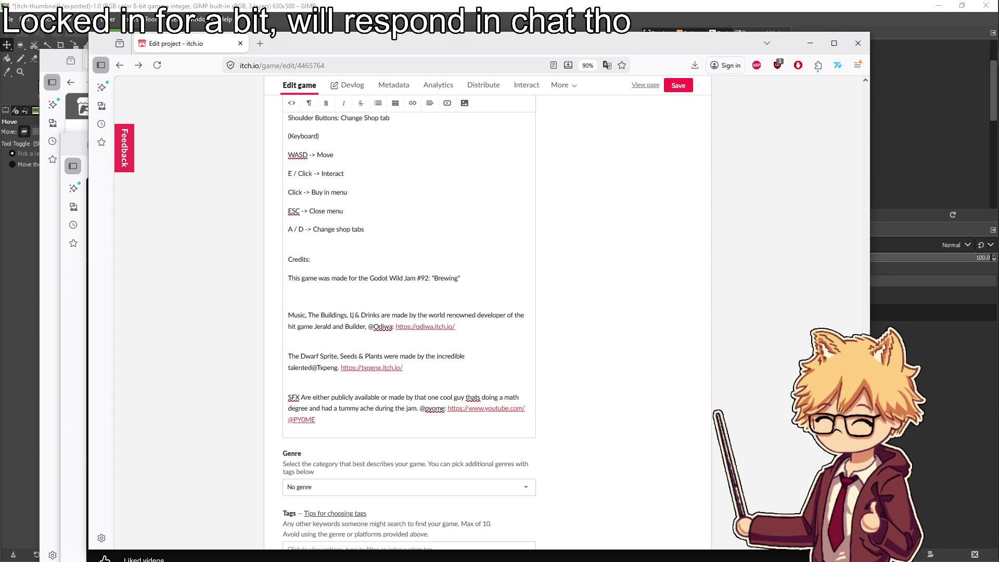
pyautogui.hotkey('ctrl', 's')
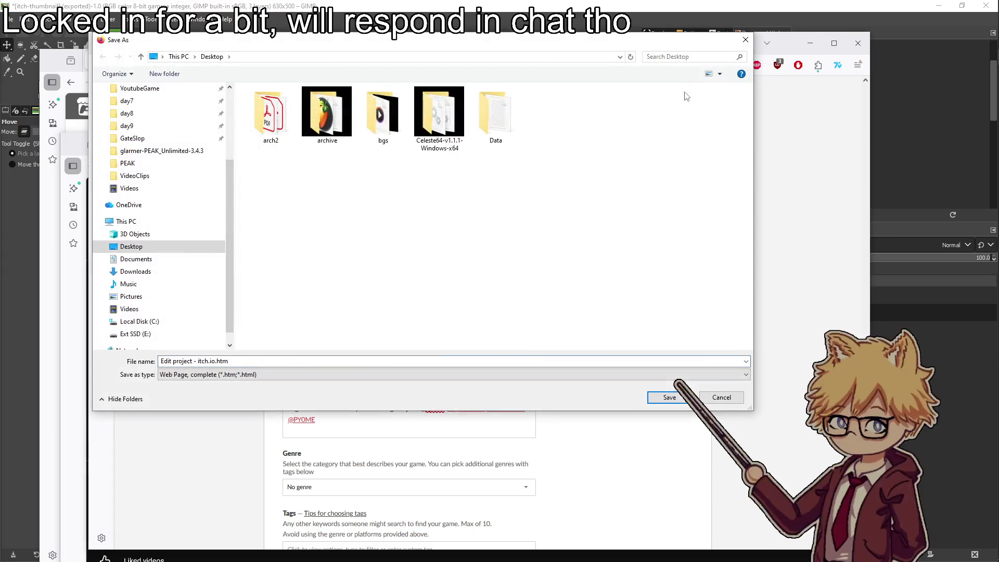
pyautogui.click(721, 398)
pyautogui.click(677, 85)
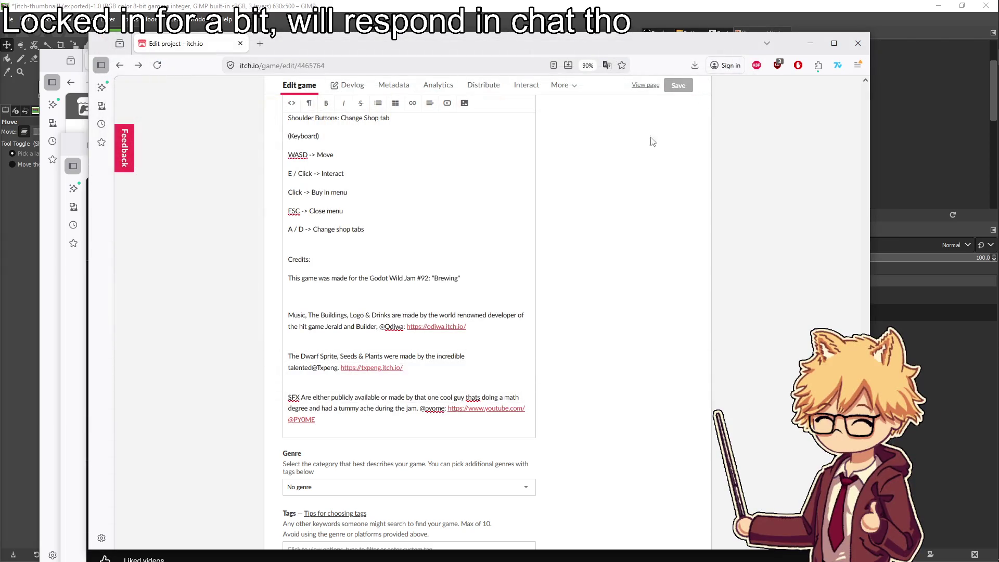
pyautogui.scroll(10, 484, 301)
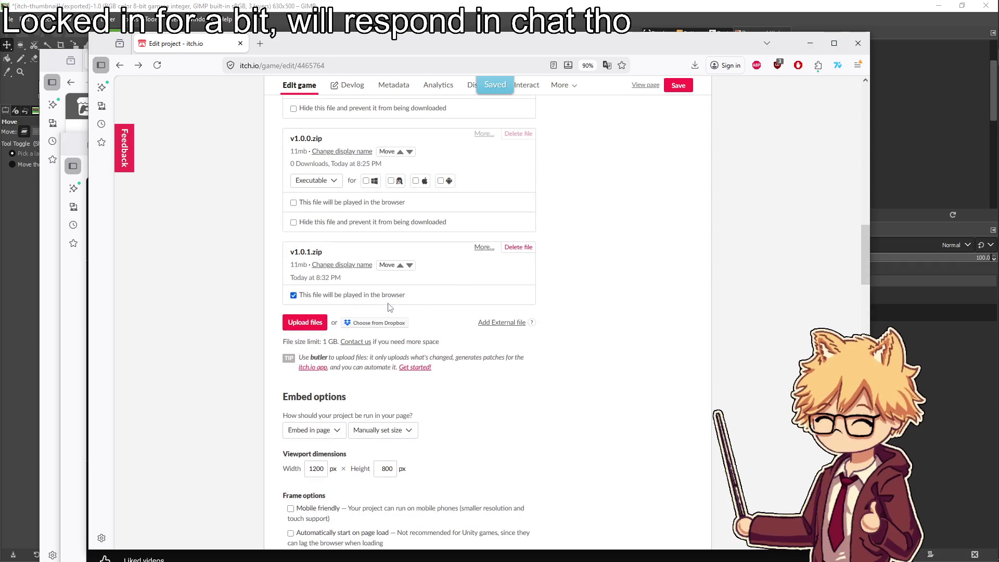
pyautogui.scroll(-15, 383, 307)
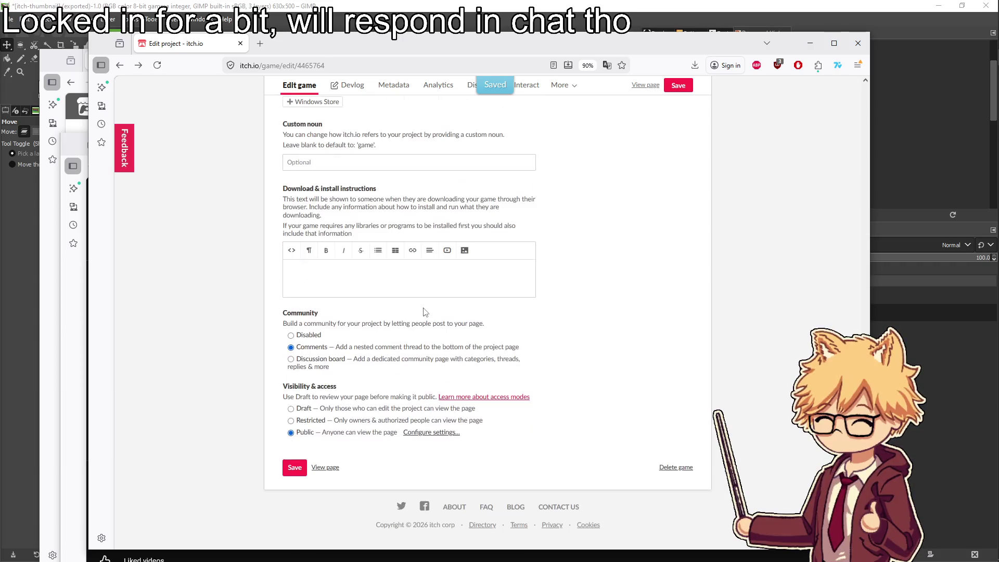
pyautogui.rightClick(643, 85)
pyautogui.click(658, 94)
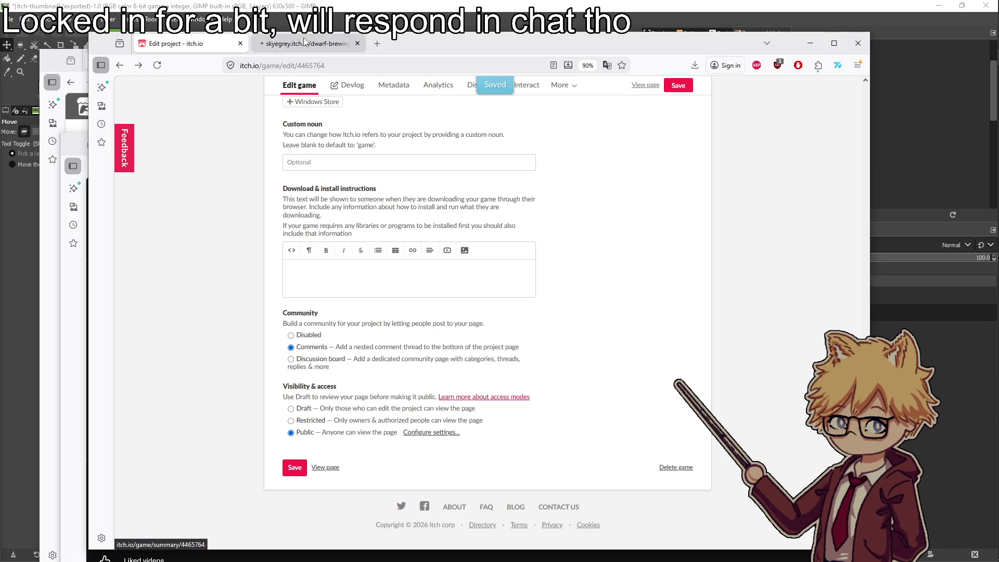
pyautogui.click(307, 44)
pyautogui.scroll(-6, 472, 307)
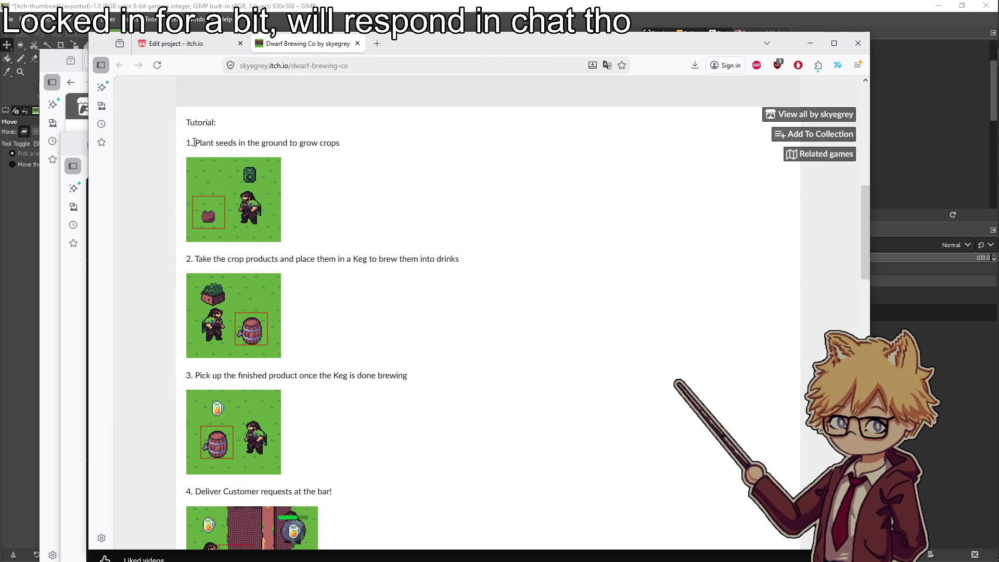
pyautogui.scroll(-1, 224, 256)
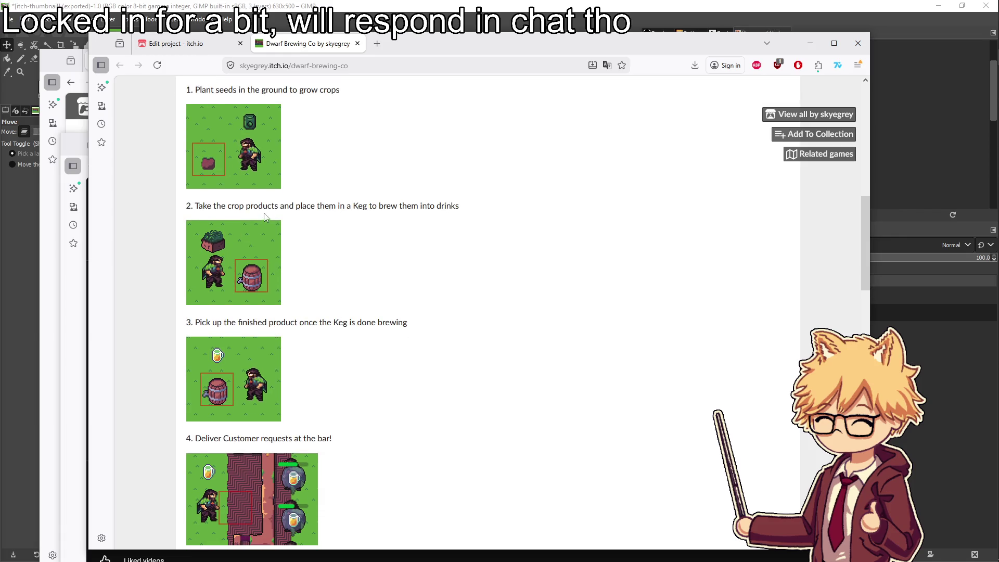
pyautogui.scroll(-2, 366, 227)
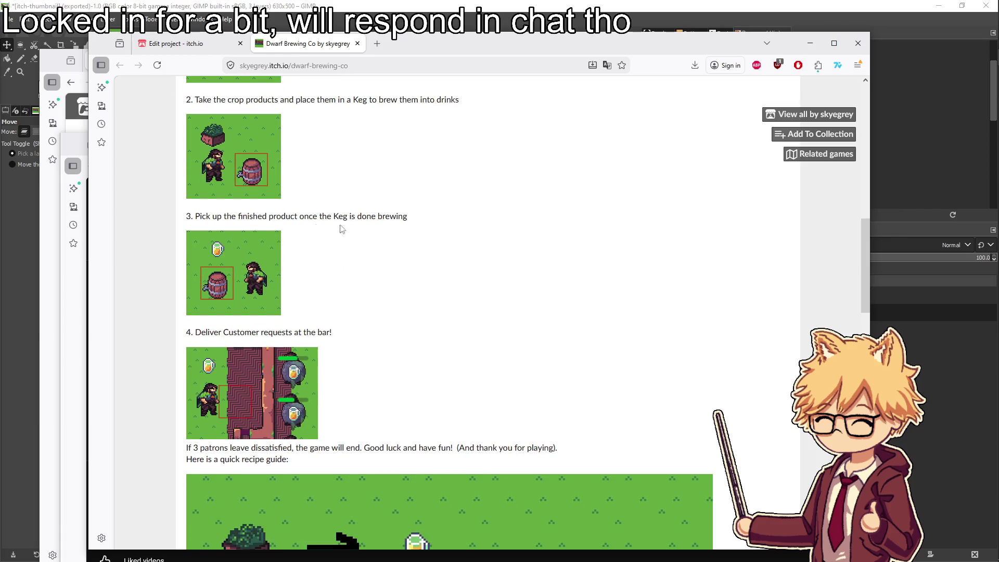
pyautogui.scroll(-2, 345, 216)
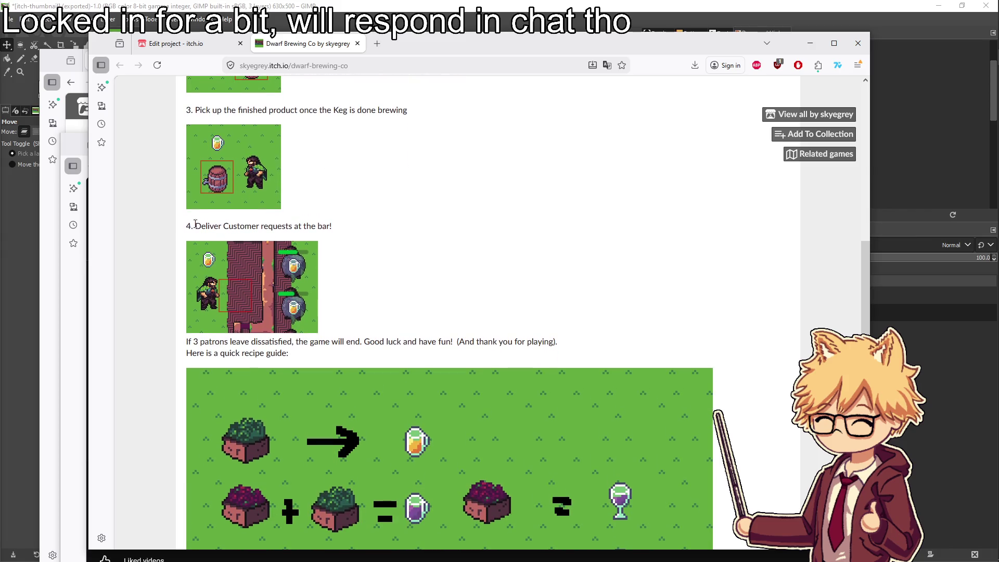
pyautogui.scroll(-3, 311, 227)
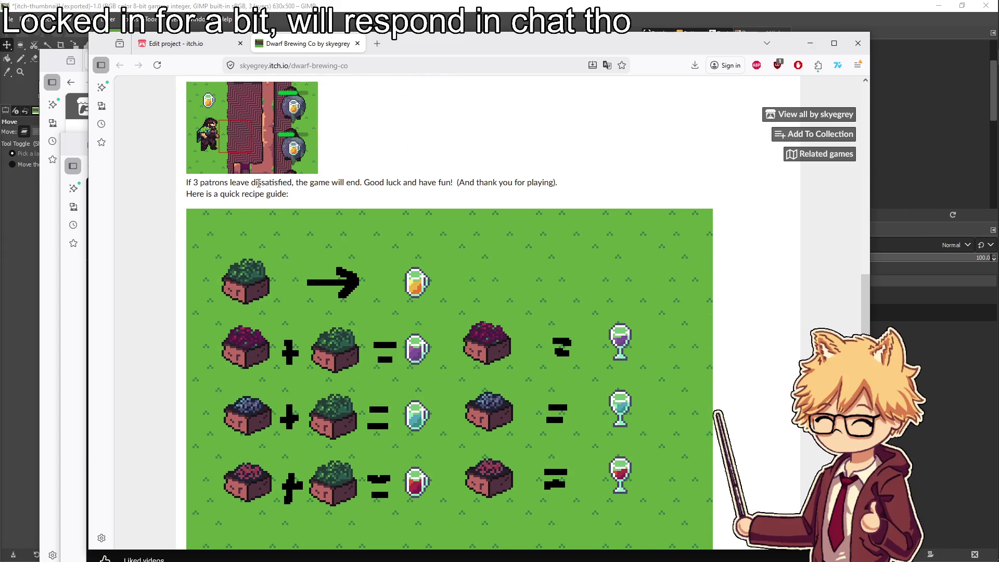
pyautogui.scroll(-1, 541, 185)
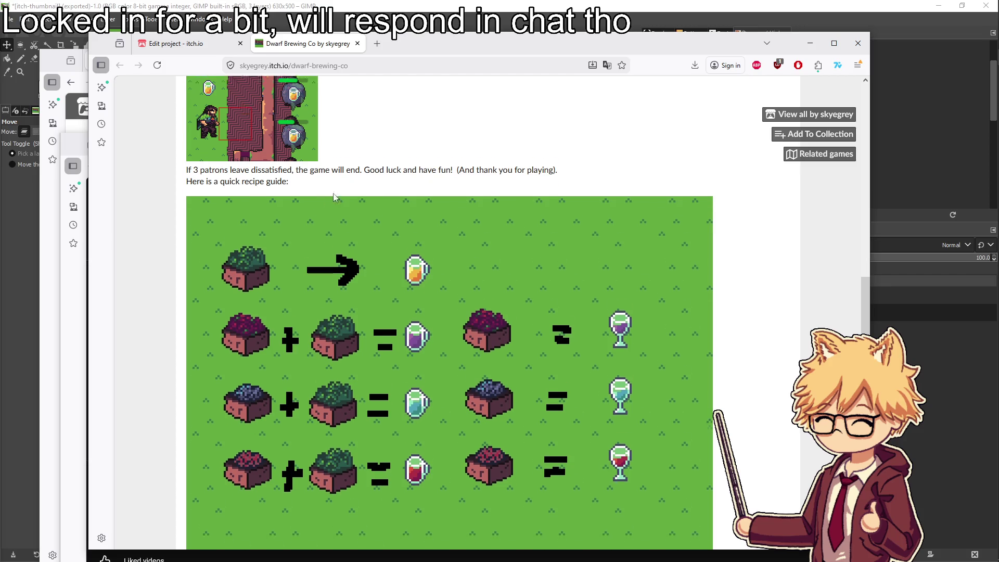
pyautogui.scroll(-2, 298, 152)
pyautogui.scroll(1, 247, 166)
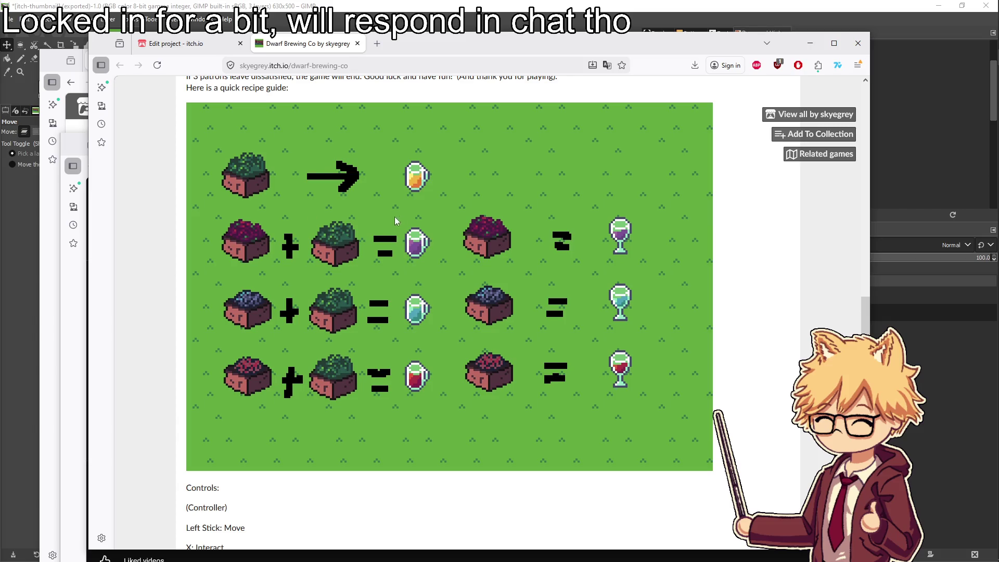
pyautogui.scroll(-1, 474, 370)
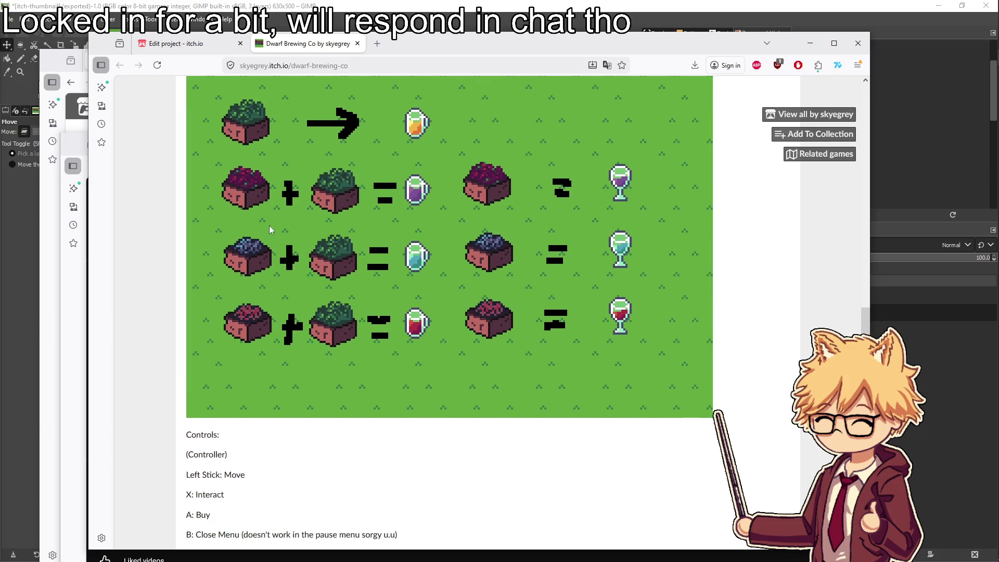
pyautogui.scroll(-12, 400, 322)
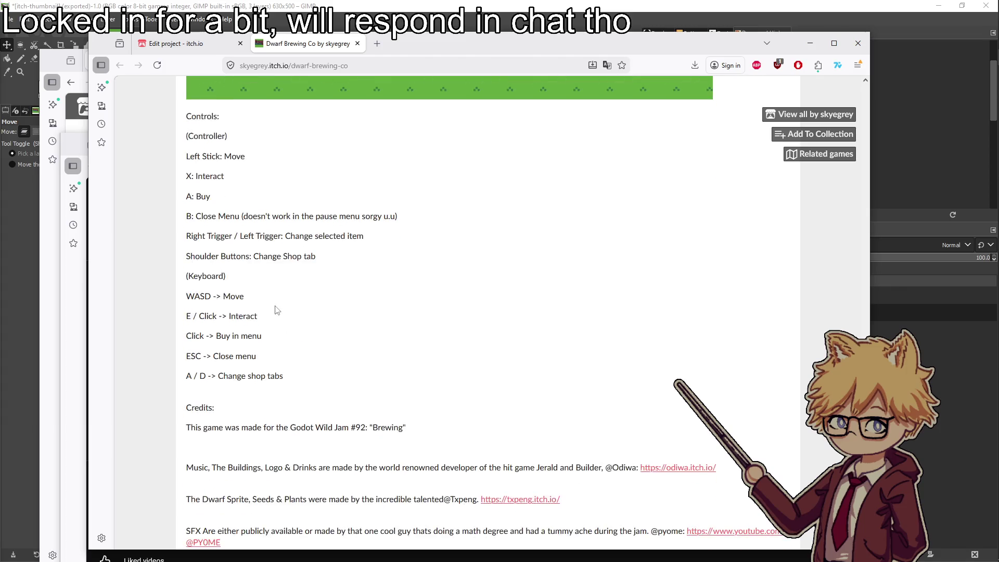
pyautogui.scroll(15, 363, 314)
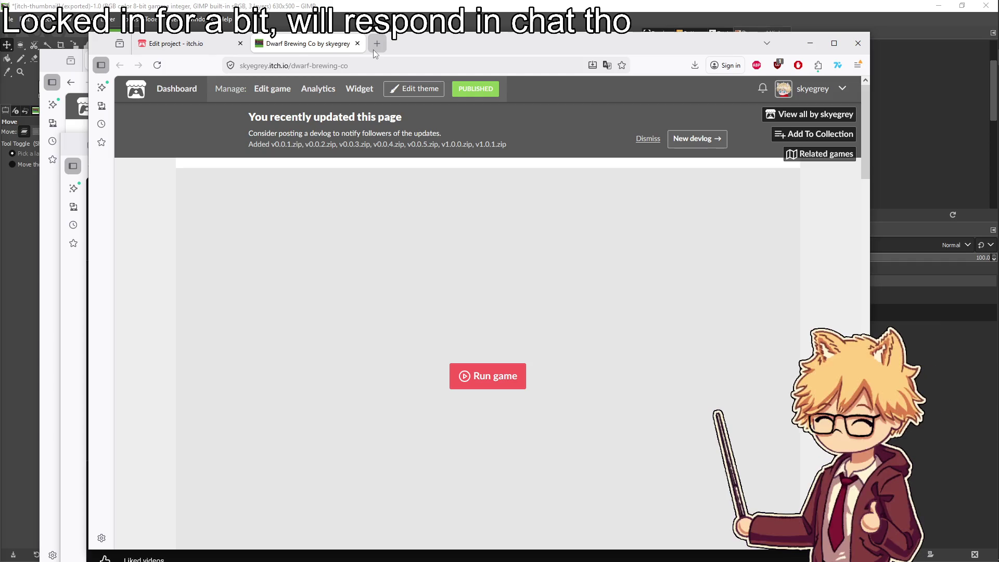
pyautogui.click(373, 49)
# Find Godot Wild Jam #92 on itch.io, join it and open the submission form
pyautogui.write('godot wild jam')
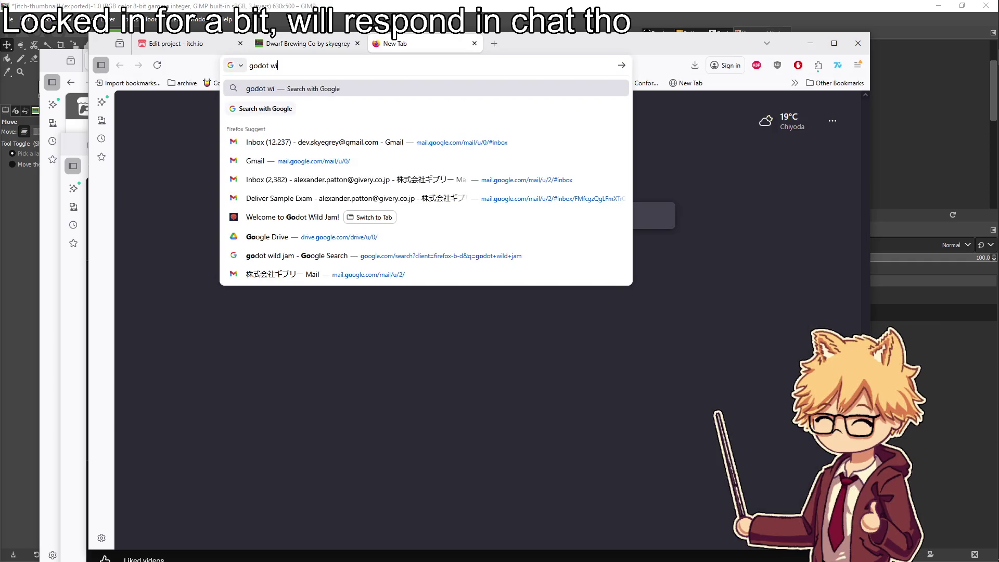
pyautogui.press('Return')
pyautogui.click(342, 180)
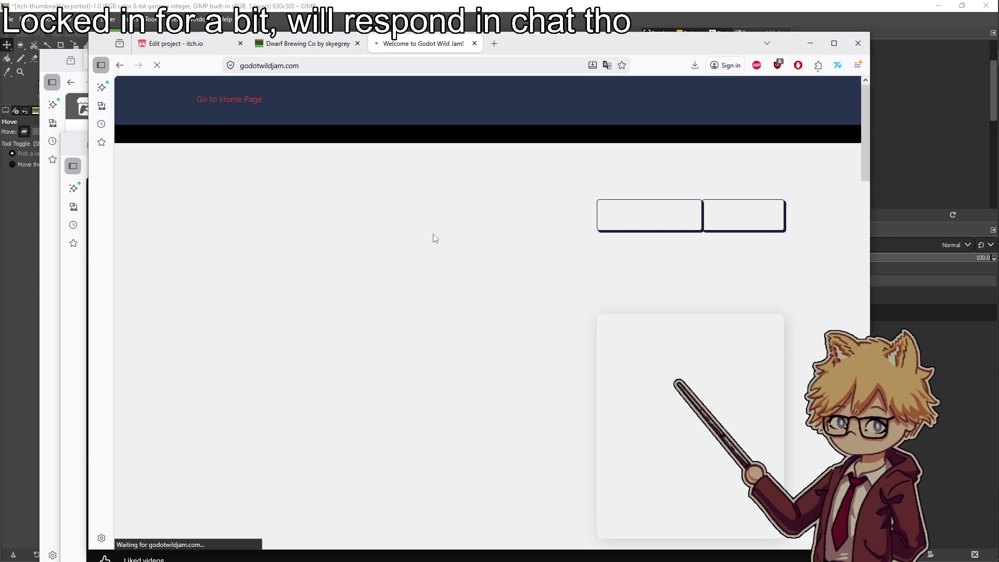
pyautogui.click(638, 248)
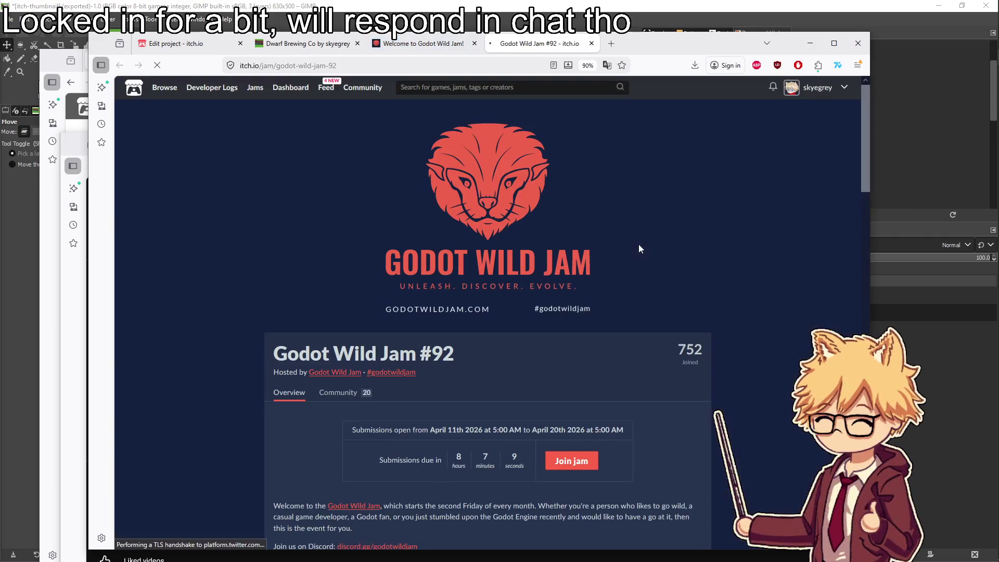
pyautogui.click(570, 462)
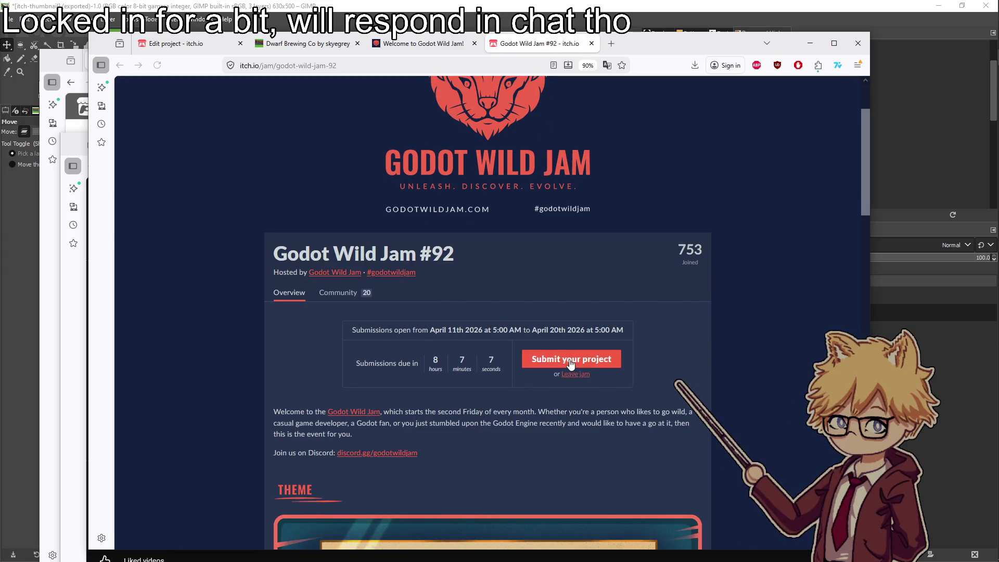
pyautogui.click(567, 360)
# Choose Dwarf Brewing Co as the entry and enter Godot version 4.5
pyautogui.scroll(-3, 406, 223)
pyautogui.click(406, 220)
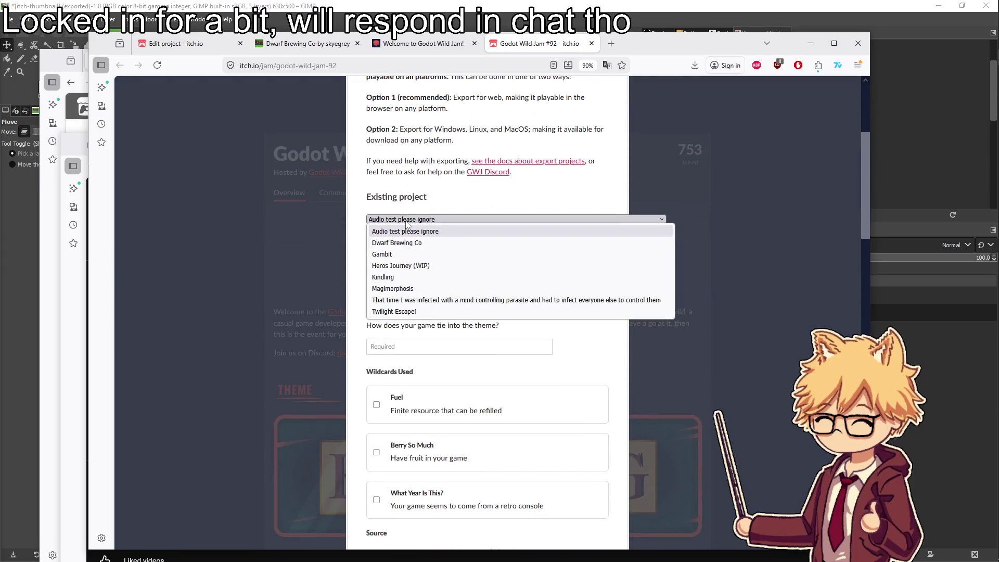
pyautogui.click(407, 243)
pyautogui.click(401, 283)
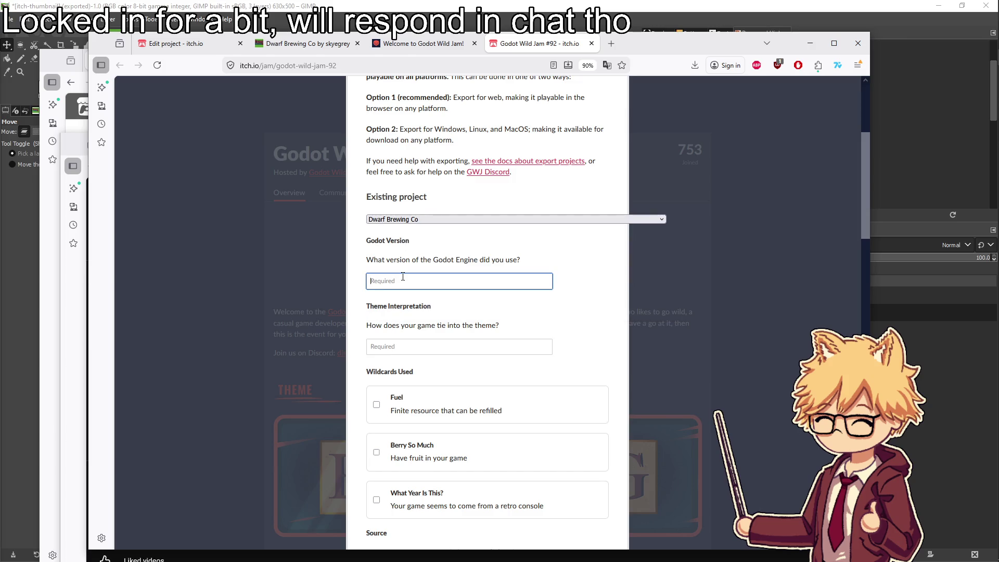
pyautogui.write('4.5')
pyautogui.scroll(-1, 416, 290)
pyautogui.scroll(-1, 417, 290)
# Write the theme interpretation and mark the Berry So Much wildcard as used
pyautogui.click(387, 302)
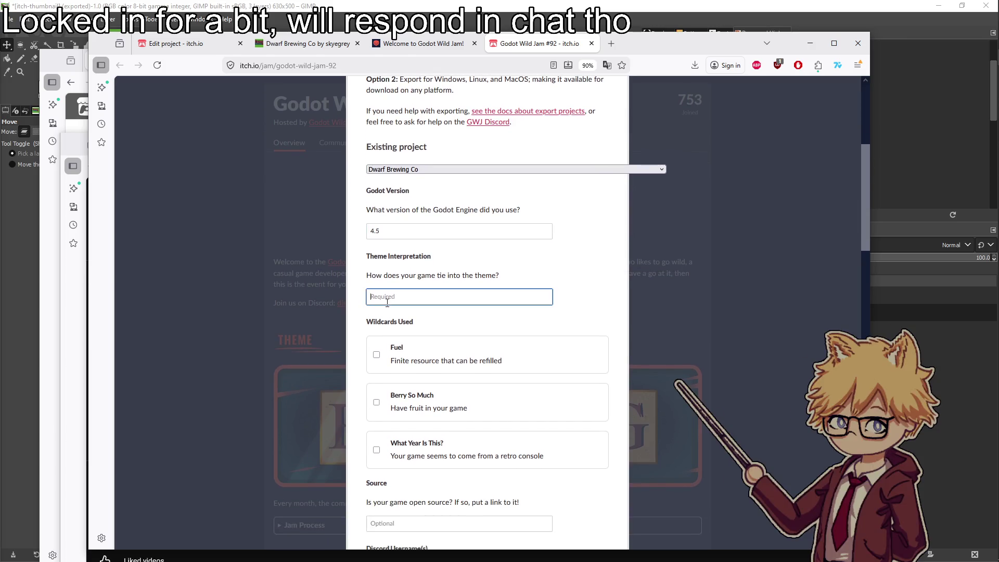
pyautogui.write('You brew beers & wines')
pyautogui.write('for customers : )')
pyautogui.scroll(-3, 377, 206)
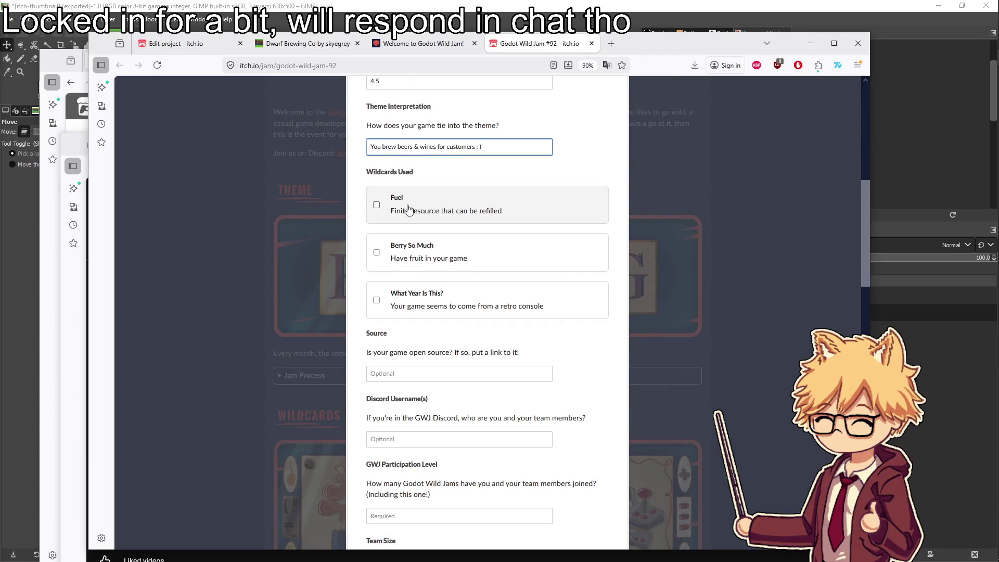
pyautogui.click(415, 270)
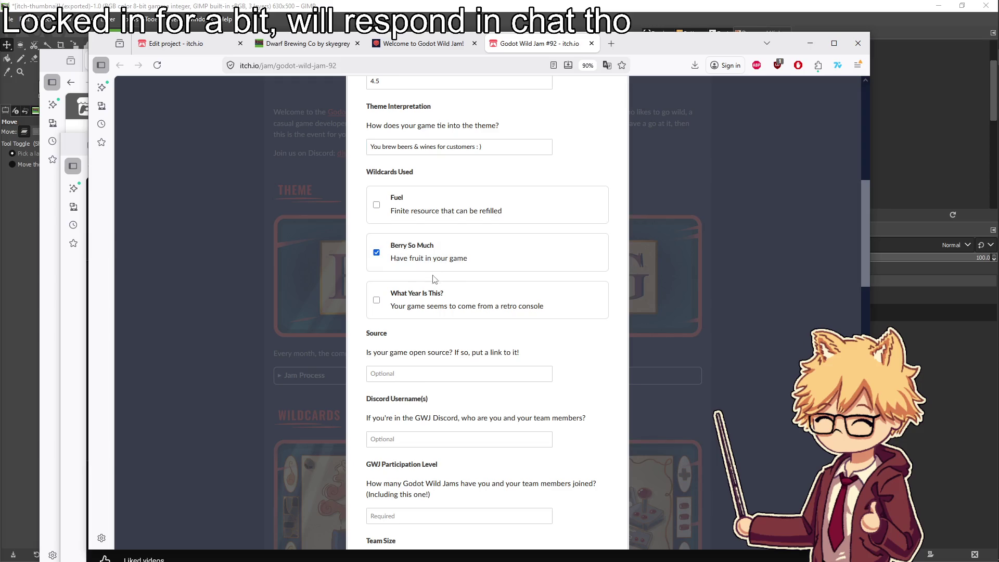
pyautogui.scroll(-1, 437, 283)
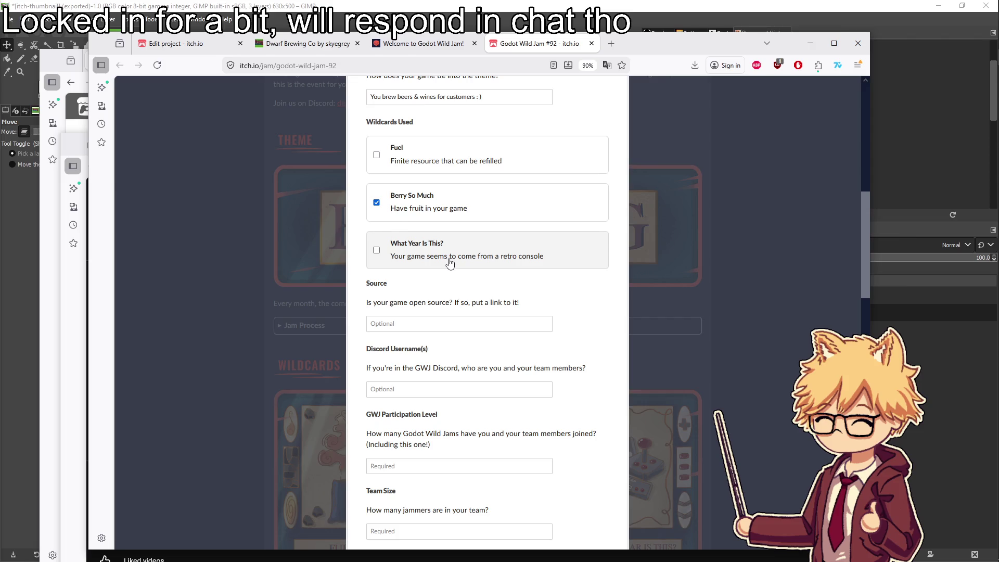
pyautogui.scroll(-1, 443, 271)
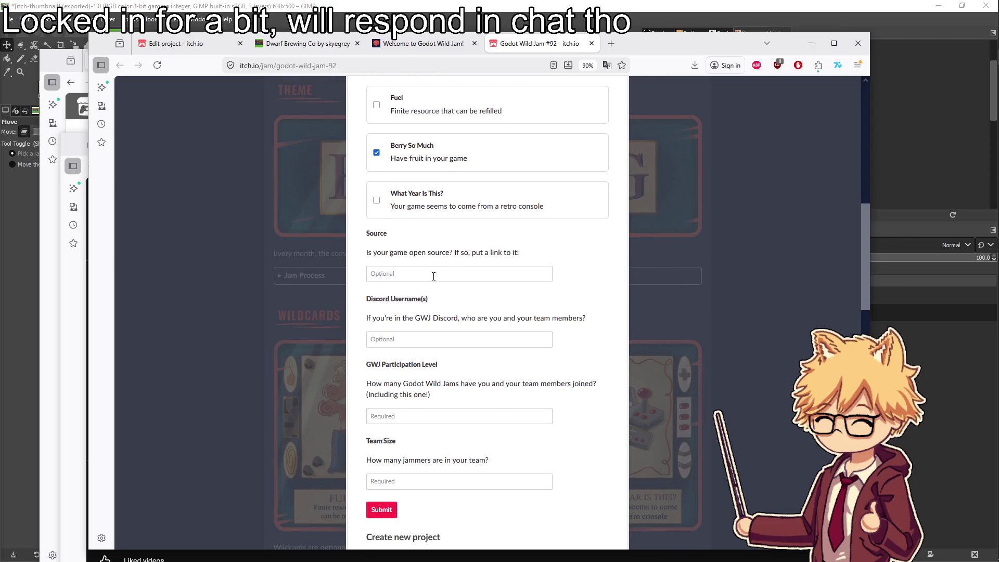
pyautogui.scroll(-1, 433, 276)
pyautogui.scroll(2, 435, 281)
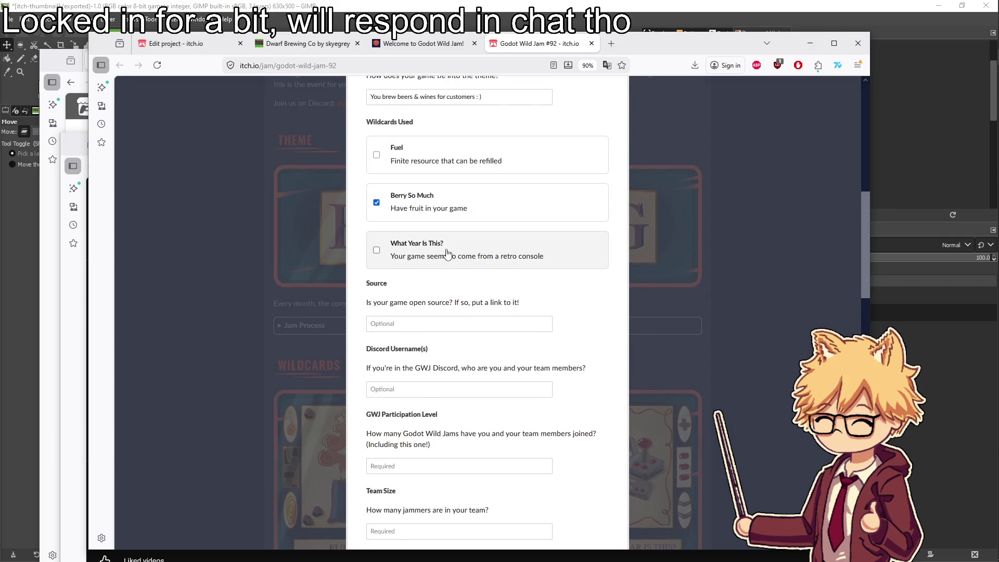
pyautogui.scroll(-2, 450, 264)
# Enter the Discord username, team size 4 and jam participation count 7
pyautogui.click(455, 289)
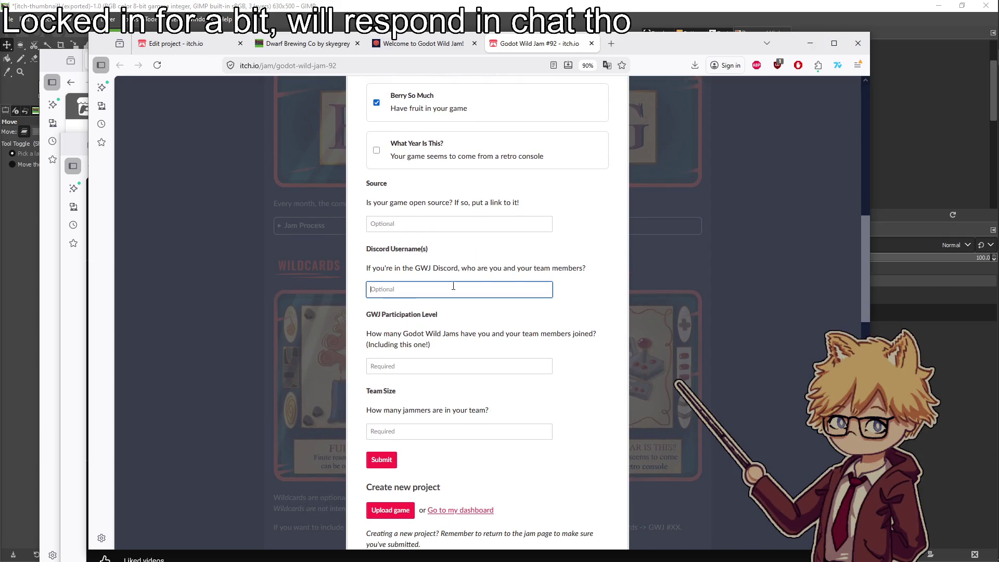
pyautogui.scroll(-1, 455, 289)
pyautogui.write('skyegrey,')
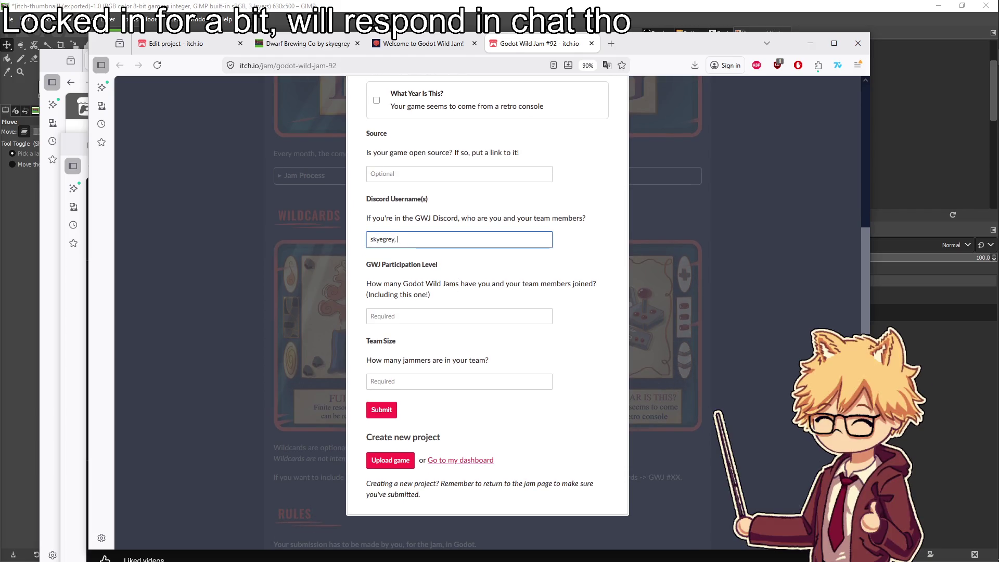
pyautogui.click(458, 375)
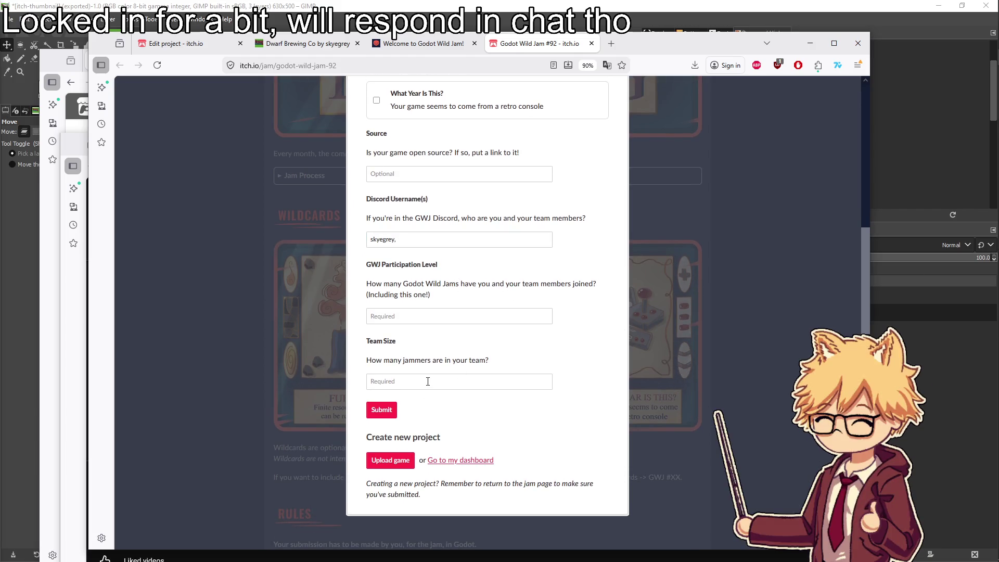
pyautogui.write('4')
pyautogui.click(496, 318)
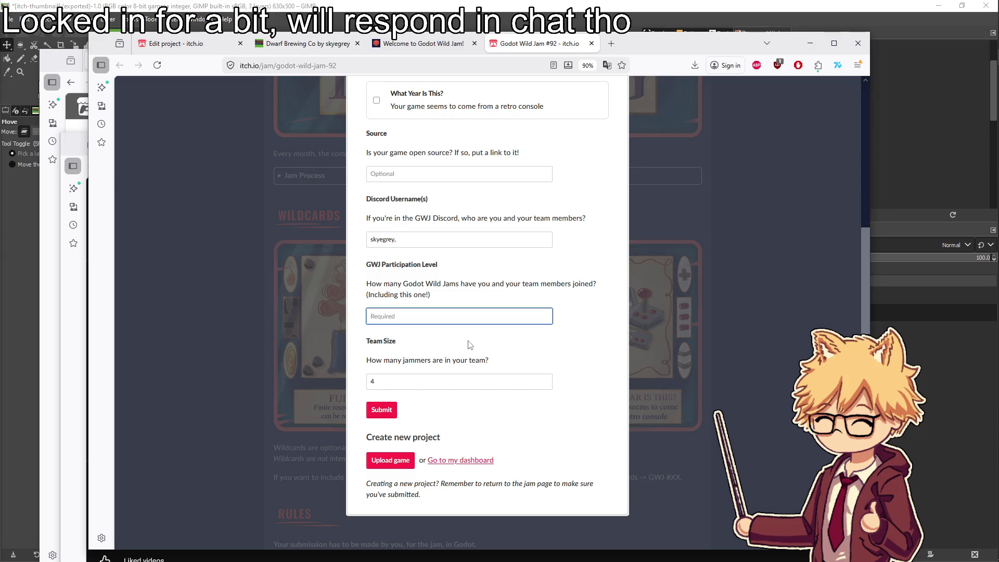
pyautogui.write('7')
pyautogui.click(504, 335)
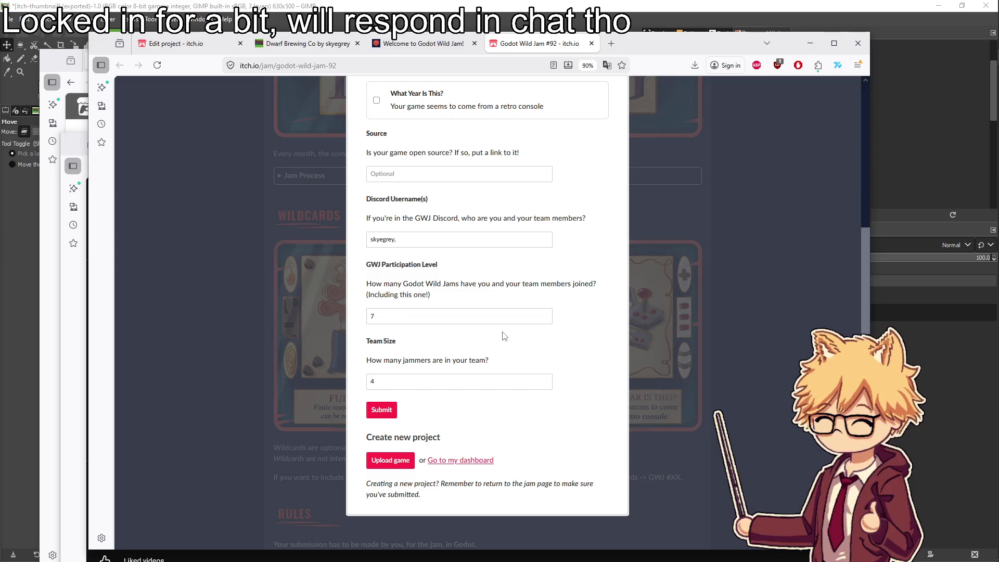
# Review the completed form and submit the game to the jam
pyautogui.scroll(2, 518, 281)
pyautogui.moveTo(982, 78)
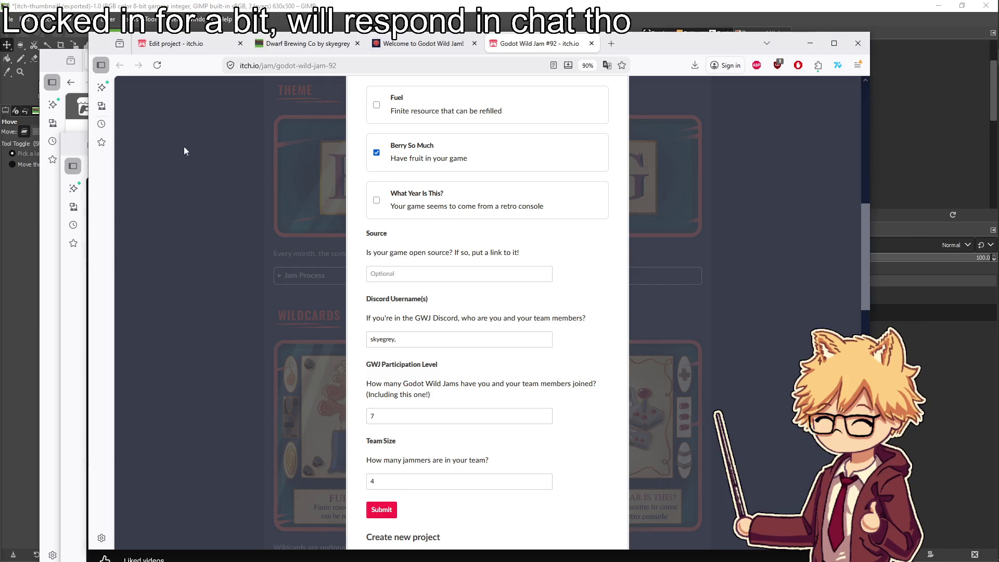
pyautogui.scroll(-3, 486, 318)
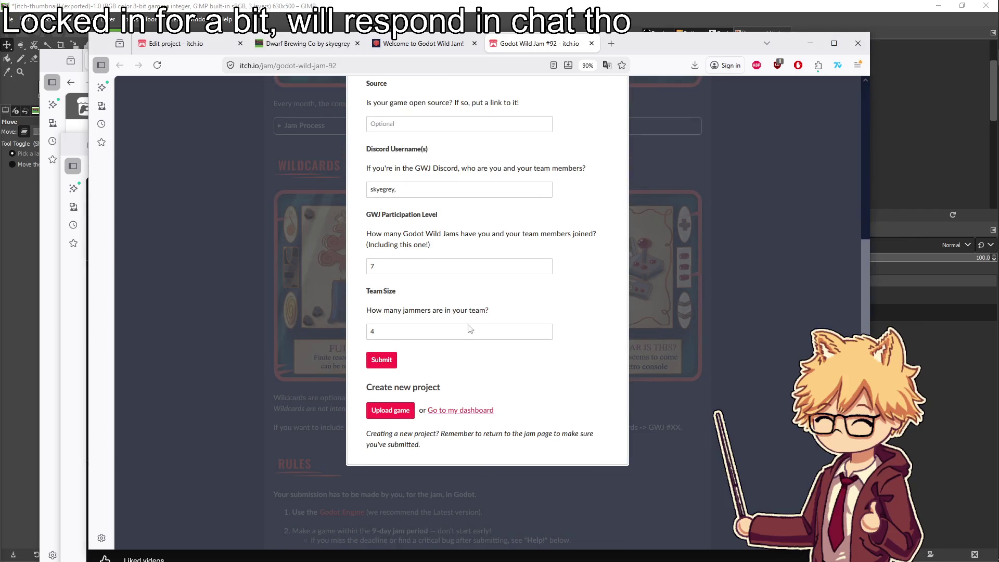
pyautogui.click(385, 364)
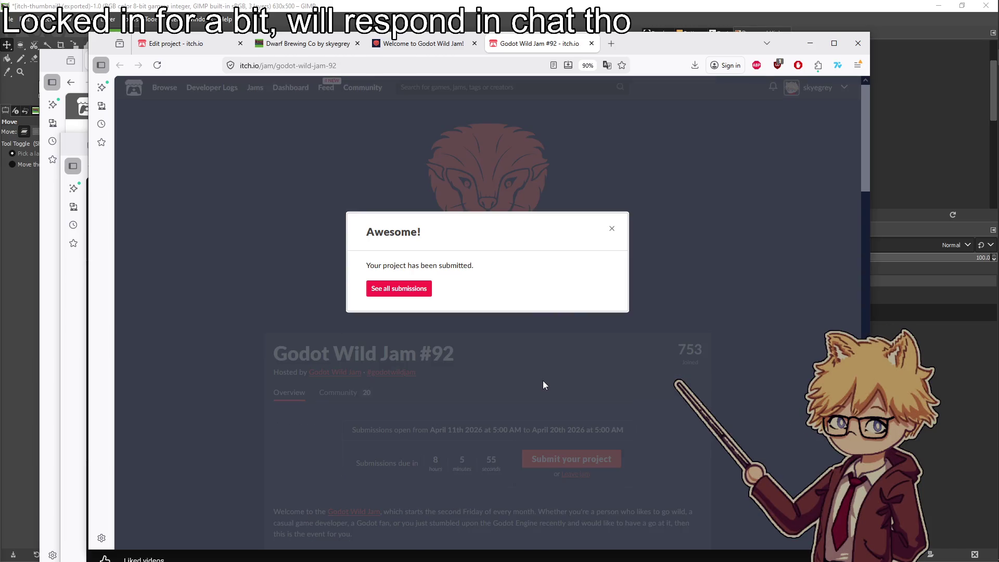
# View all Godot Wild Jam #92 submissions, then open a blank browser tab
pyautogui.click(412, 293)
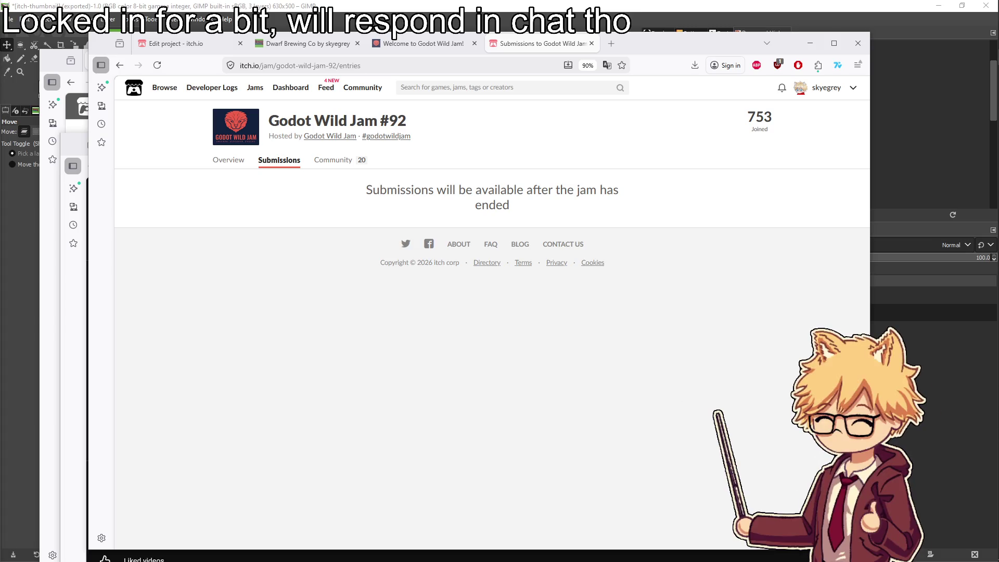
pyautogui.click(611, 44)
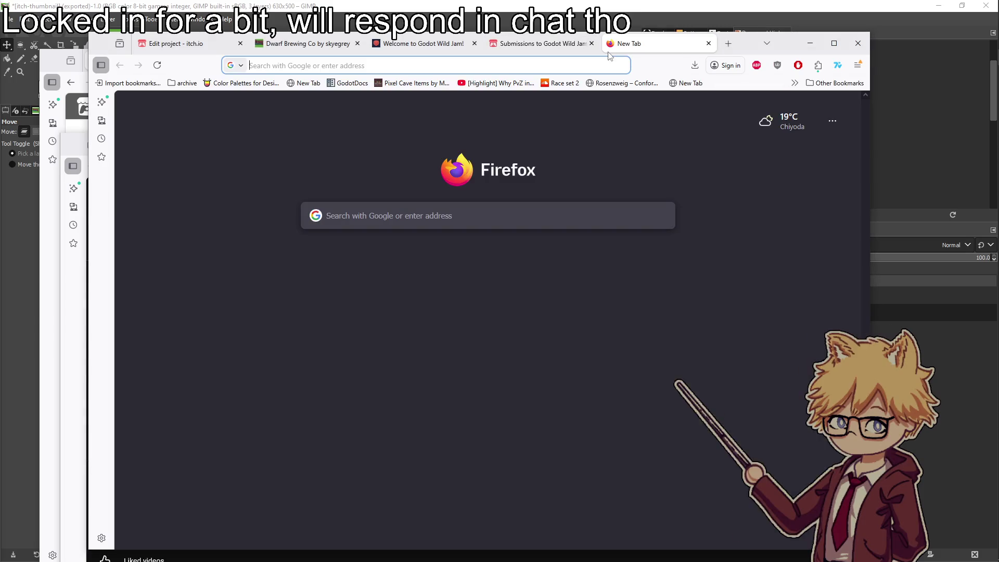
# Search for a tier list maker and start a custom TierMaker template named for the wild jam
pyautogui.write('t')
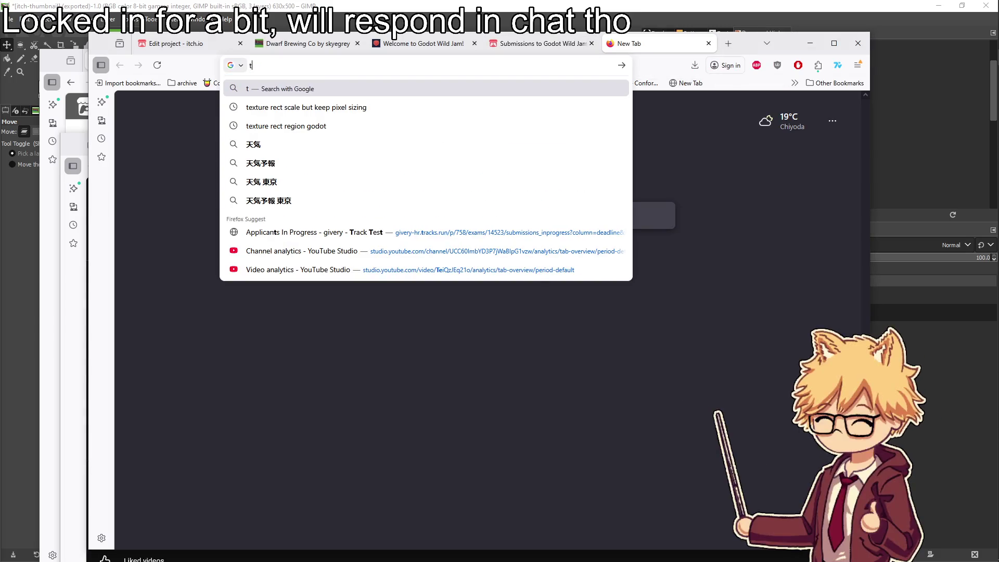
pyautogui.write('ier list maker')
pyautogui.press('Return')
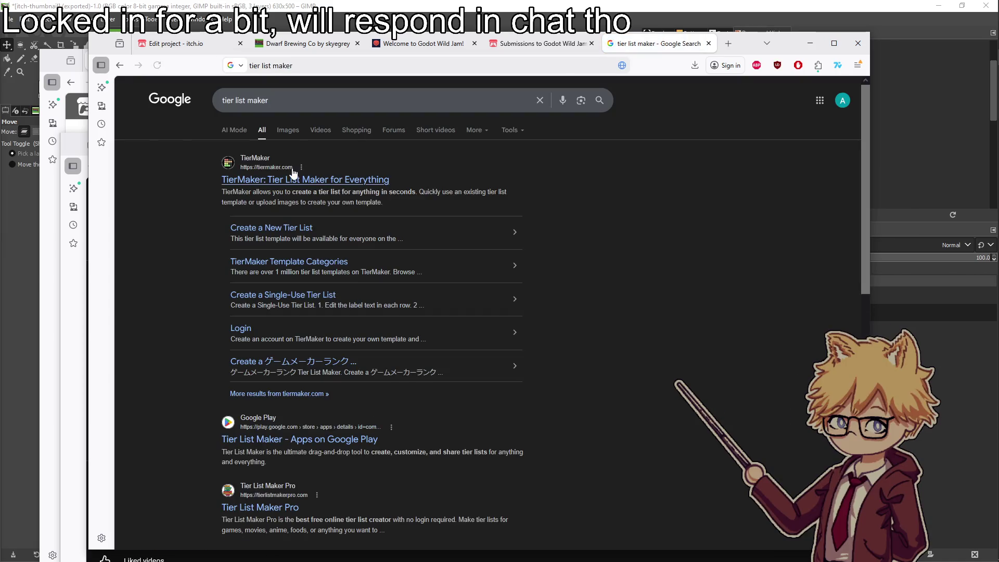
pyautogui.click(291, 167)
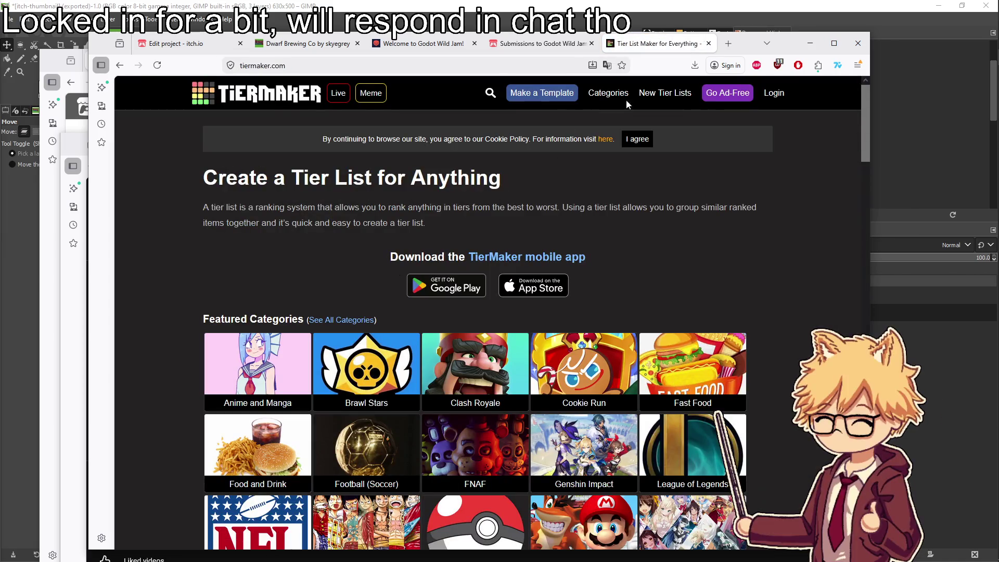
pyautogui.click(527, 97)
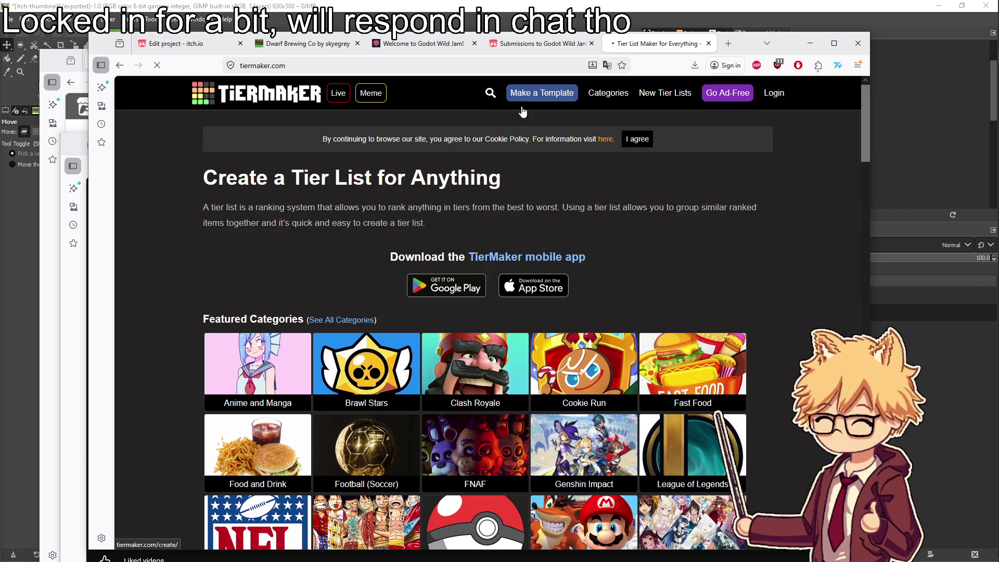
pyautogui.write('skyegrey ')
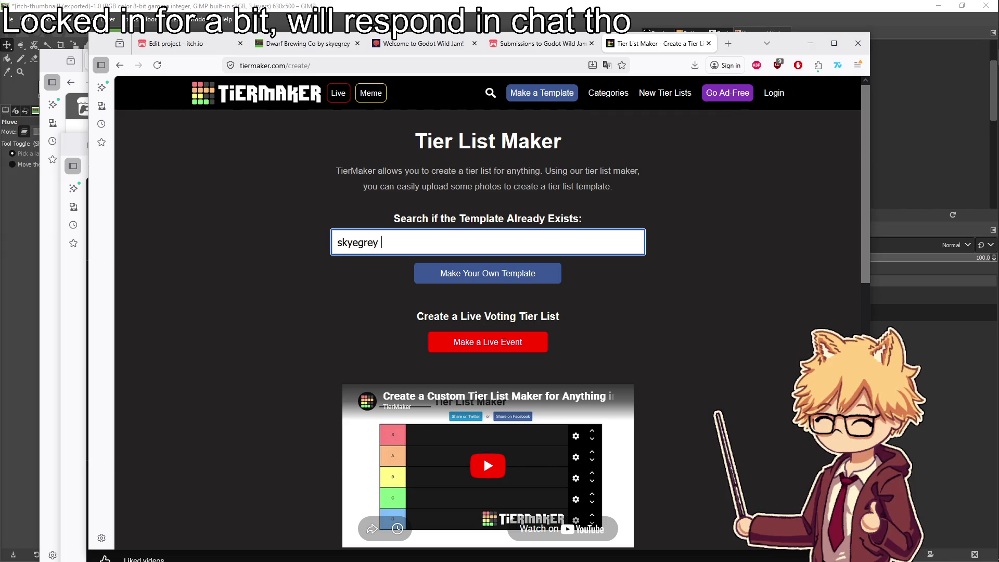
pyautogui.write('wild jams')
pyautogui.click(465, 275)
# Abandon the public template's login page and start a single-use tier list instead
pyautogui.scroll(-2, 428, 264)
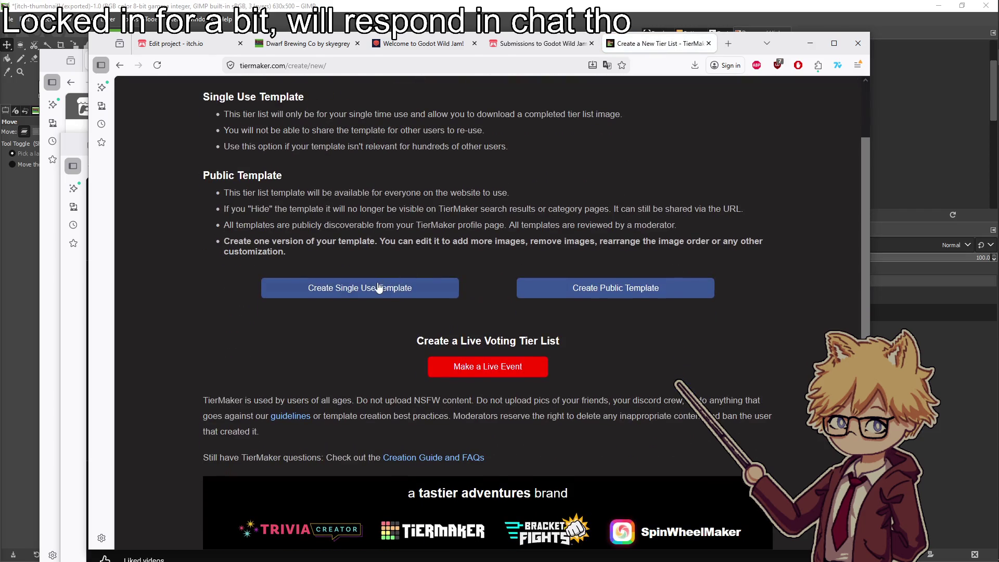
pyautogui.click(584, 287)
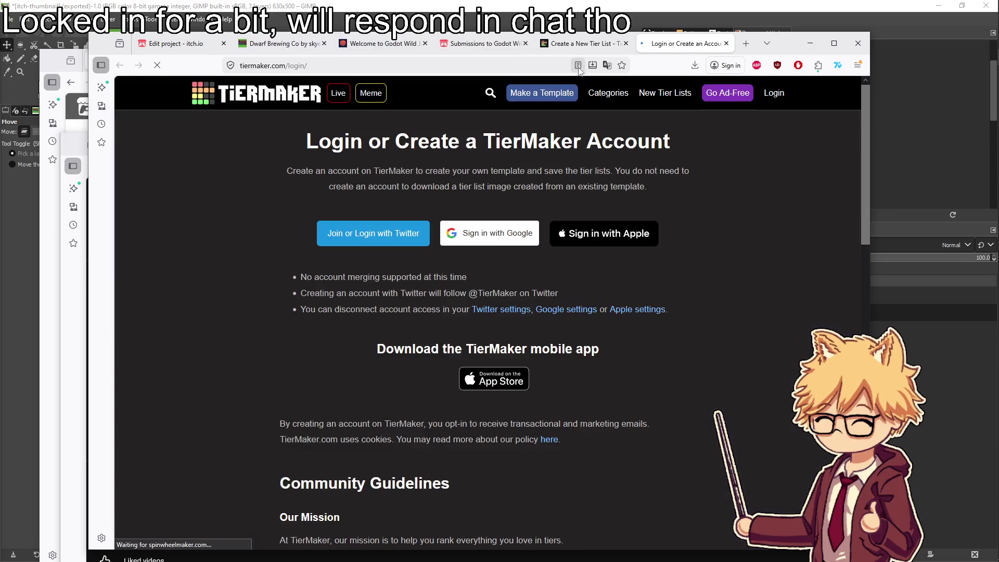
pyautogui.click(726, 43)
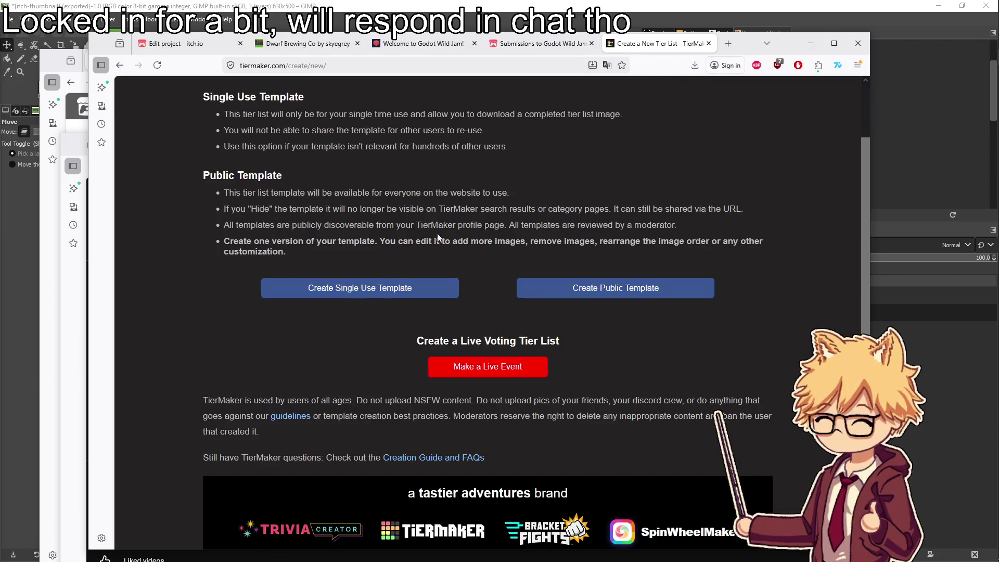
pyautogui.click(361, 288)
# Rename the top three tiers to 'How did we pull this off', 'Pre good : )' and 'aight'
pyautogui.click(232, 225)
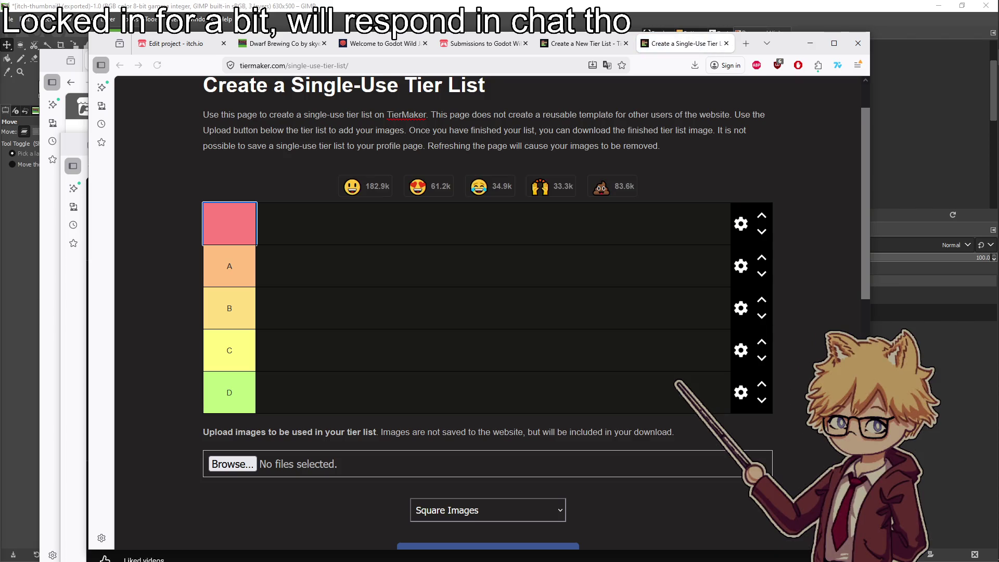
pyautogui.write('How did we pull this ')
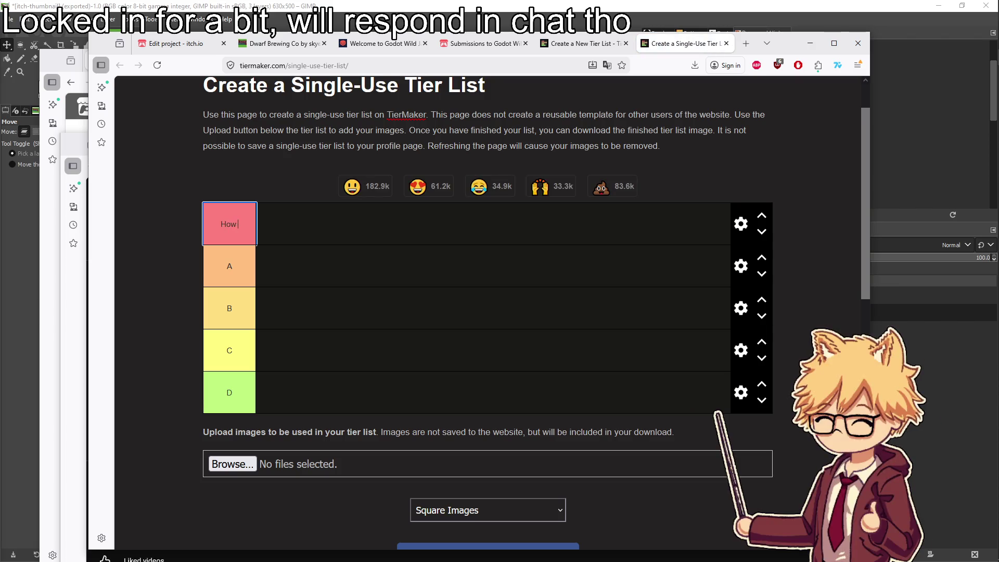
pyautogui.write('off')
pyautogui.click(205, 269)
pyautogui.write('t good : )')
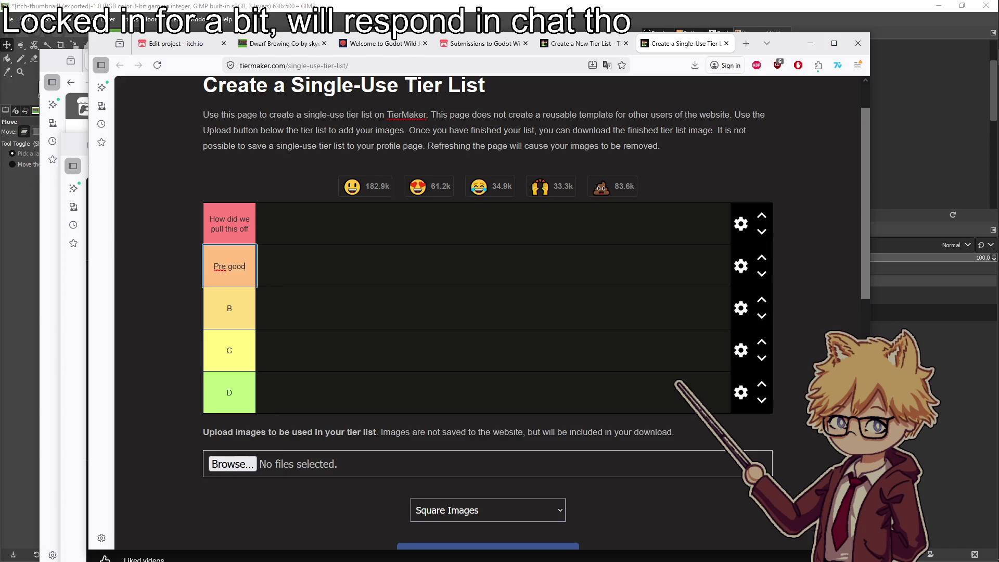
pyautogui.click(202, 314)
pyautogui.write('aight')
# Rename the last two tiers 'Probably shouldn't have submitted that' and 'Kindling', then return to itch.io
pyautogui.click(207, 354)
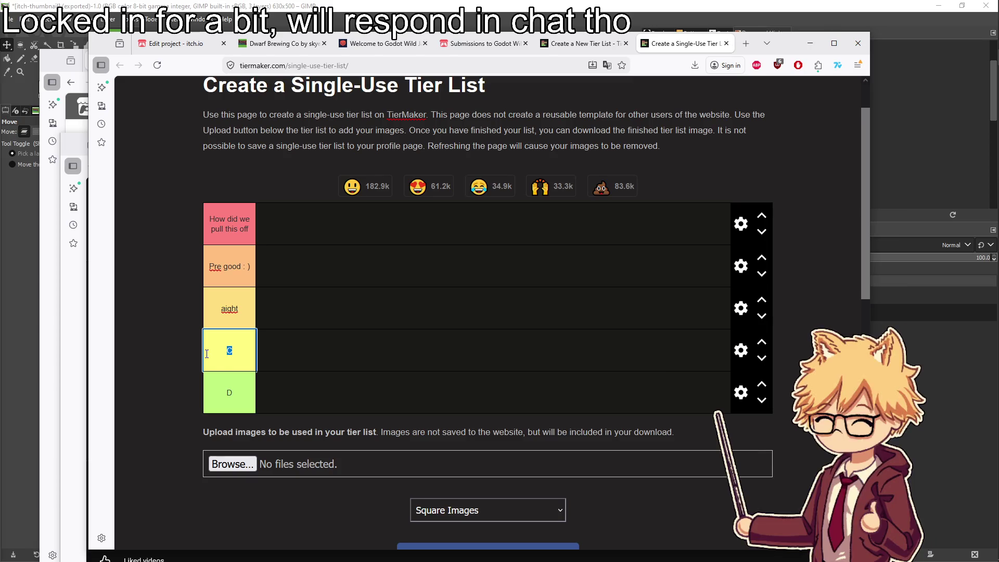
pyautogui.write('O')
pyautogui.write("obably shouldn't h")
pyautogui.write('ave submitted that')
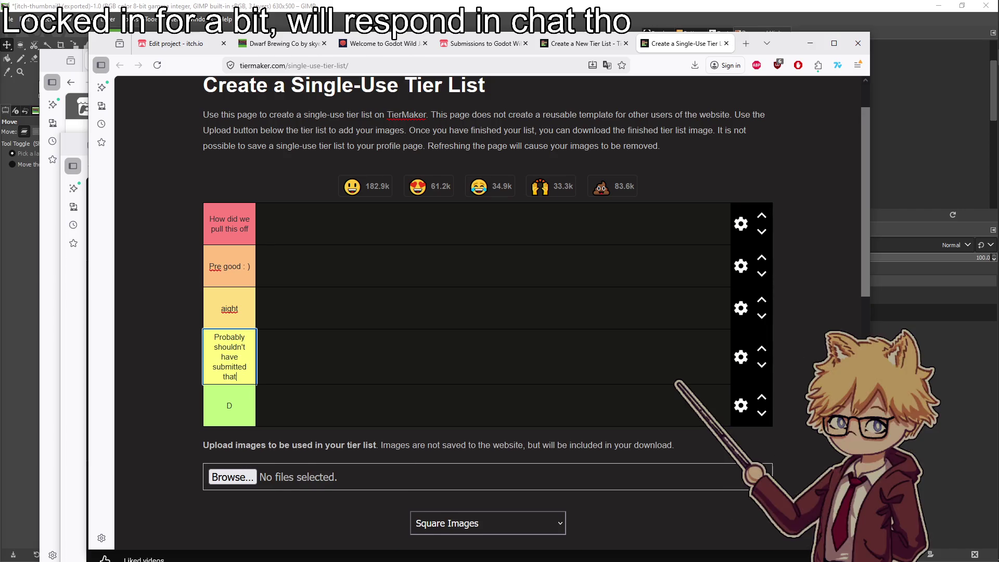
pyautogui.press('Tab')
pyautogui.write('indling')
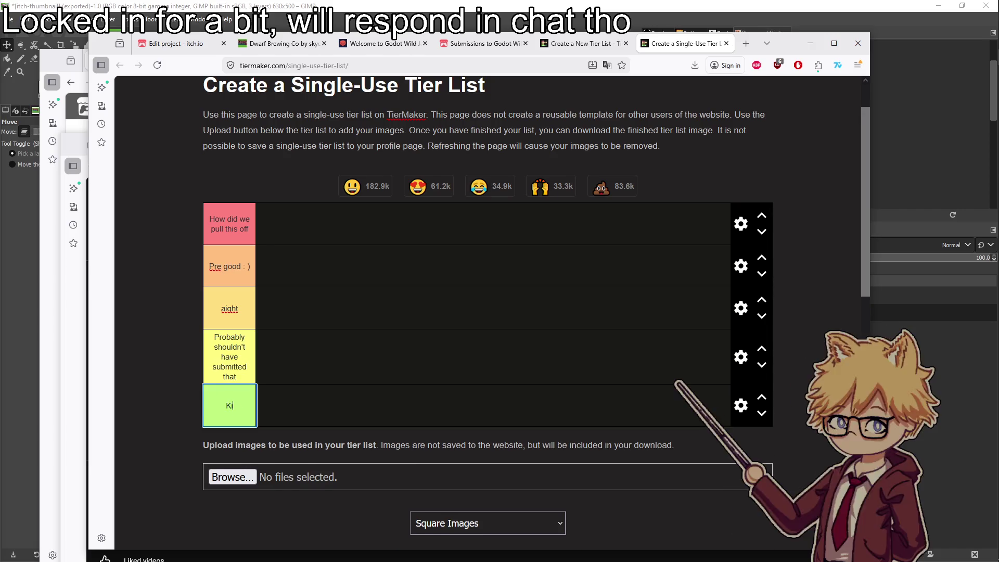
pyautogui.click(179, 371)
pyautogui.scroll(-3, 199, 394)
pyautogui.scroll(3, 394, 216)
pyautogui.click(466, 43)
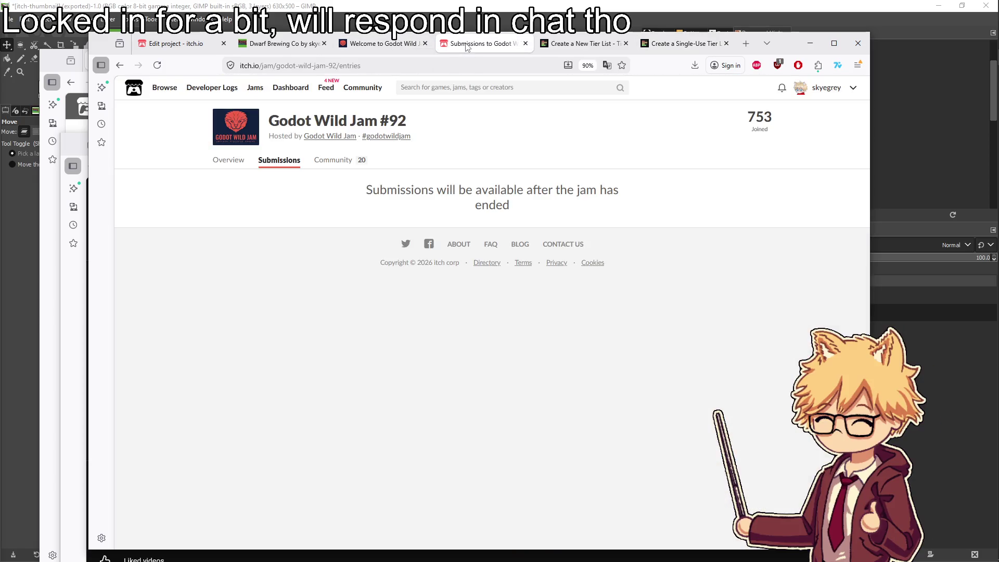
# From the developer's itch.io profile, save the Dwarf Brewing Co cover image to disk
pyautogui.click(817, 91)
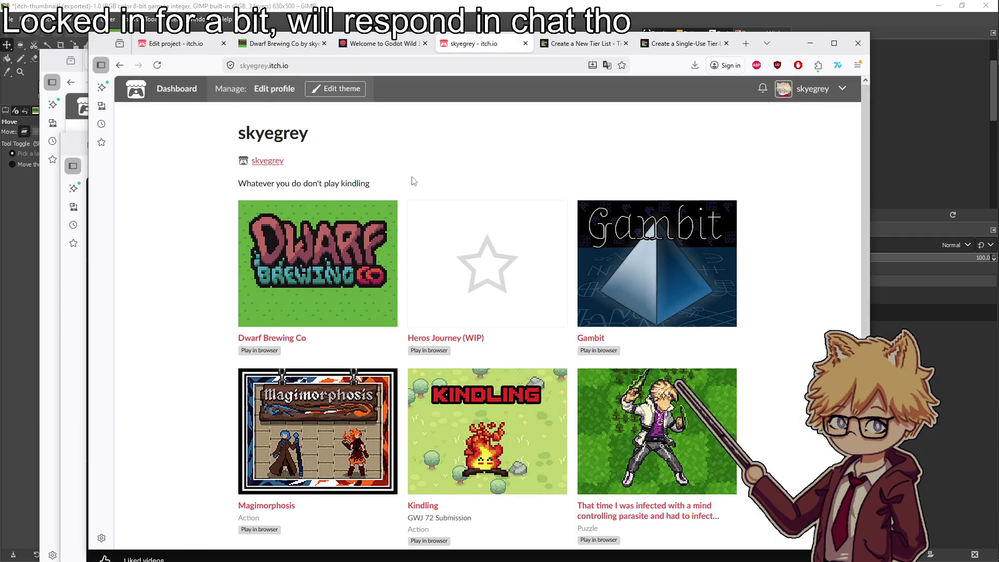
pyautogui.scroll(-1, 391, 188)
pyautogui.rightClick(315, 187)
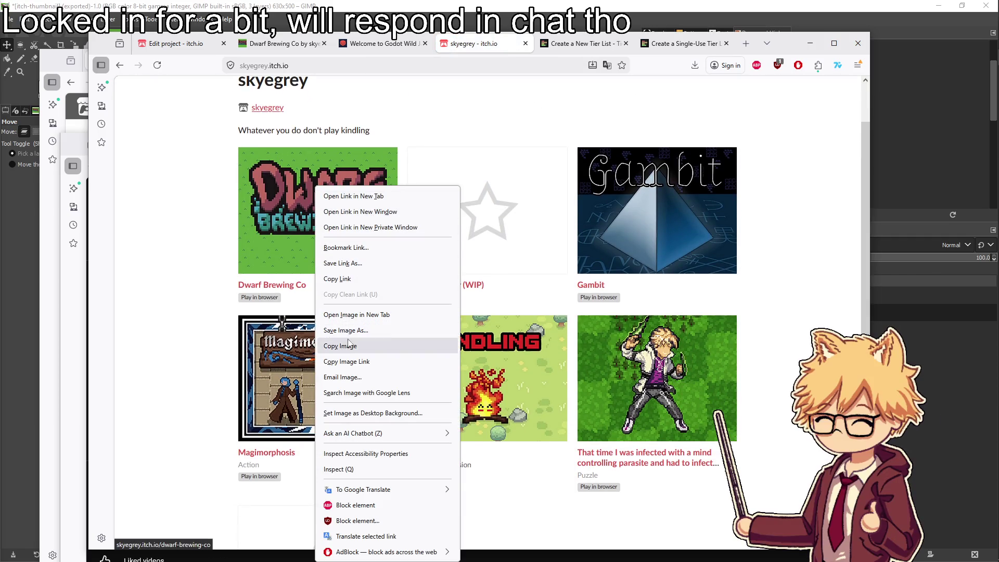
pyautogui.click(385, 346)
pyautogui.press('super')
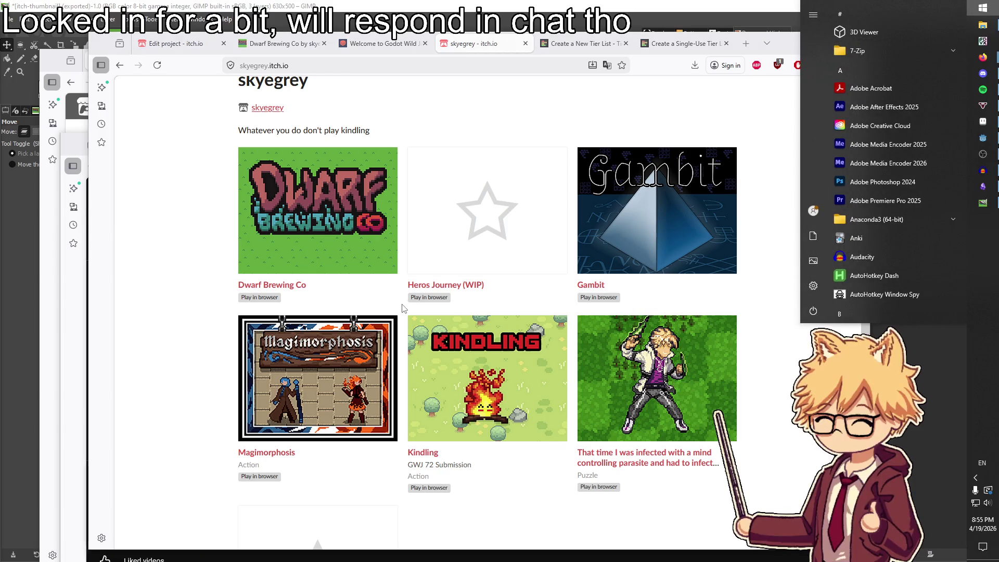
pyautogui.click(714, 315)
pyautogui.rightClick(383, 186)
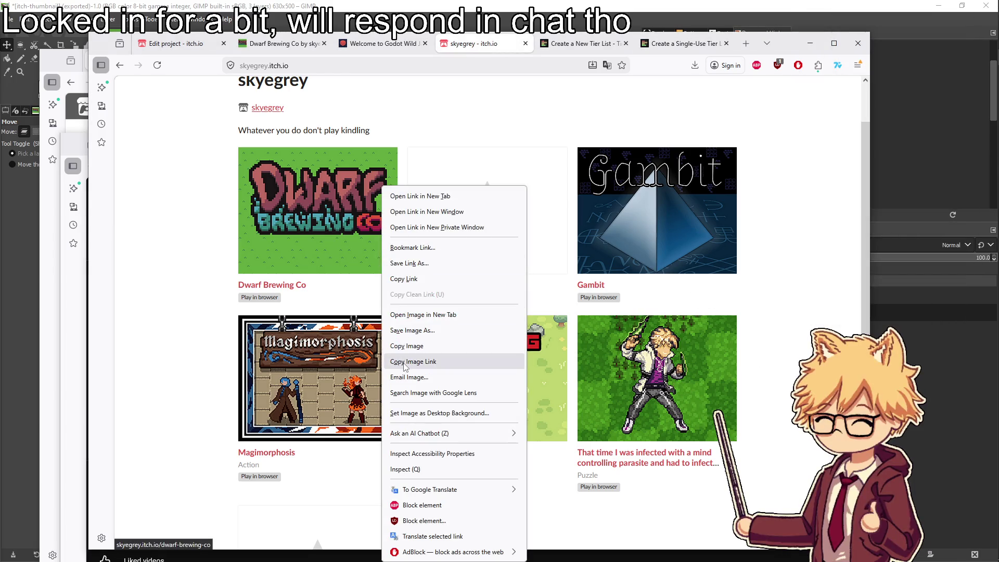
pyautogui.click(414, 331)
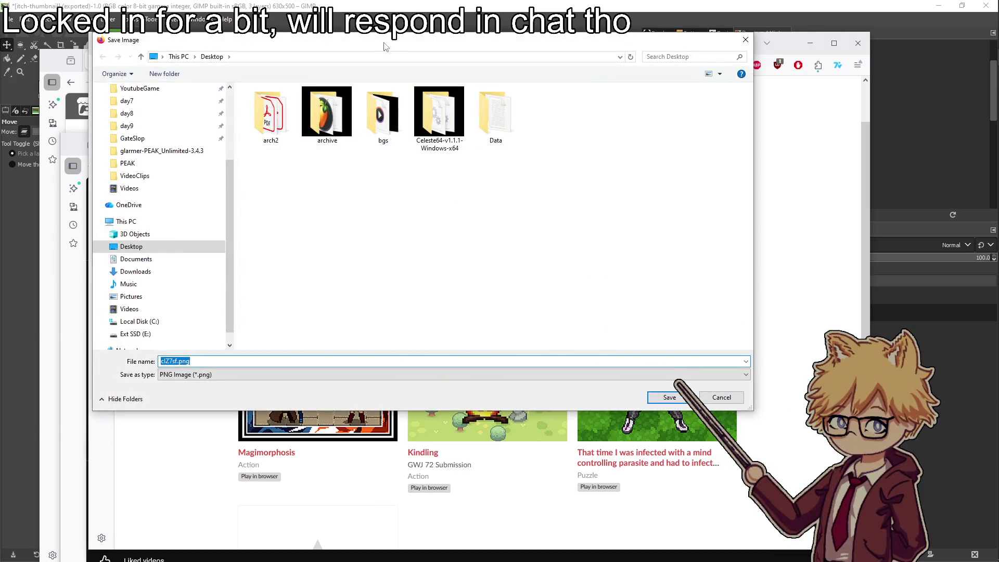
pyautogui.moveTo(358, 50); pyautogui.dragTo(0, 82)
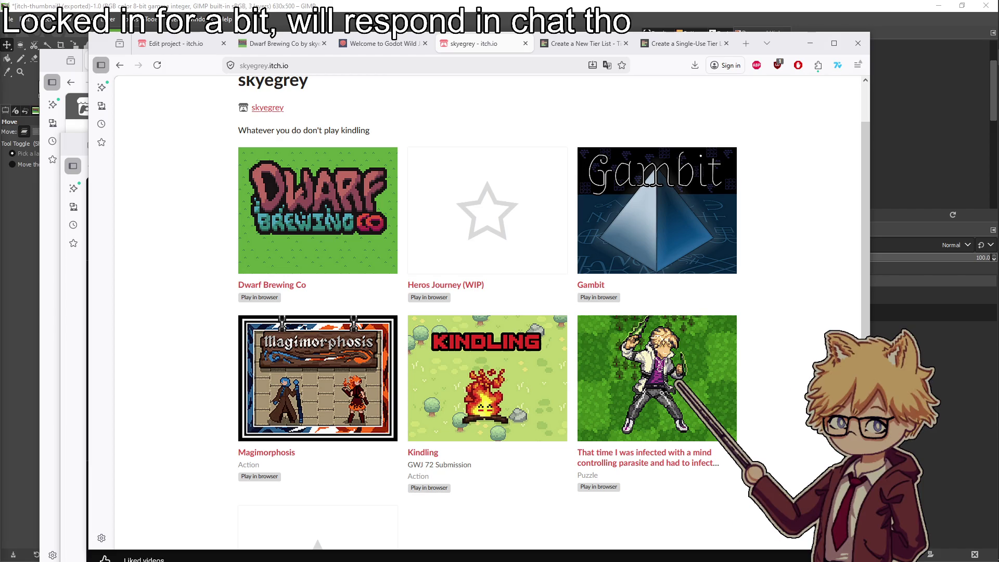
# Bring GIMP forward, then switch over to the Godot editor
pyautogui.click(253, 4)
pyautogui.moveTo(977, 94)
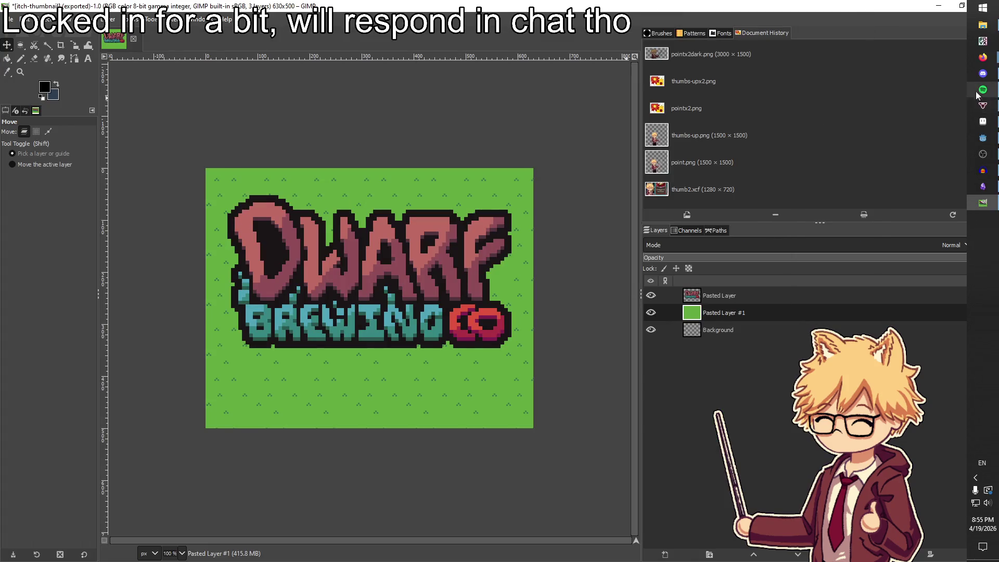
pyautogui.click(983, 138)
# Open bg_music_player.tscn via a 'bg' filter and make GodotTavernThemeV3Looping loop
pyautogui.scroll(-5, 77, 231)
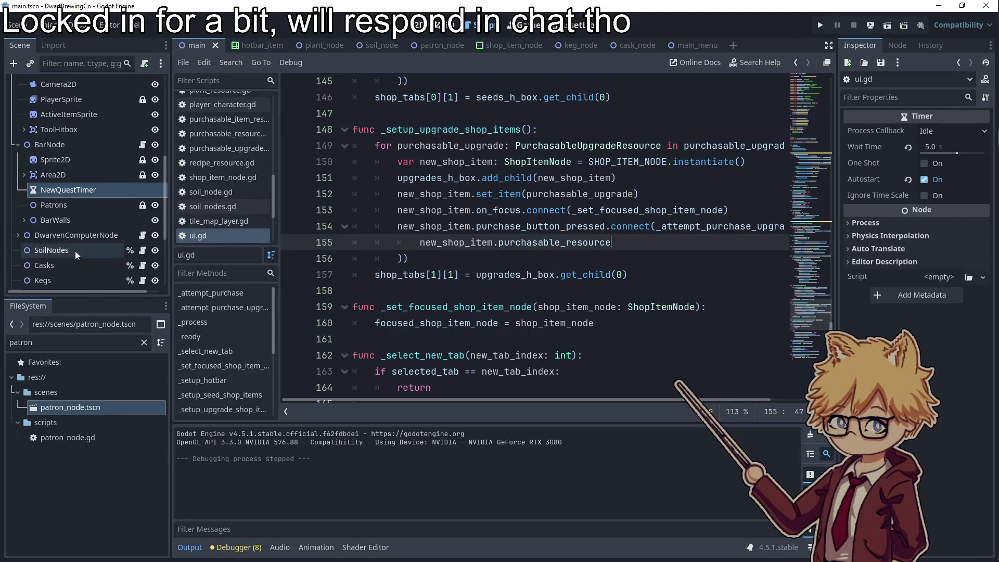
pyautogui.doubleClick(69, 343)
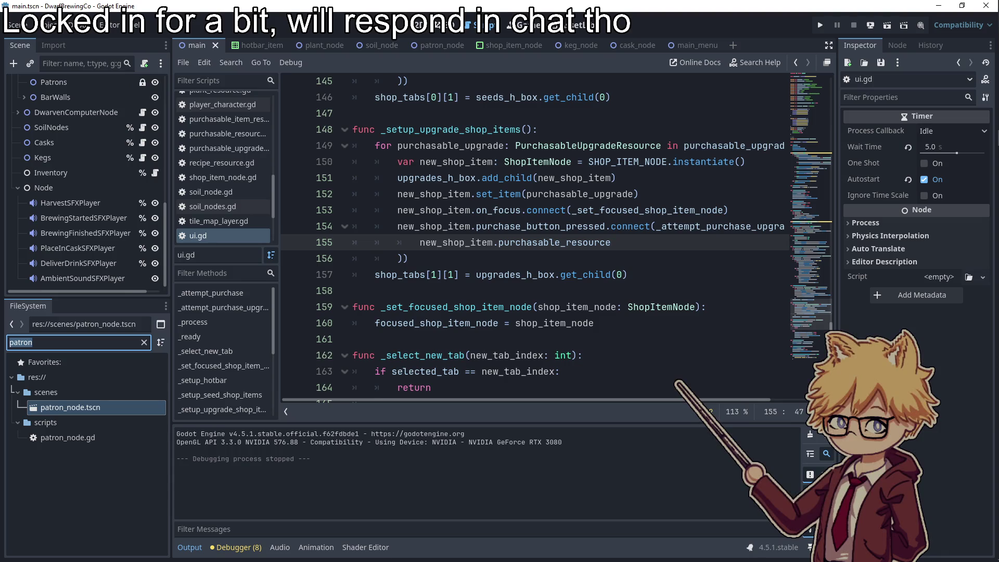
pyautogui.write('bg')
pyautogui.press('Down')
pyautogui.press('Down')
pyautogui.press('Down')
pyautogui.press('Return')
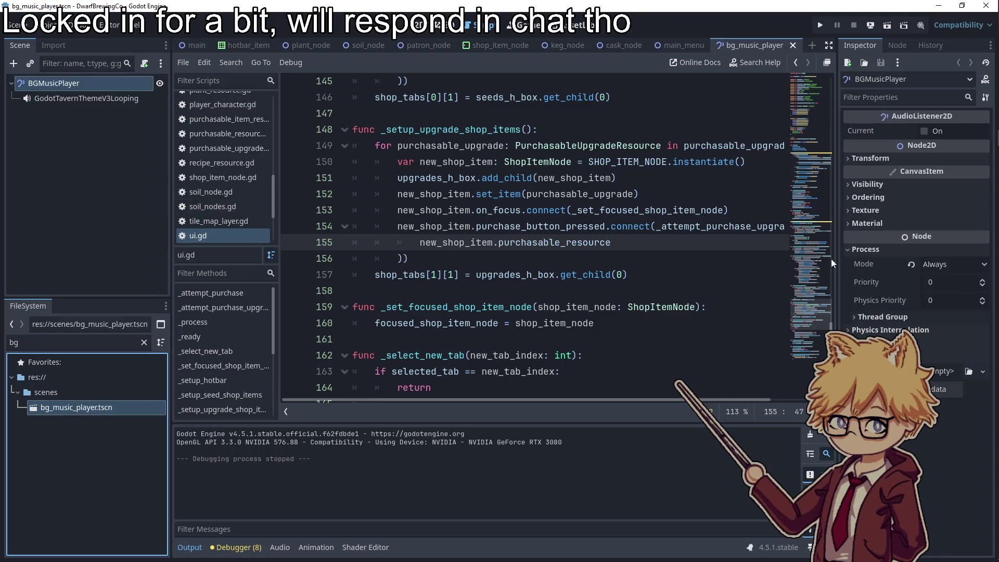
pyautogui.click(870, 158)
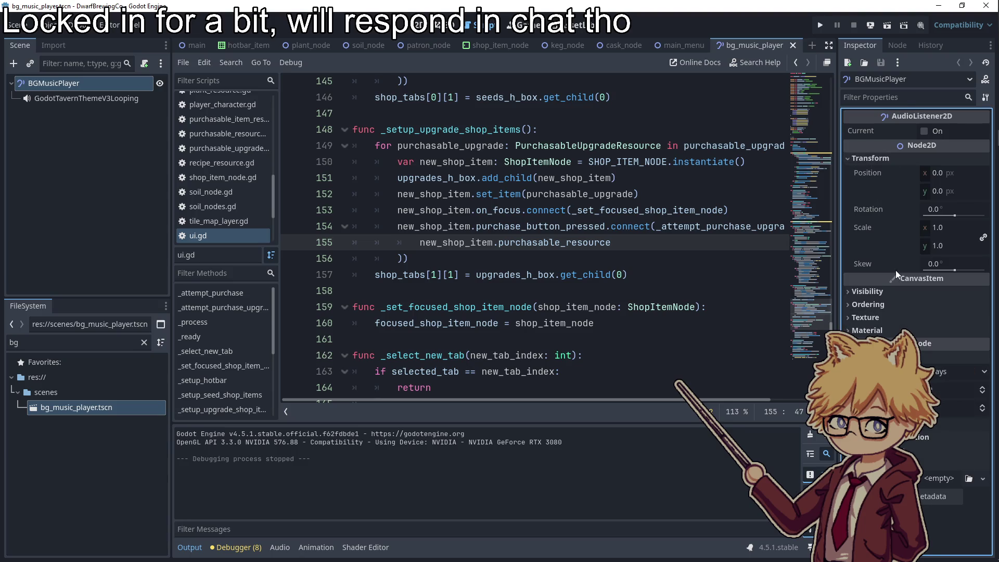
pyautogui.click(68, 99)
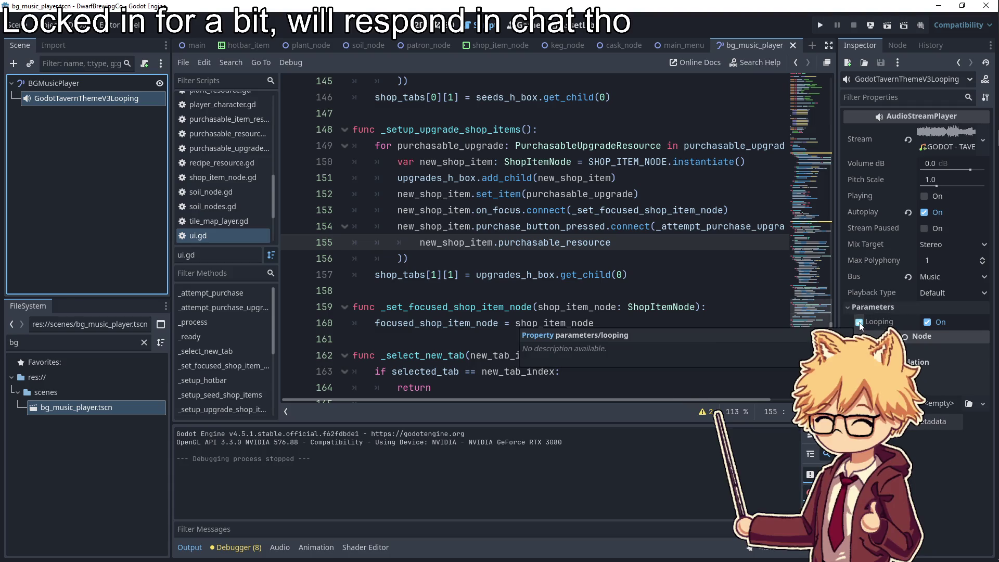
pyautogui.click(859, 322)
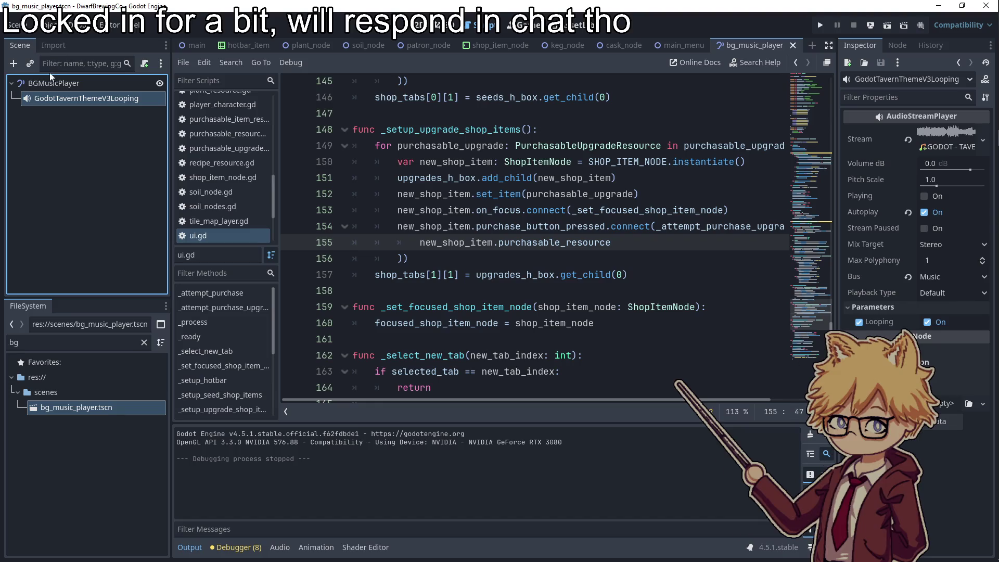
# Start changing the node type of the BGMusicPlayer root node
pyautogui.click(20, 86)
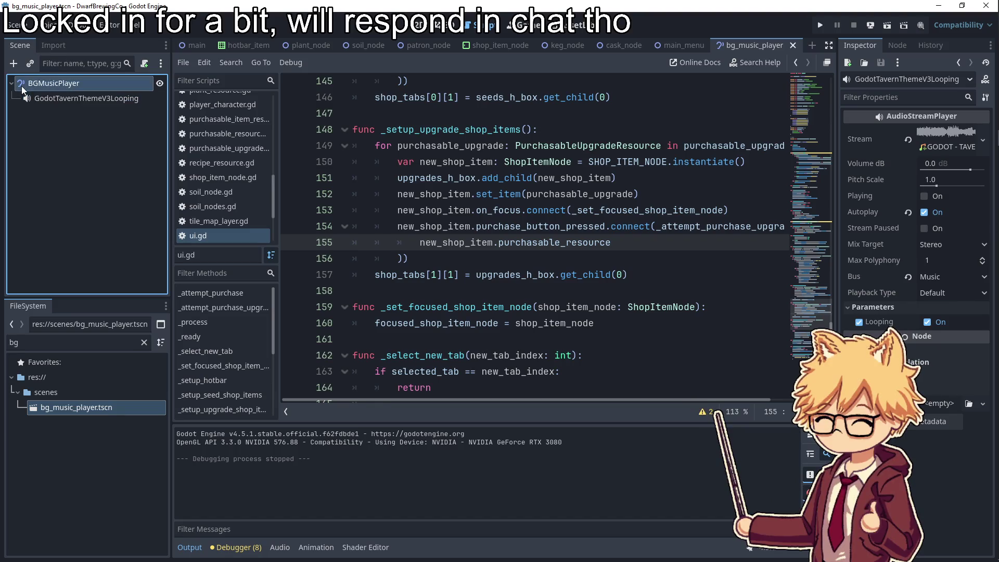
pyautogui.rightClick(49, 82)
pyautogui.click(103, 239)
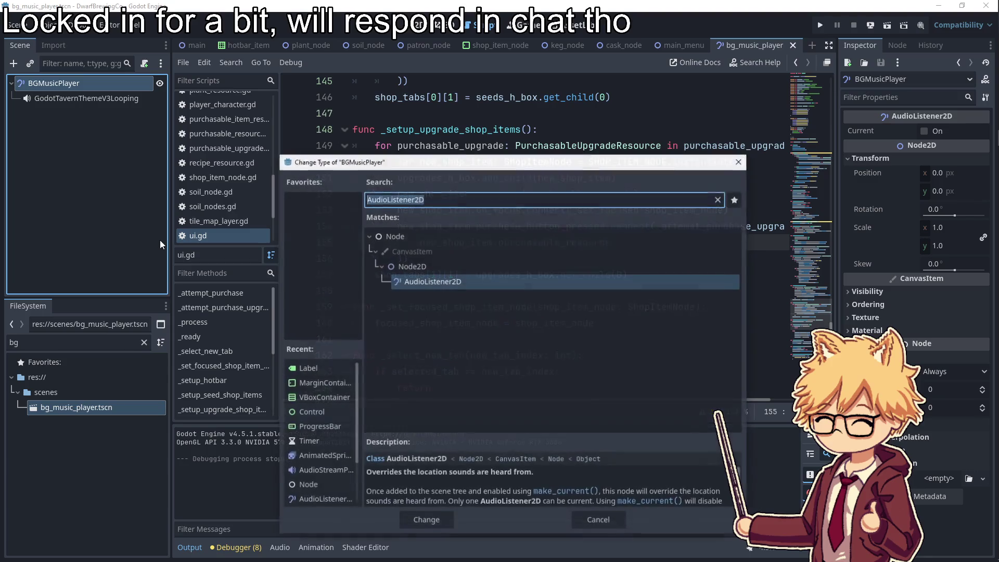
# Convert BGMusicPlayer to an AudioStreamPlayer2D and turn on Autoplay
pyautogui.write('player2d')
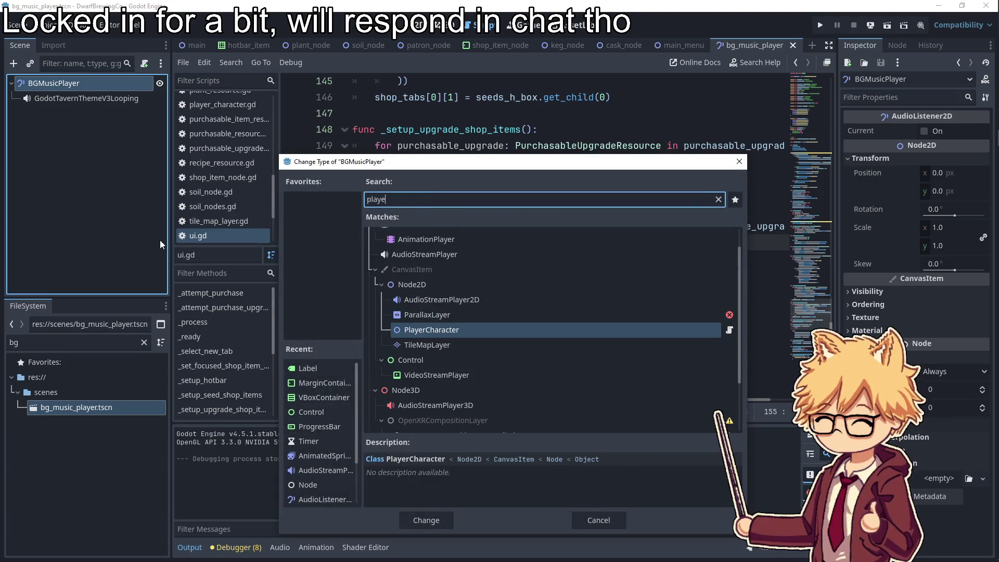
pyautogui.press('Return')
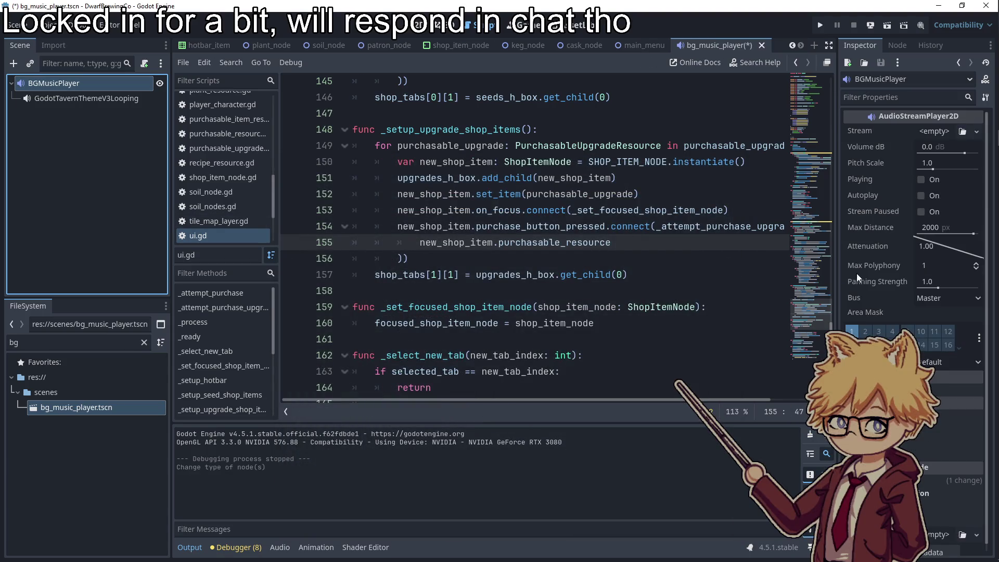
pyautogui.scroll(-1, 869, 289)
pyautogui.scroll(1, 879, 307)
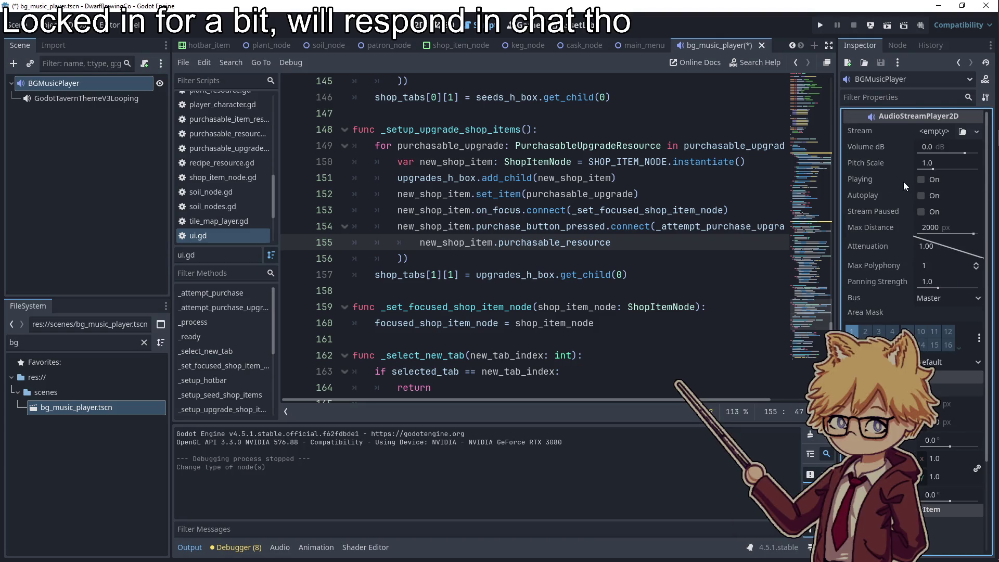
pyautogui.click(920, 196)
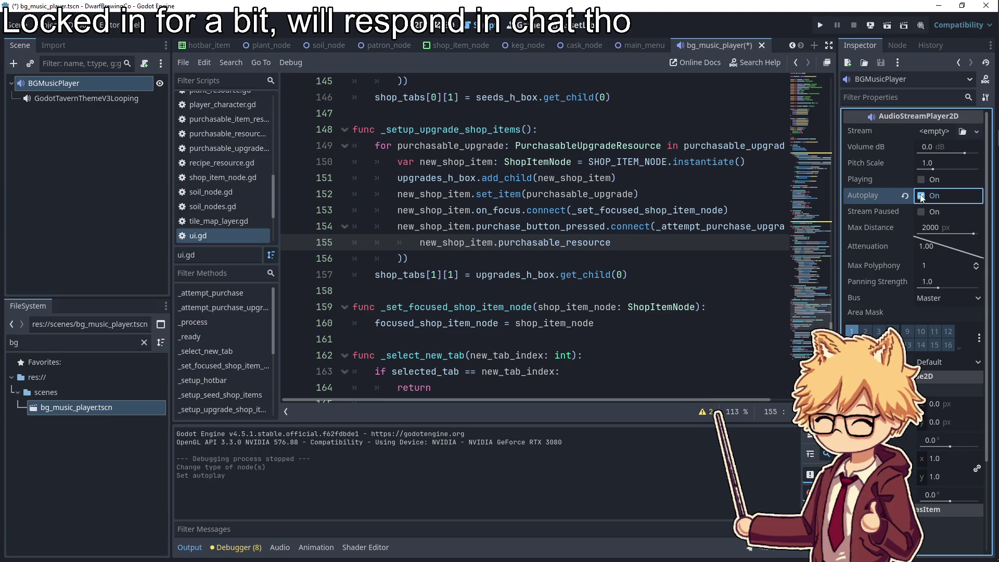
# Quick-load the TAVERN THEME V3 looping mp3 as the player's stream
pyautogui.click(874, 97)
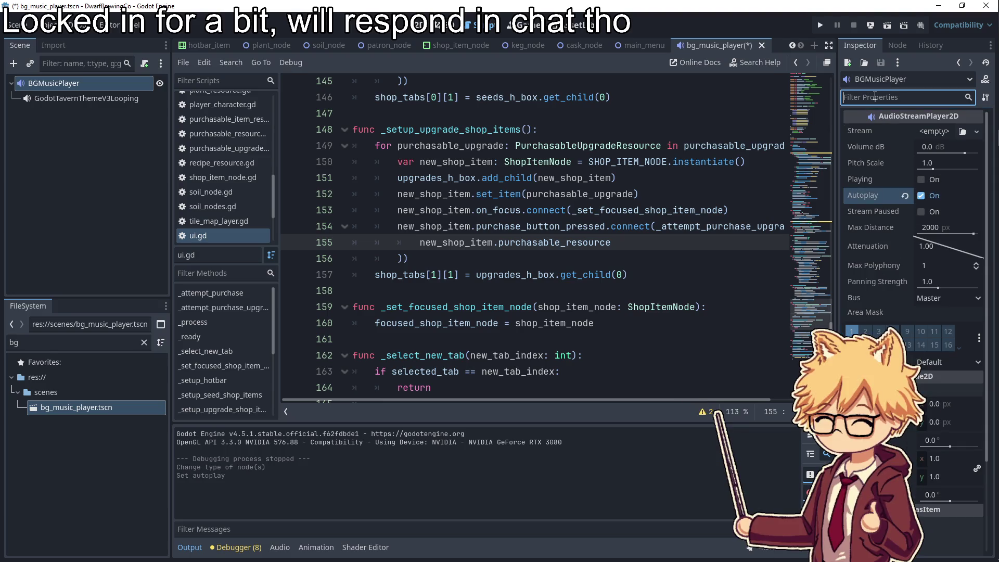
pyautogui.write('loop')
pyautogui.press('BackSpace')
pyautogui.press('BackSpace')
pyautogui.press('BackSpace')
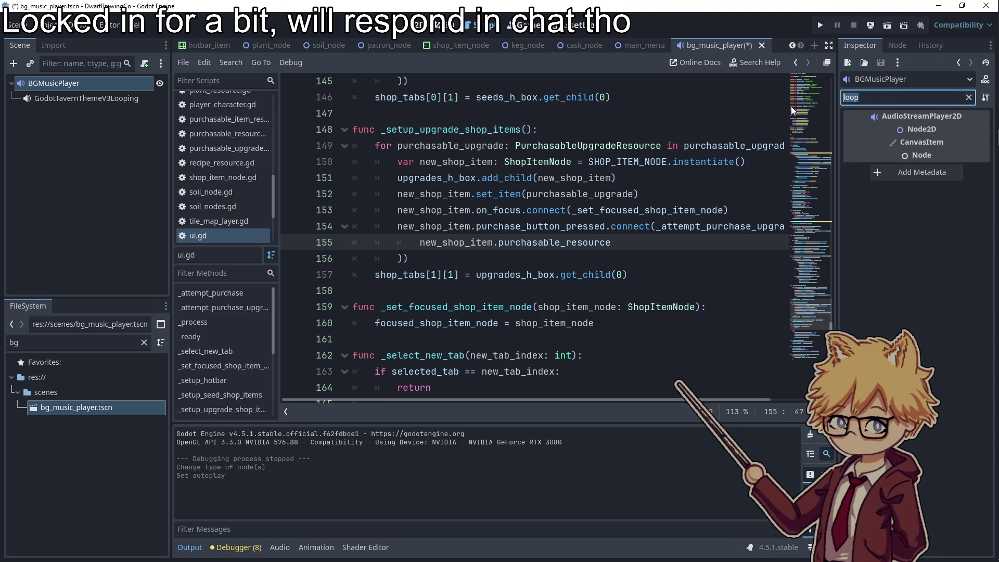
pyautogui.click(939, 133)
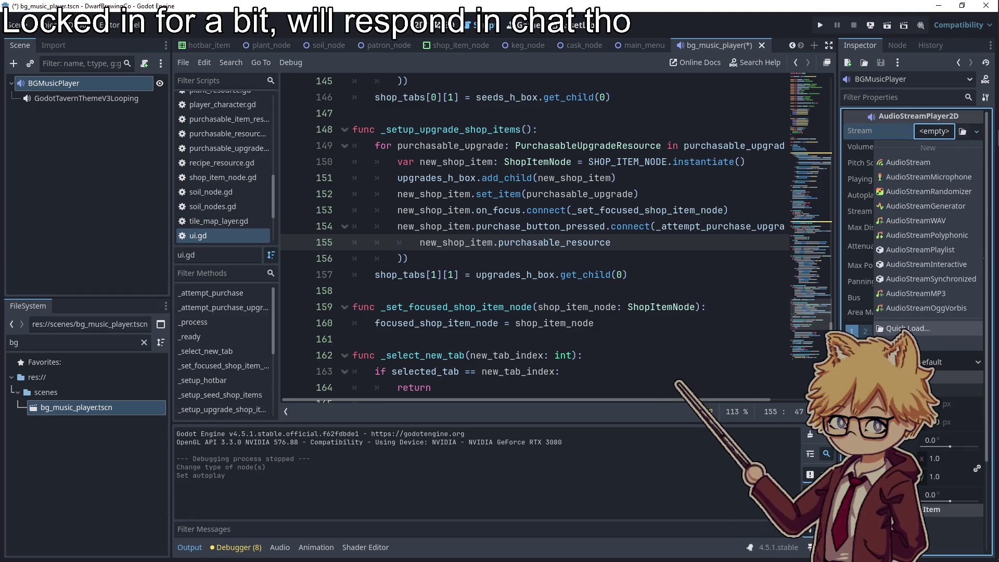
pyautogui.click(908, 328)
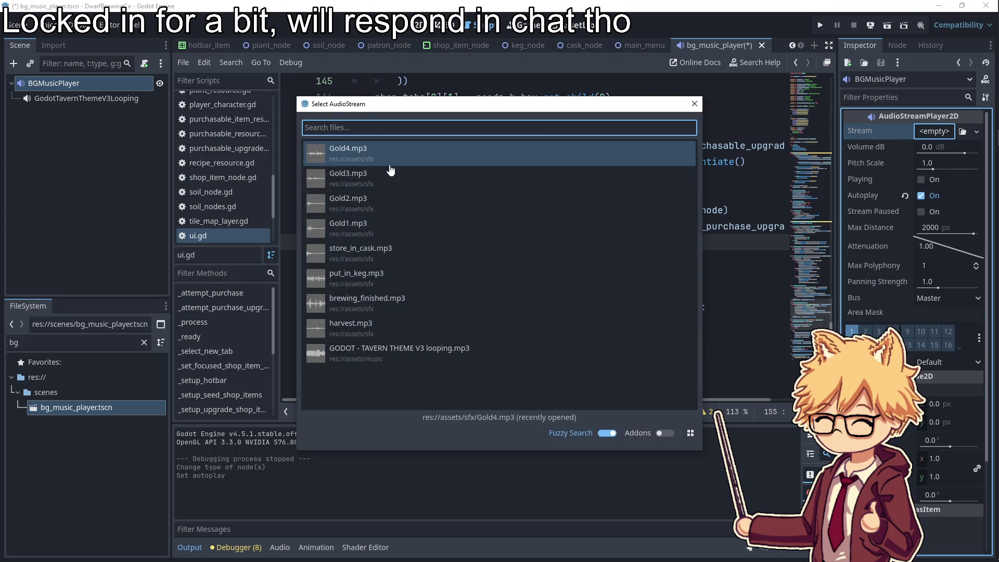
pyautogui.click(428, 347)
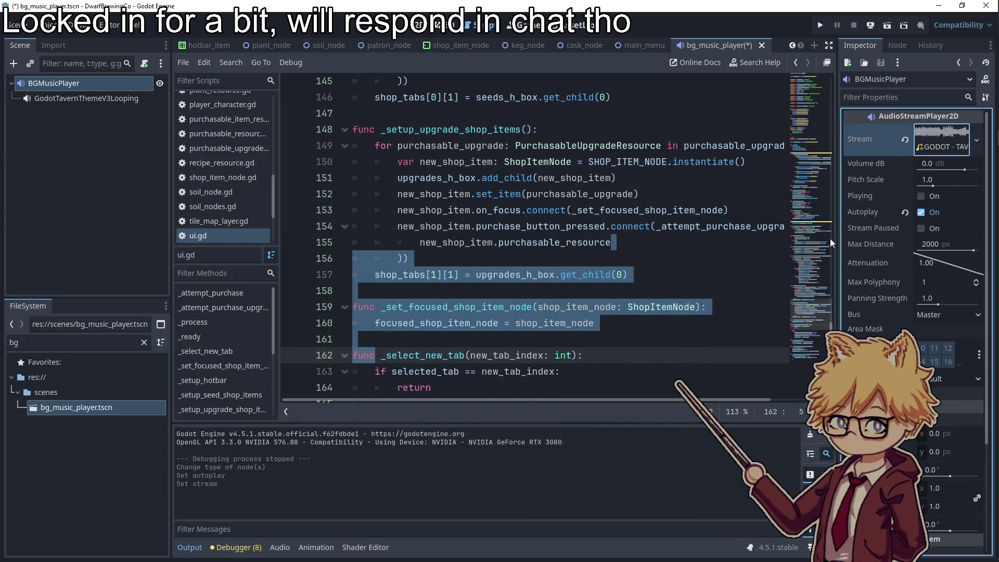
pyautogui.click(416, 258)
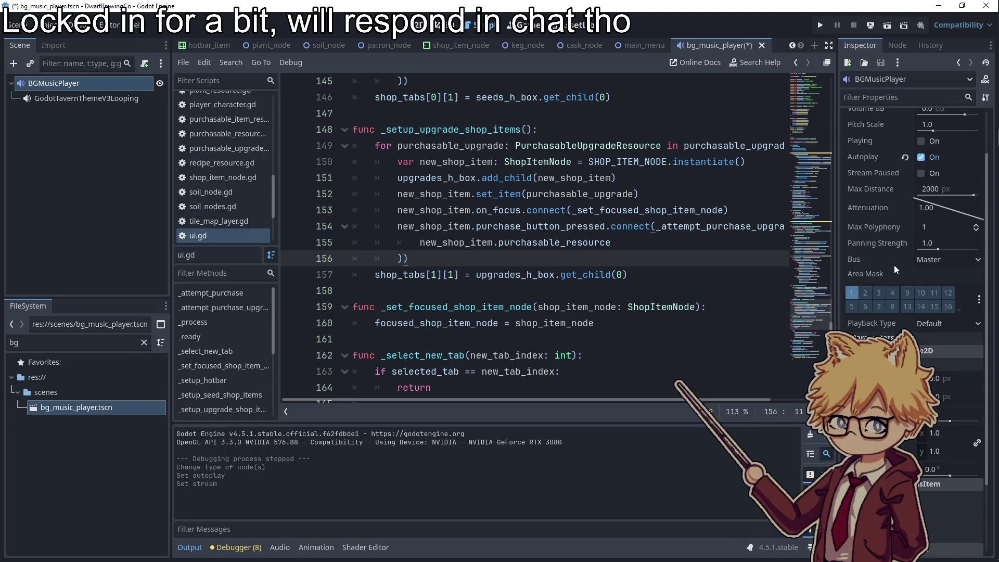
pyautogui.scroll(-3, 890, 276)
# Enable the stream's Parameters > Looping and run the game to test the music
pyautogui.click(868, 94)
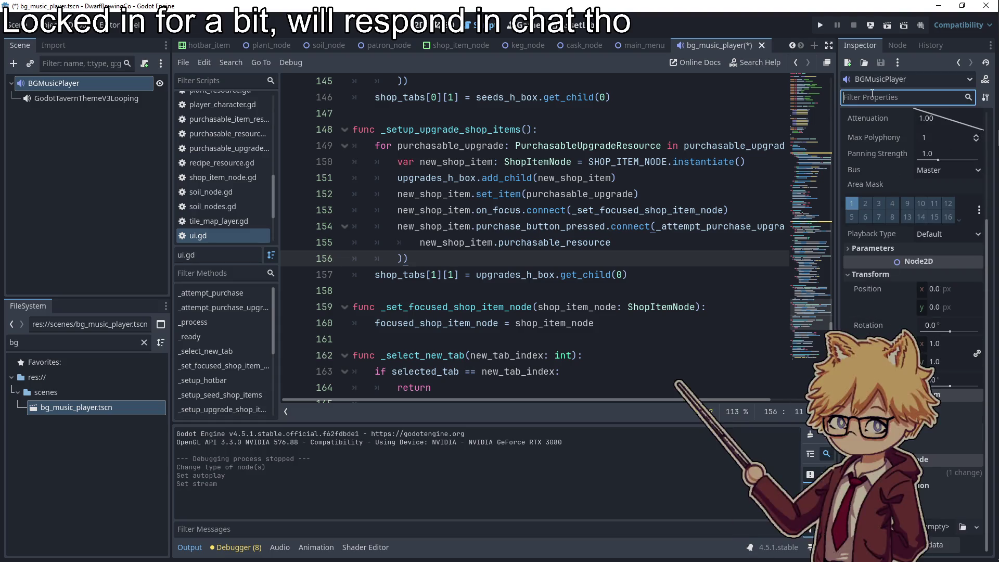
pyautogui.write('loop')
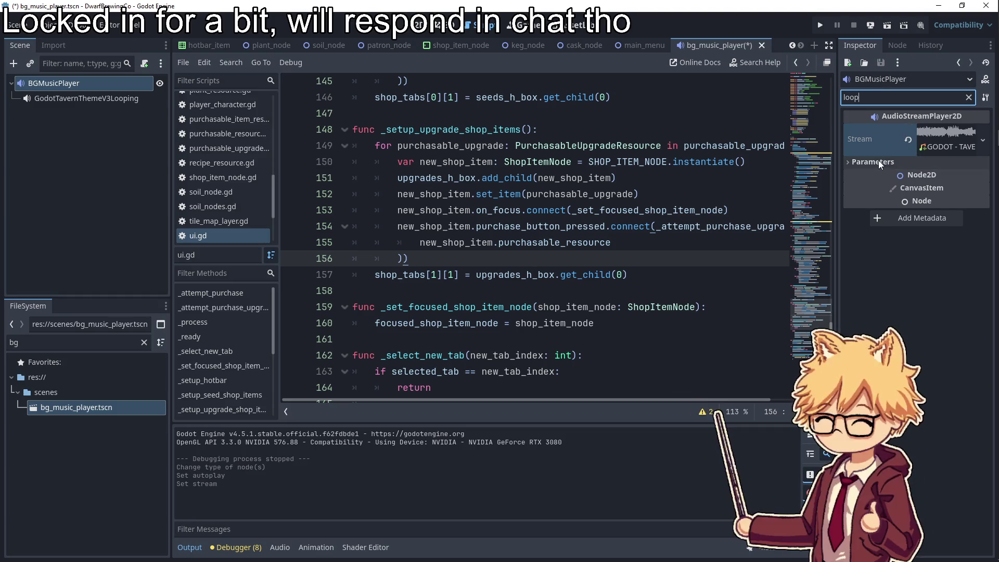
pyautogui.click(983, 139)
pyautogui.click(967, 150)
pyautogui.click(966, 150)
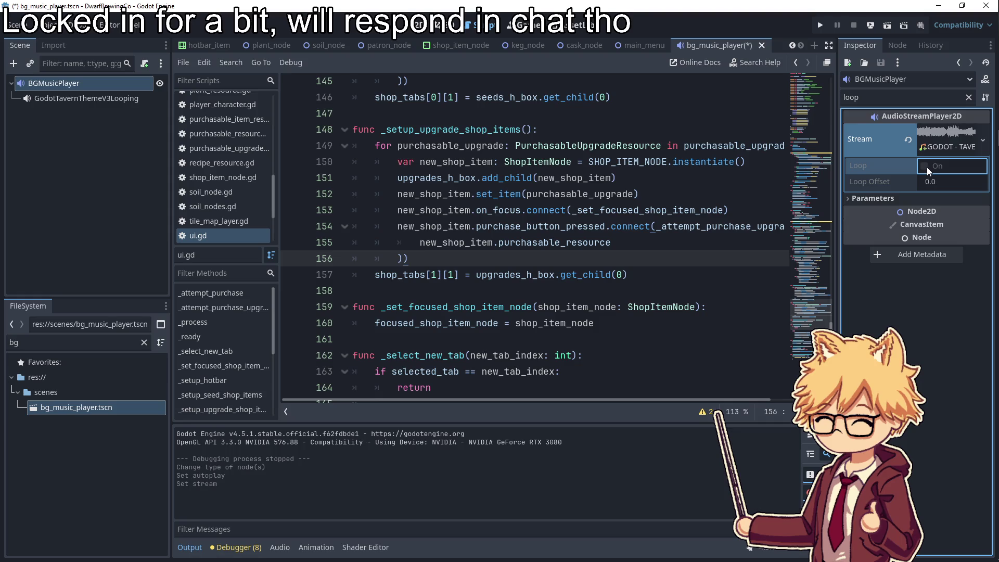
pyautogui.click(913, 197)
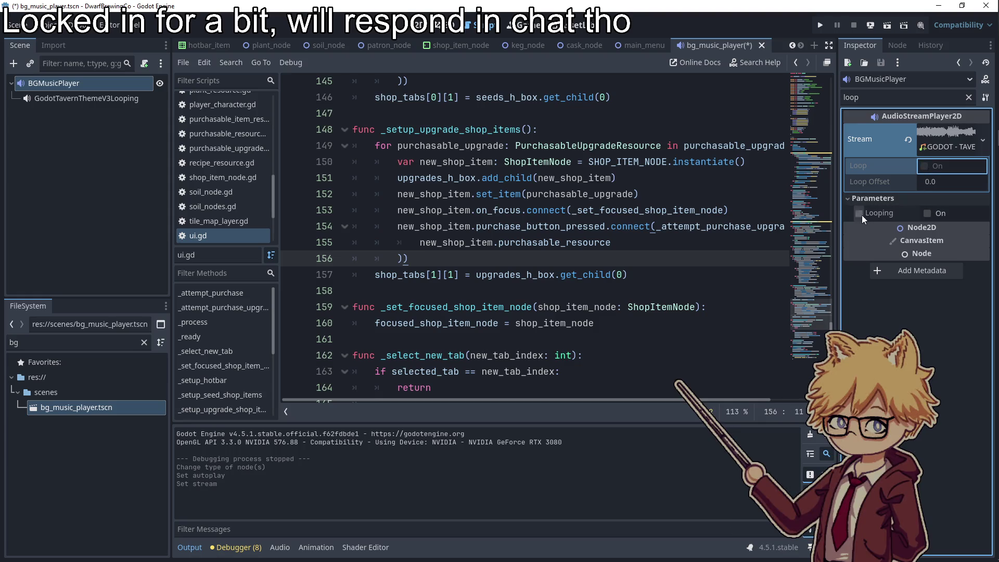
pyautogui.click(924, 213)
pyautogui.click(819, 26)
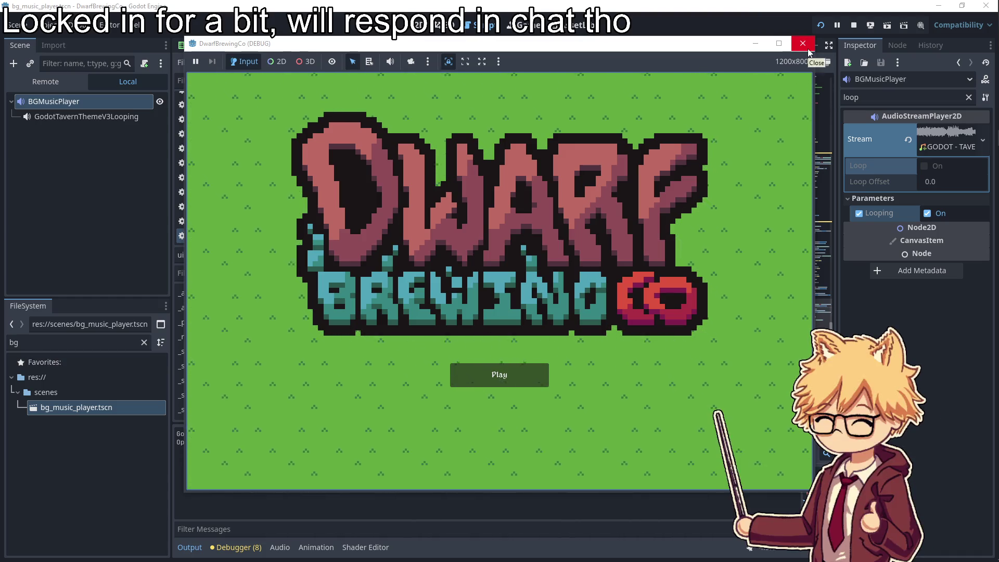
# Open File Explorer and browse from the home folder into gwj-journey
pyautogui.click(983, 25)
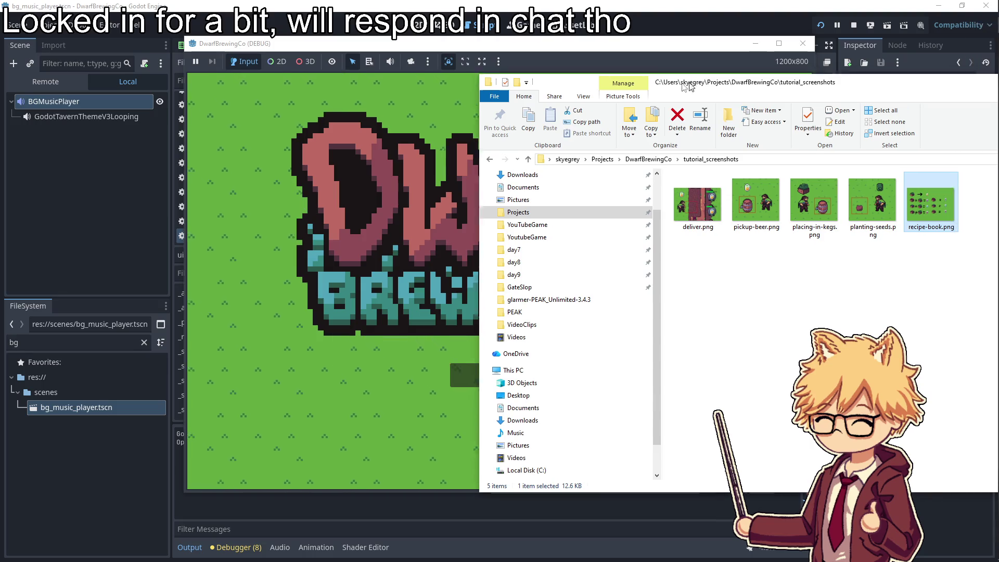
pyautogui.moveTo(777, 93); pyautogui.dragTo(482, 105)
pyautogui.click(323, 168)
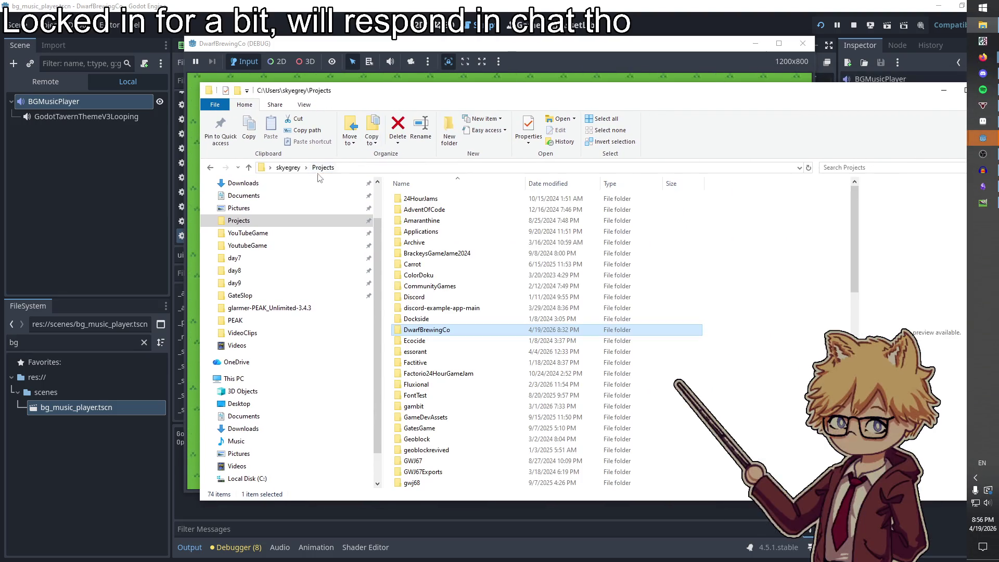
pyautogui.click(287, 168)
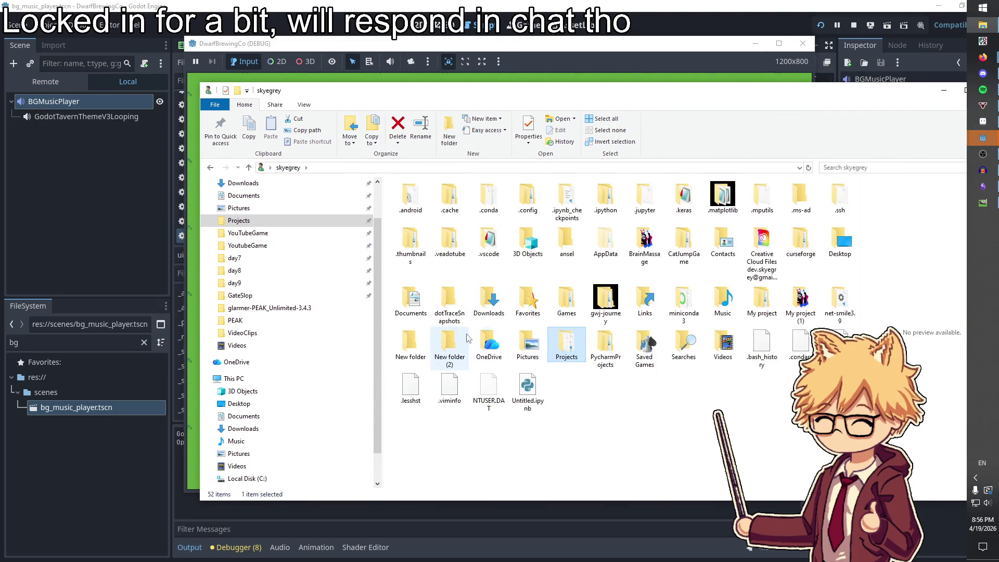
pyautogui.click(617, 299)
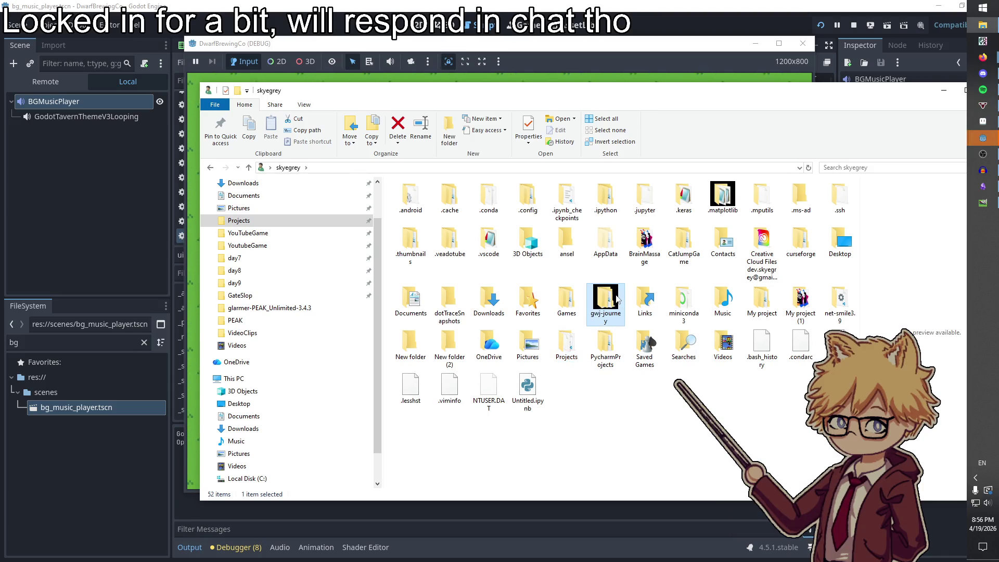
pyautogui.doubleClick(616, 300)
# Open heros-journey > assets > music, select the first tavern theme file, and return to Godot
pyautogui.doubleClick(413, 209)
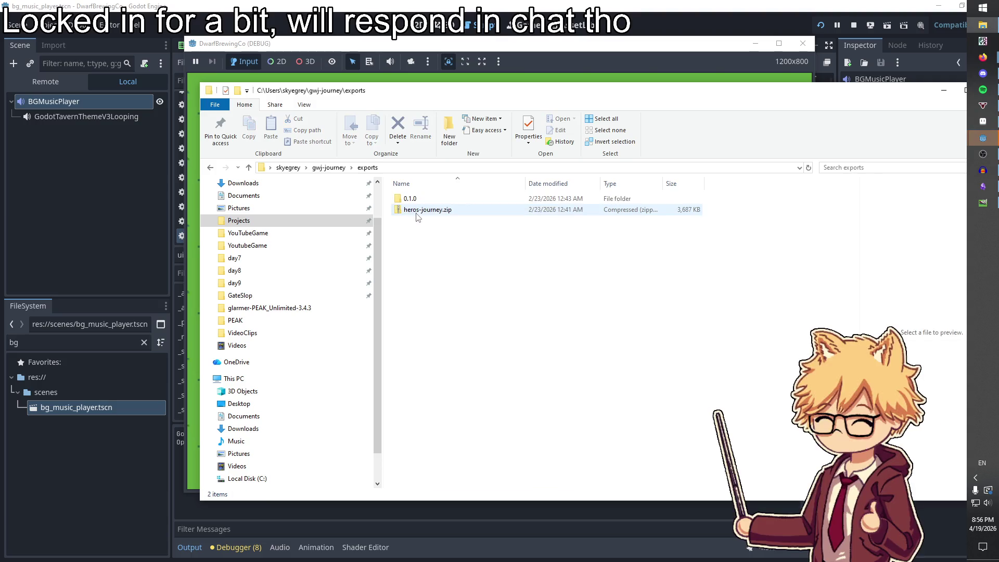
pyautogui.click(328, 168)
pyautogui.doubleClick(422, 220)
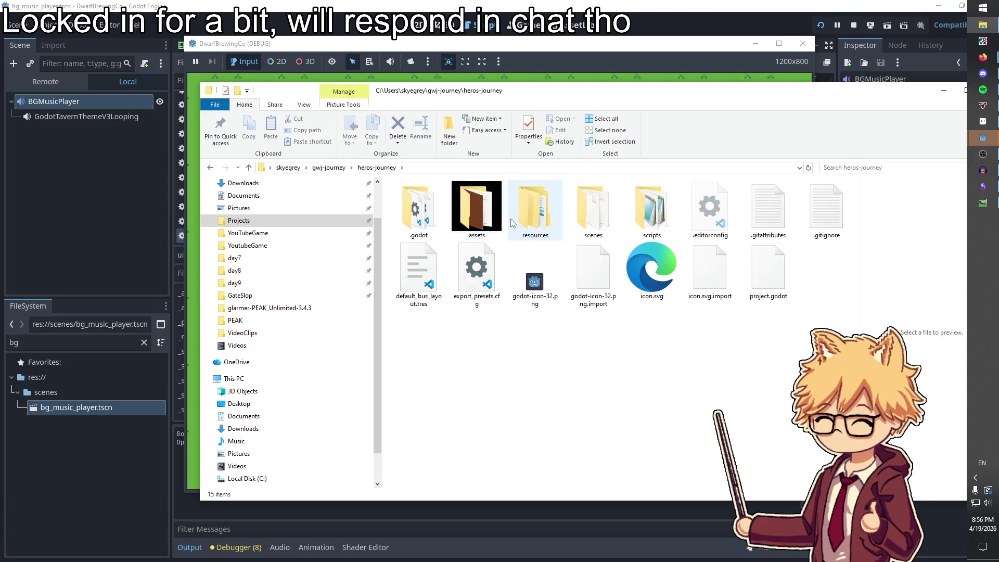
pyautogui.doubleClick(474, 210)
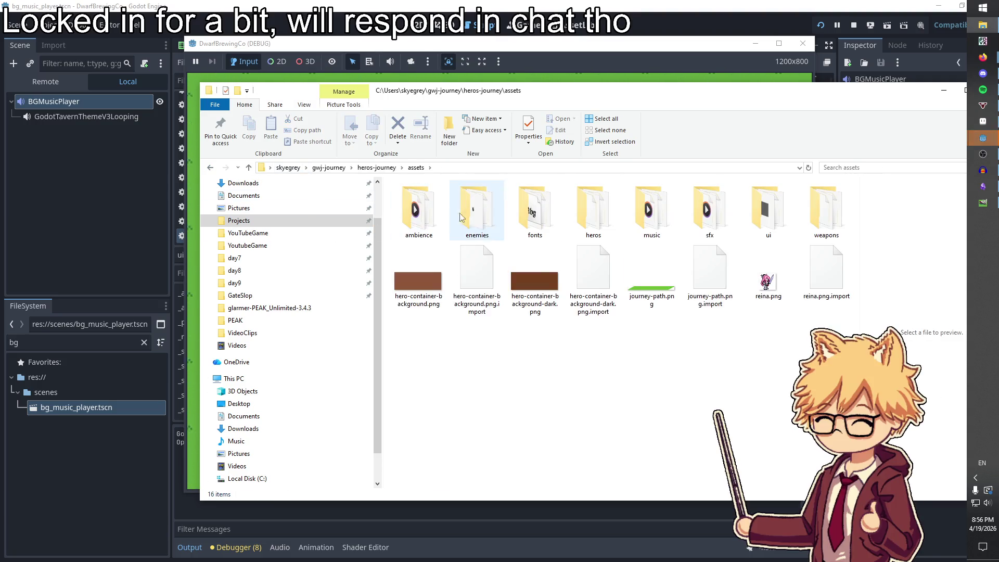
pyautogui.doubleClick(660, 217)
pyautogui.click(448, 198)
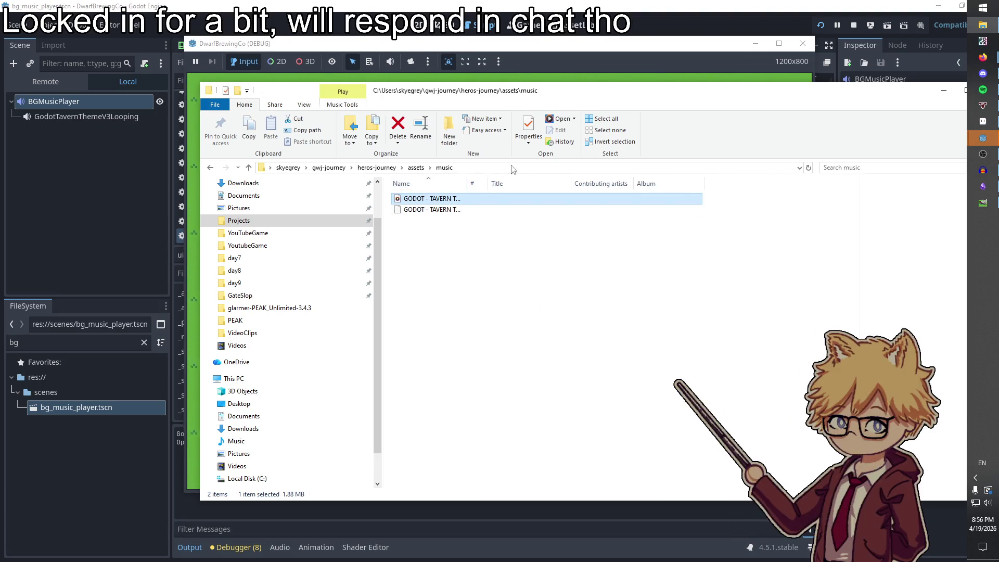
pyautogui.hotkey('alt', 'Tab')
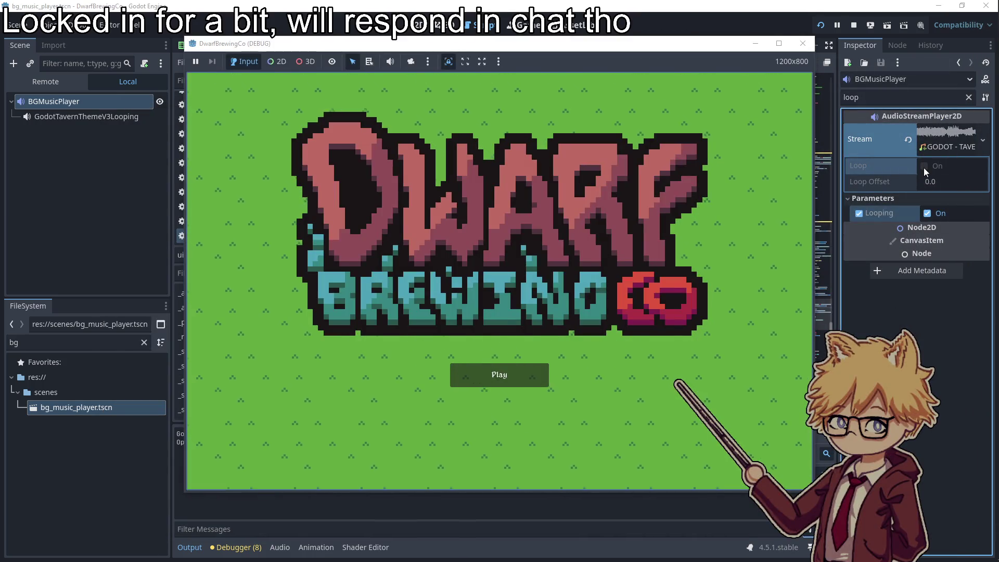
# Bring the running DwarfBrewingCo debug window back in front of the editor
pyautogui.click(923, 167)
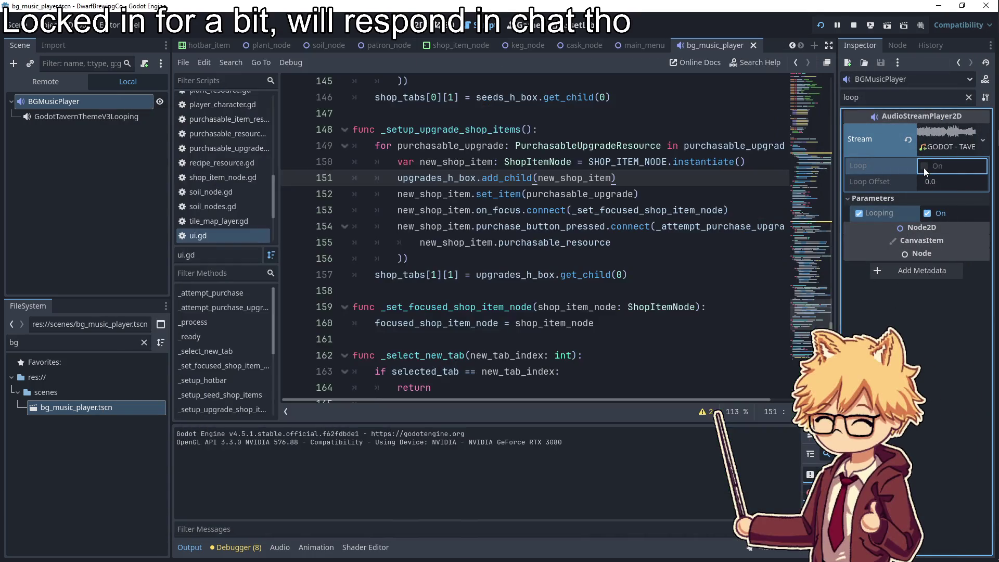
pyautogui.hotkey('alt', 'Tab')
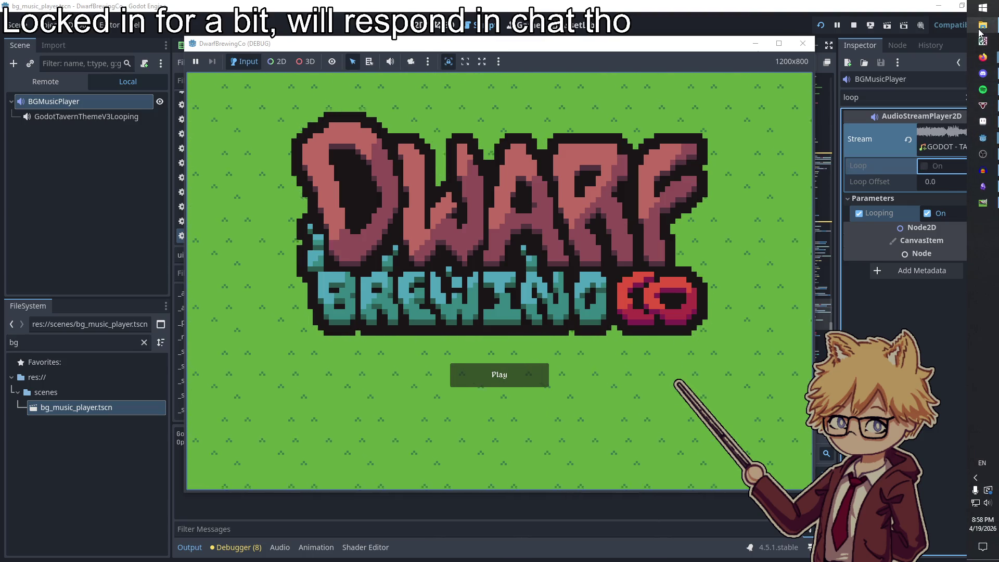
# Launch Audacity via 'aud' search and delete the glass-clink clip
pyautogui.click(984, 25)
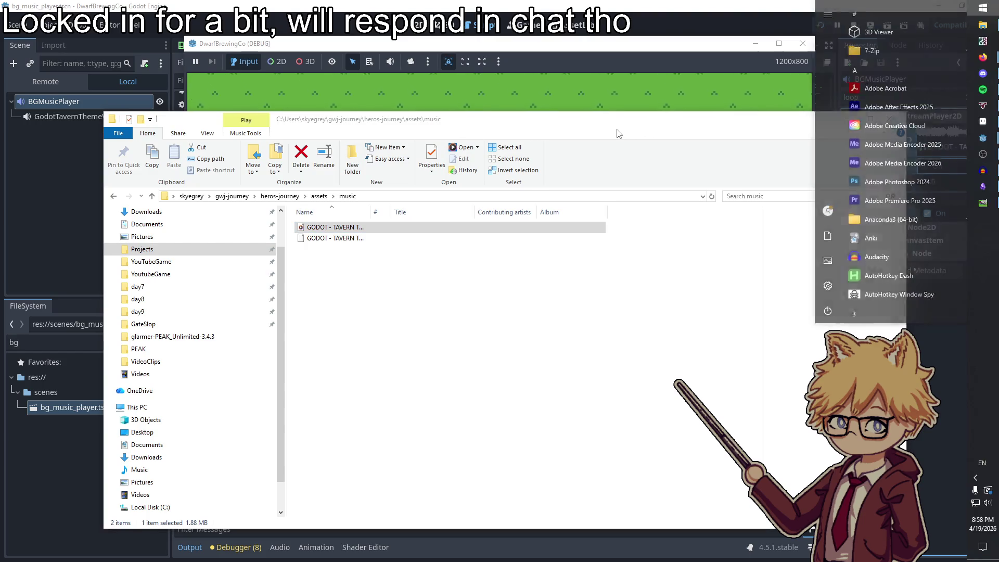
pyautogui.press('super')
pyautogui.write('aud')
pyautogui.press('Return')
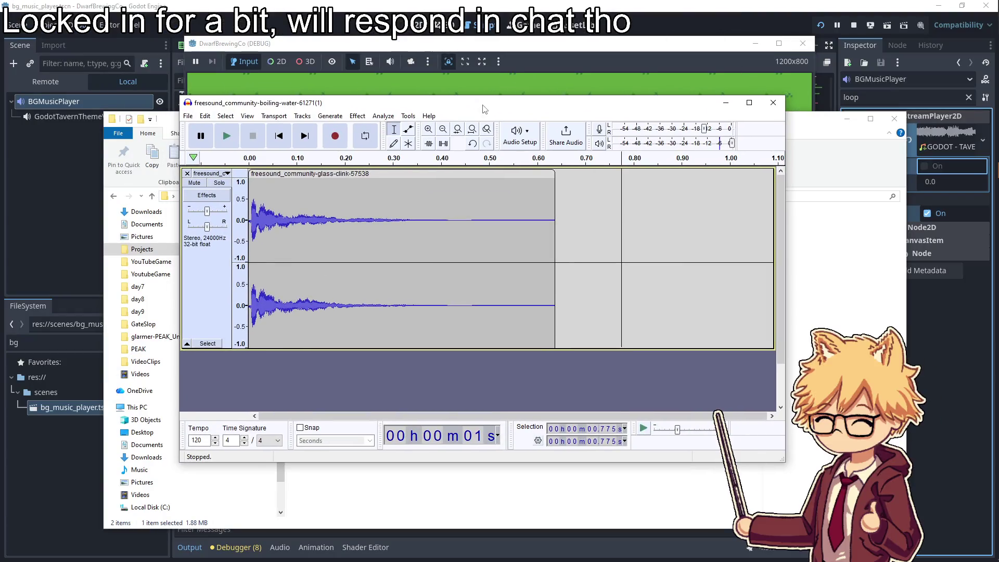
pyautogui.doubleClick(519, 236)
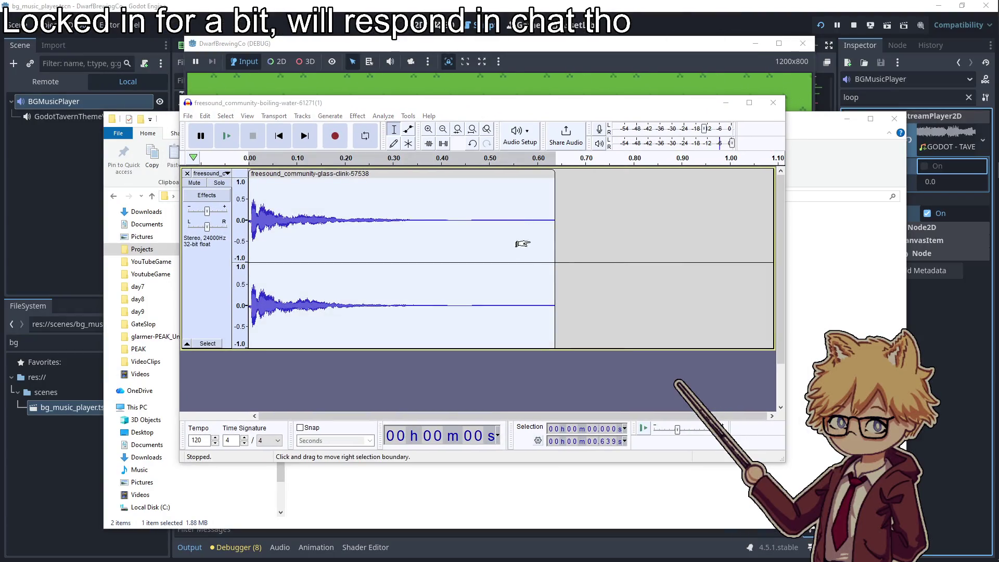
pyautogui.press('Delete')
# Drag the GODOT - TAVERN THEME V3 mp3 in as a new track and remove the empty track
pyautogui.click(982, 42)
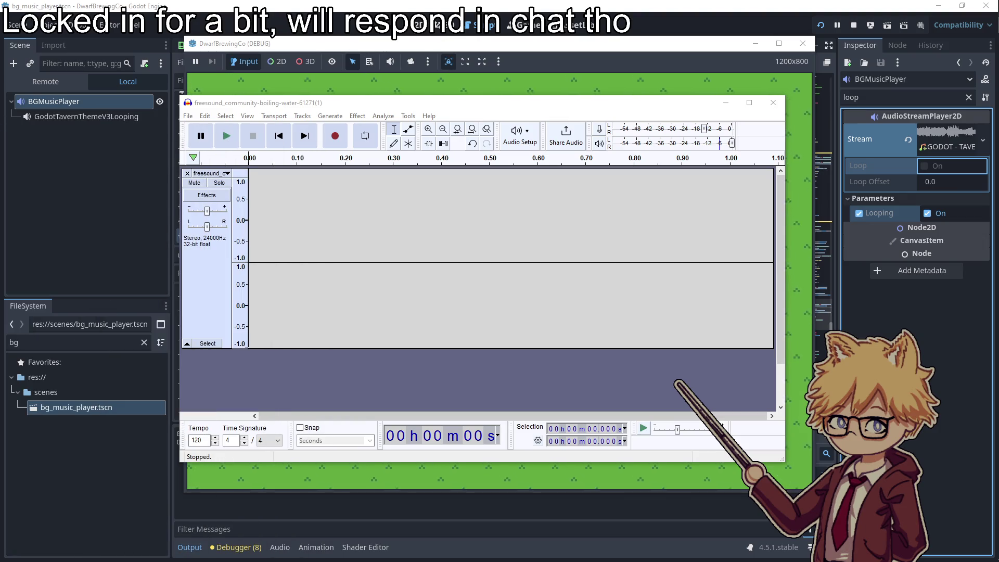
pyautogui.moveTo(397, 196); pyautogui.dragTo(399, 202)
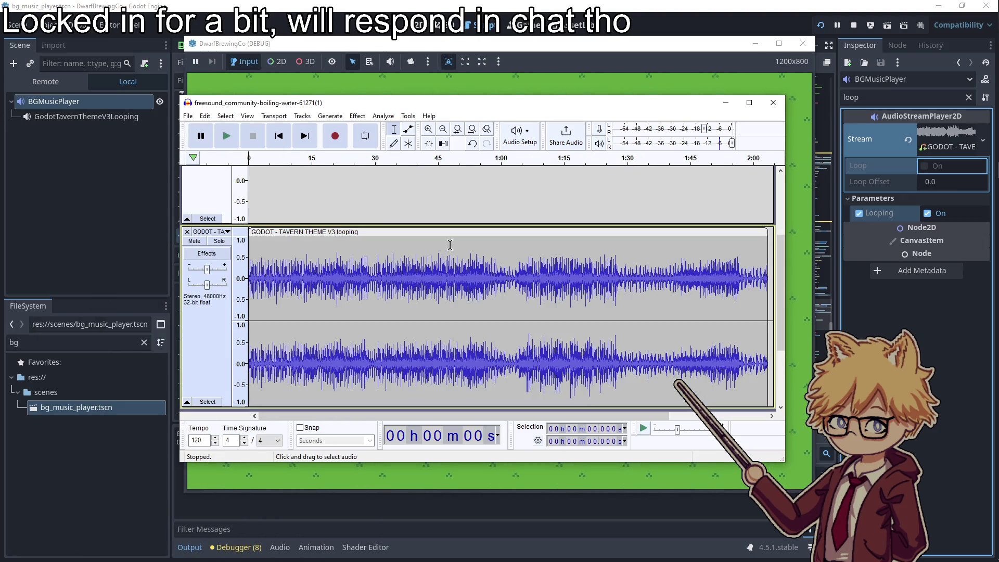
pyautogui.scroll(2, 452, 244)
pyautogui.click(187, 173)
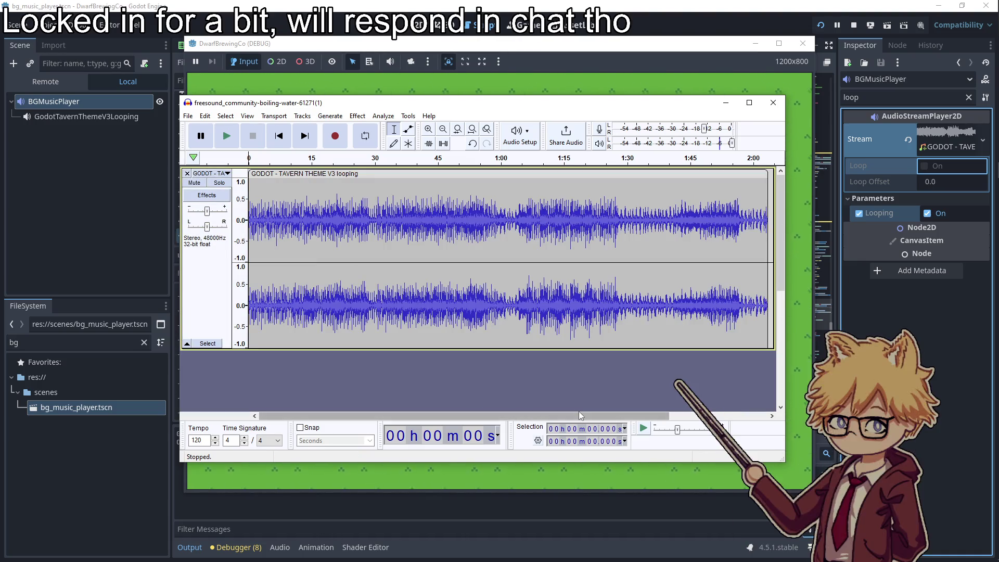
pyautogui.click(190, 116)
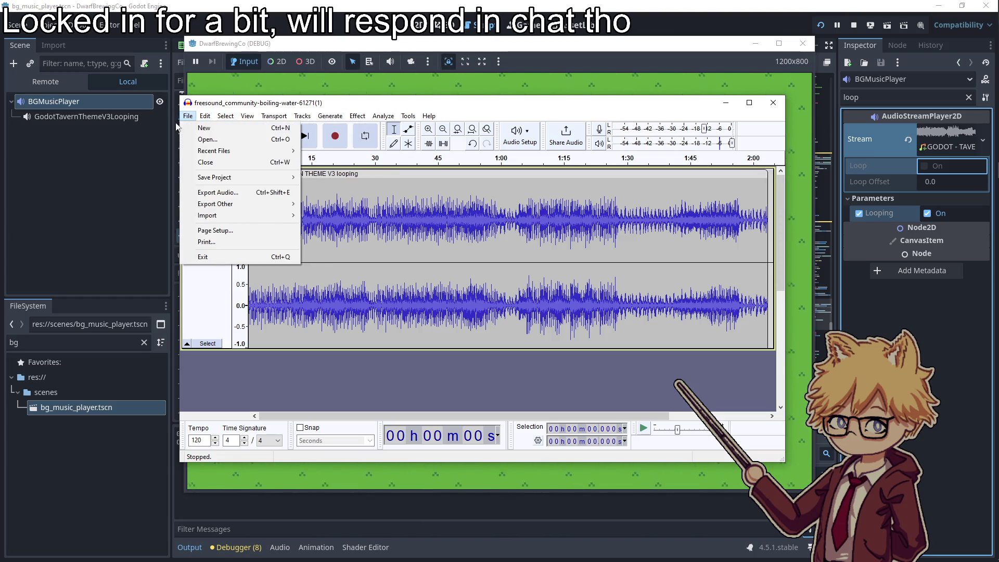
pyautogui.click(358, 116)
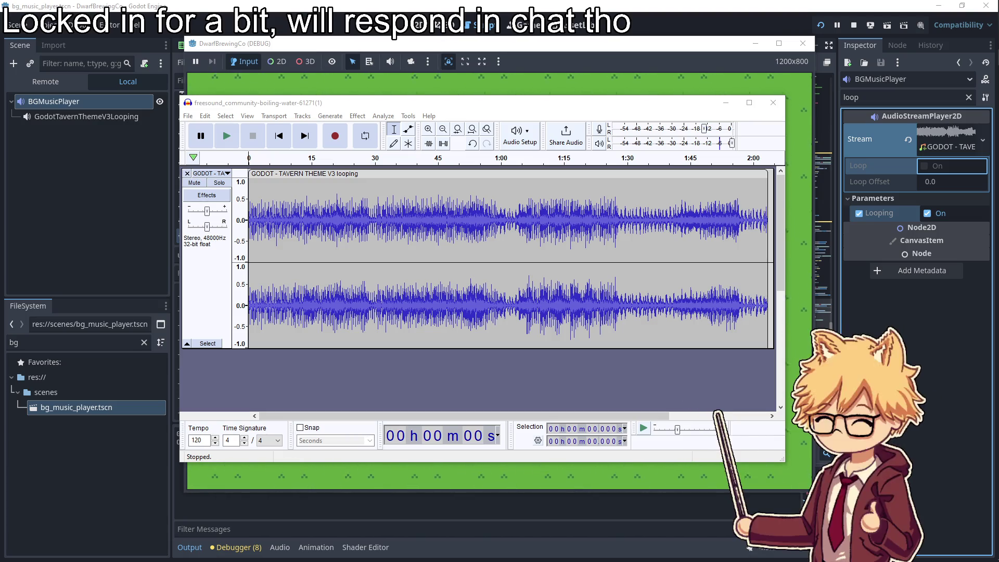
pyautogui.click(444, 358)
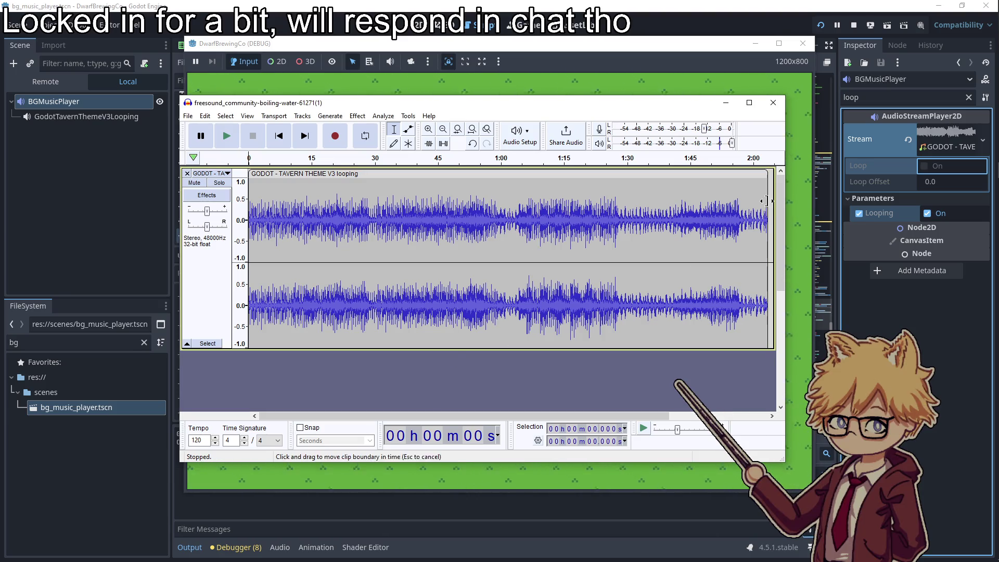
pyautogui.click(73, 383)
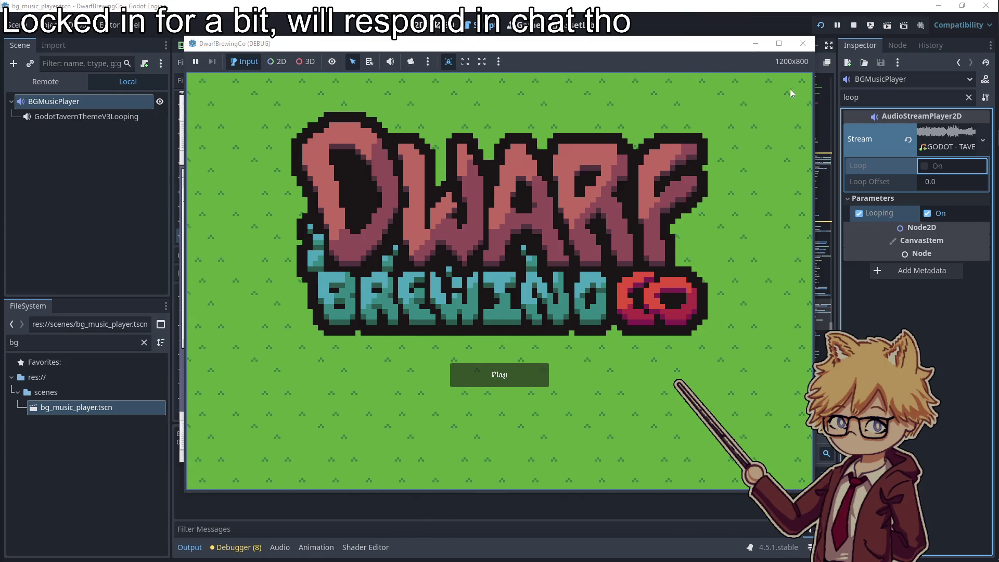
pyautogui.click(799, 51)
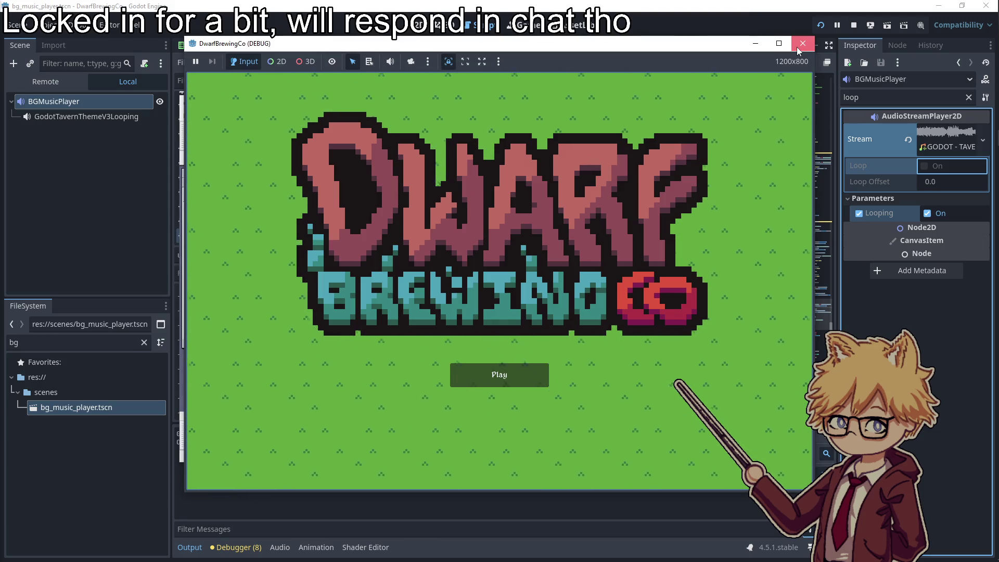
# Close the running game and start a web export from Project > Export
pyautogui.click(798, 48)
pyautogui.click(126, 224)
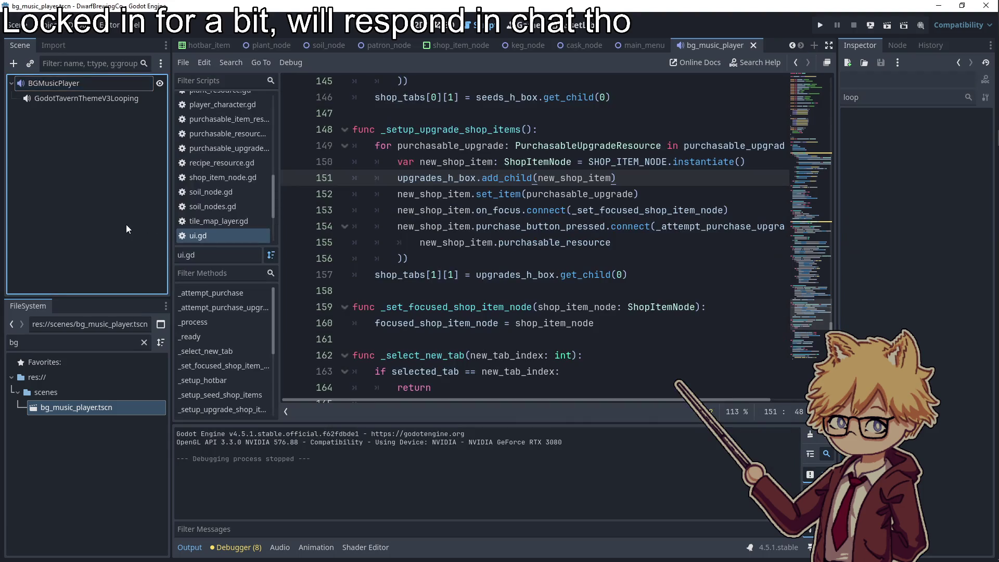
pyautogui.click(43, 27)
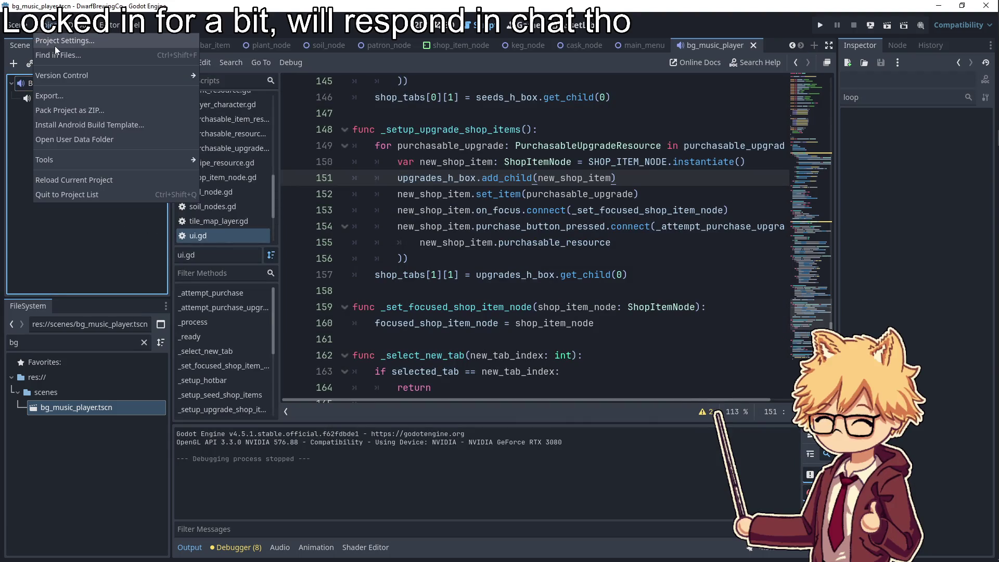
pyautogui.click(64, 95)
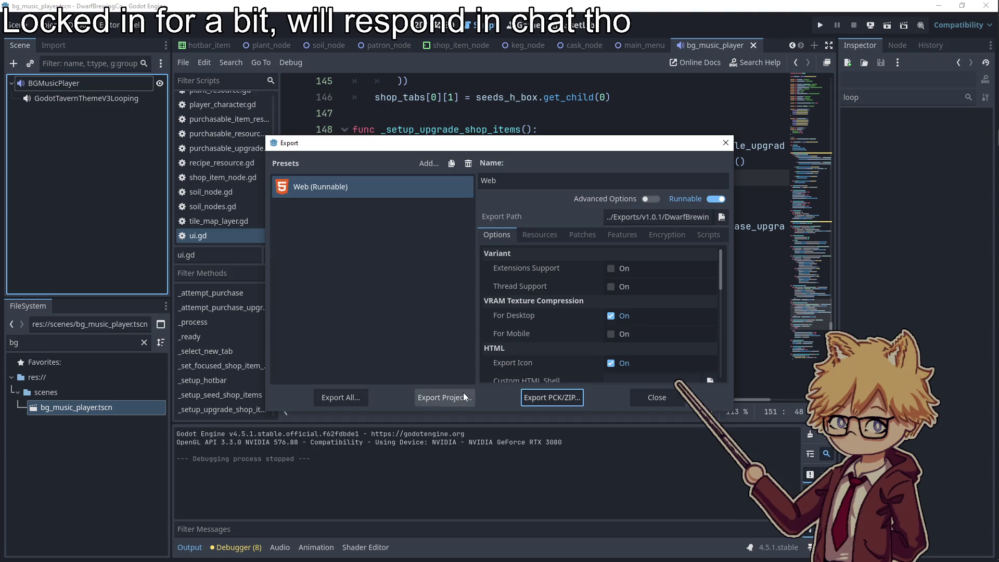
pyautogui.click(463, 398)
# Create a v1.0.2 folder under Exports and save DwarfBrewingCo.html into it
pyautogui.click(263, 112)
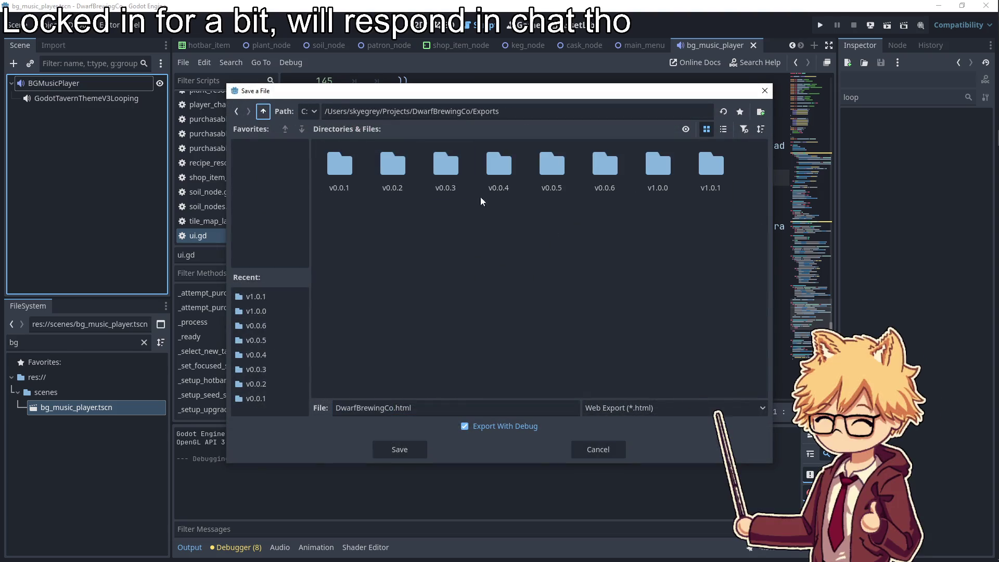
pyautogui.rightClick(463, 313)
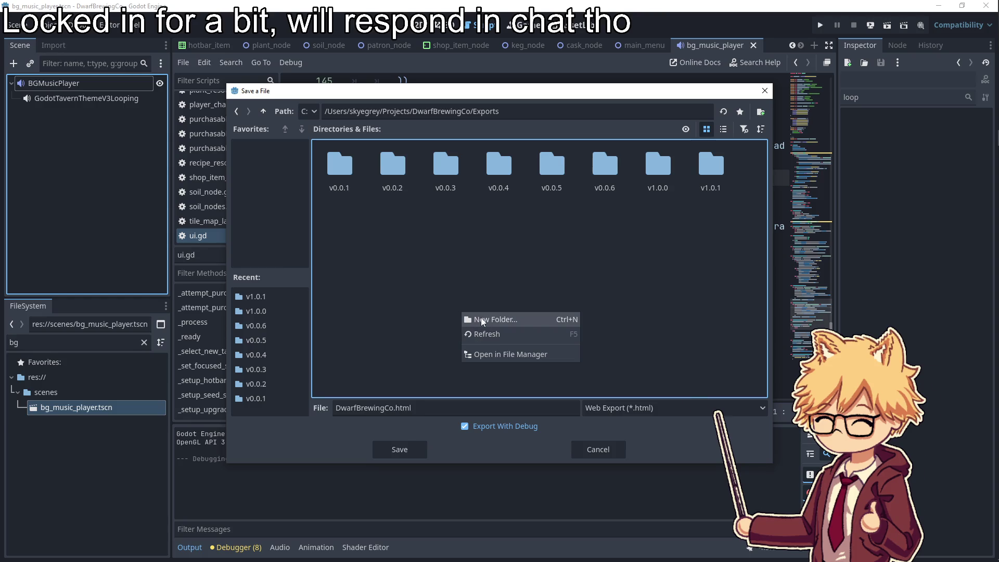
pyautogui.click(476, 322)
pyautogui.write('v1.')
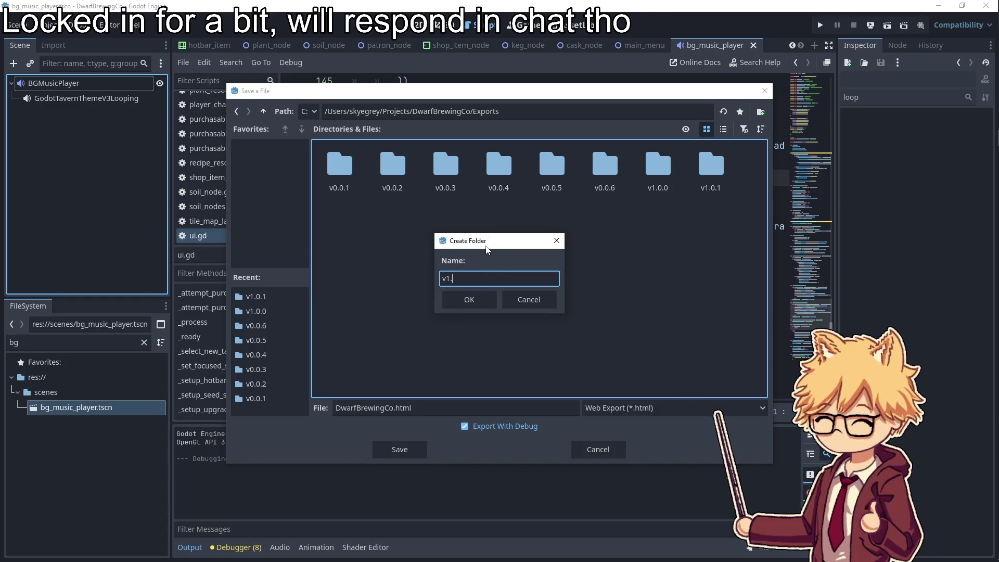
pyautogui.write('0.2')
pyautogui.press('Return')
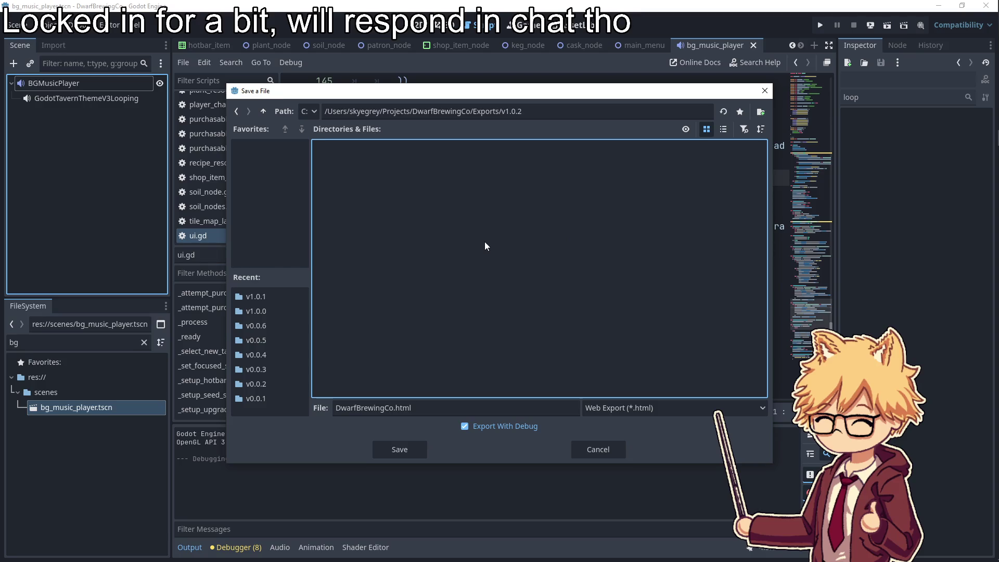
pyautogui.click(392, 454)
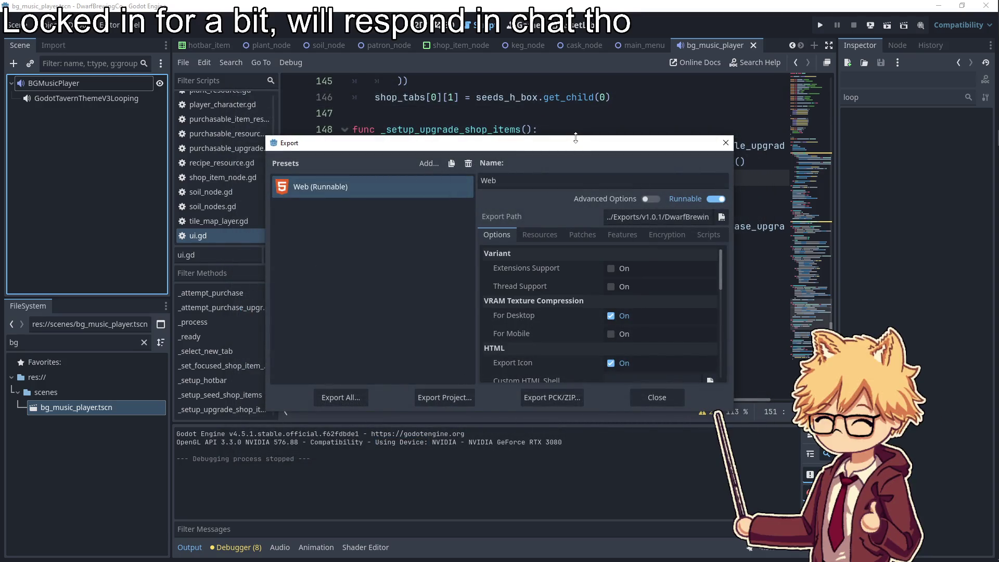
pyautogui.moveTo(997, 364)
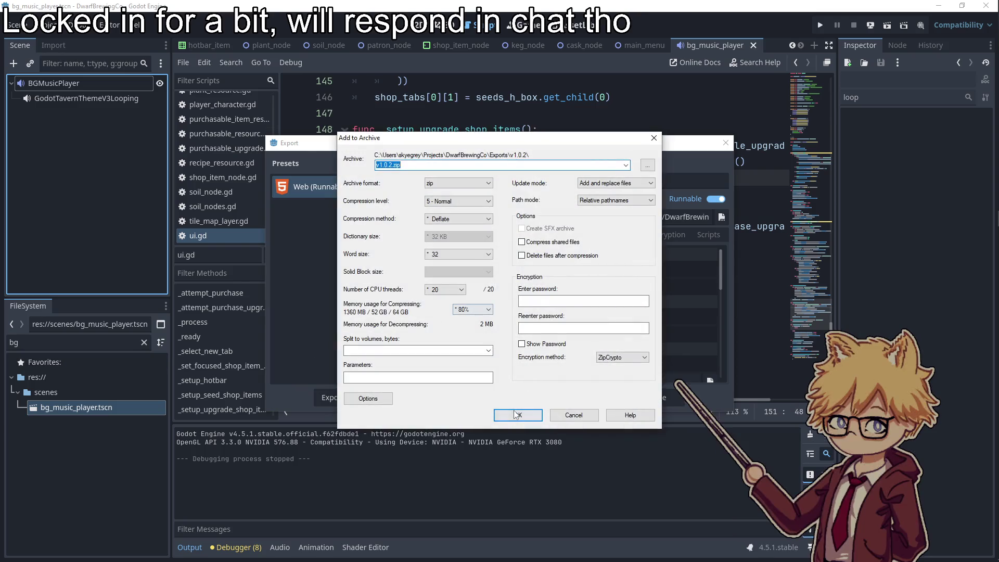
# Compress the v1.0.2 export folder into v1.0.2.zip using zip format
pyautogui.click(516, 415)
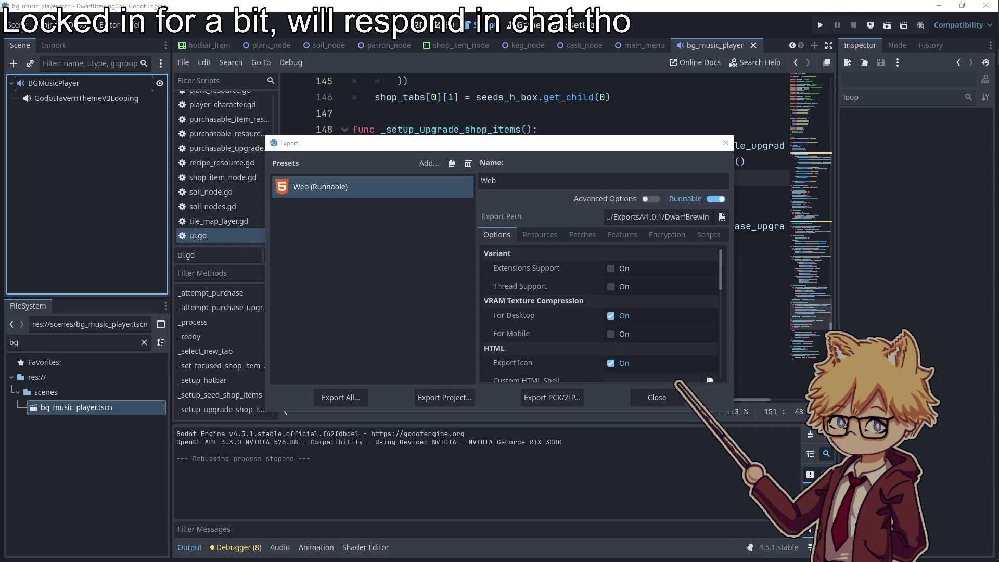
# Review the Export dialog's Resources and Options tabs without changes, then switch to itch.io
pyautogui.click(427, 288)
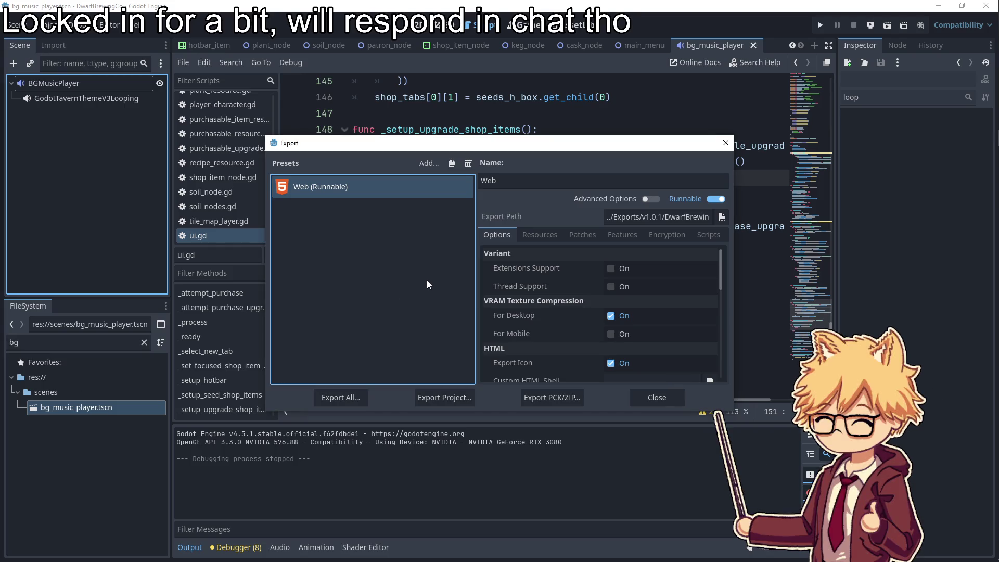
pyautogui.scroll(-6, 681, 322)
pyautogui.scroll(3, 681, 293)
pyautogui.scroll(3, 676, 291)
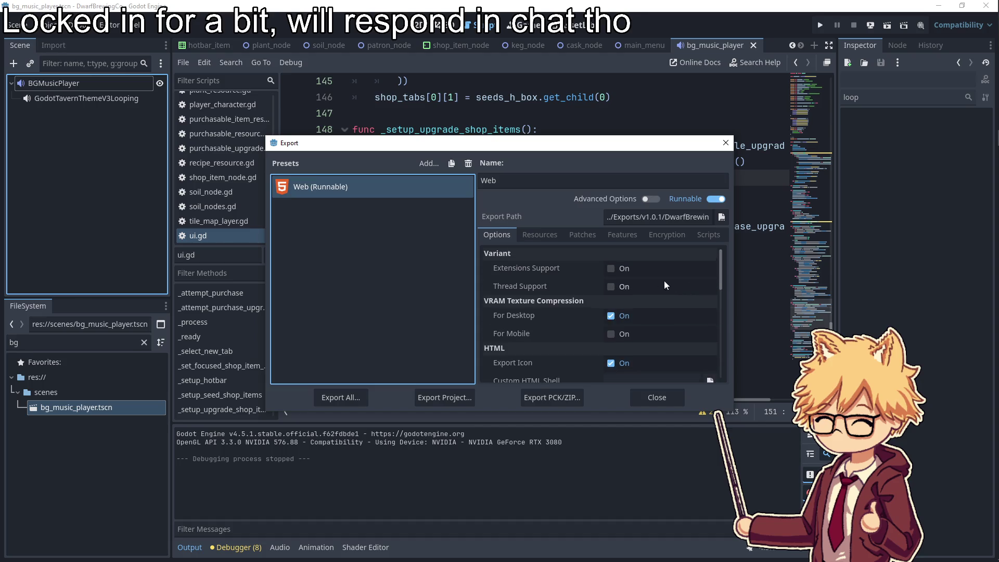
pyautogui.click(544, 237)
pyautogui.click(503, 234)
pyautogui.moveTo(985, 32)
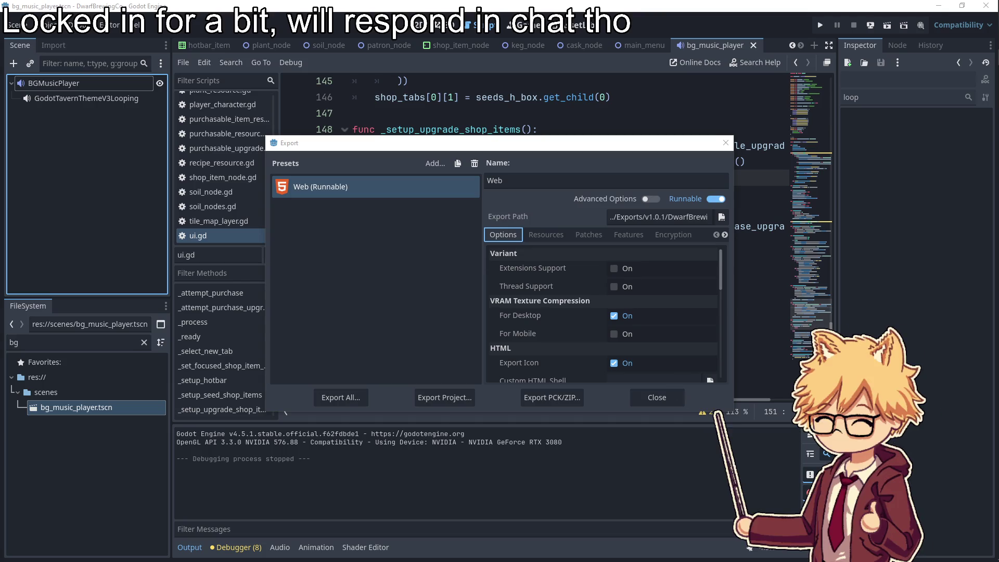
pyautogui.hotkey('alt', 'Tab')
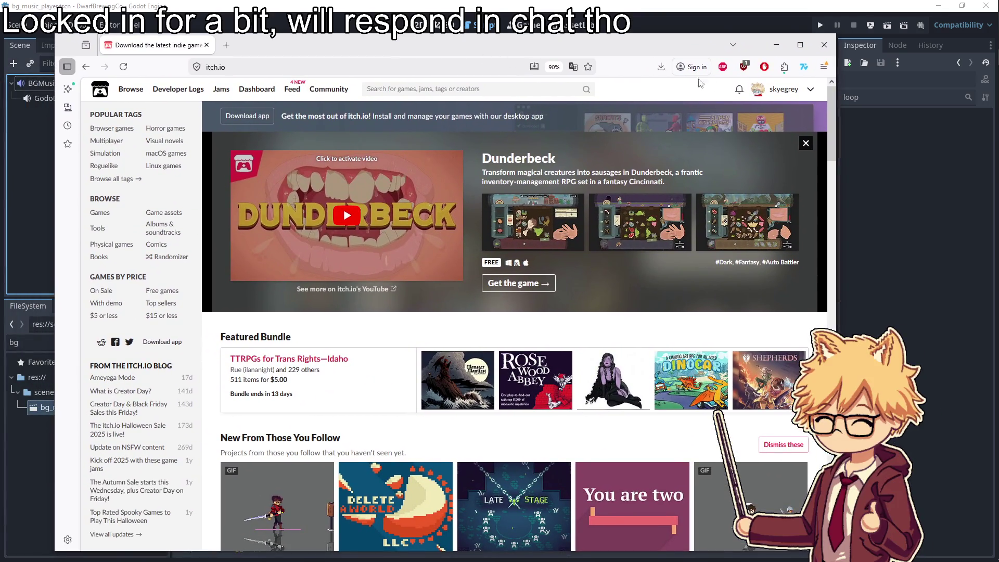
# Open Dwarf Brewing Co's edit page from the itch.io profile
pyautogui.click(782, 90)
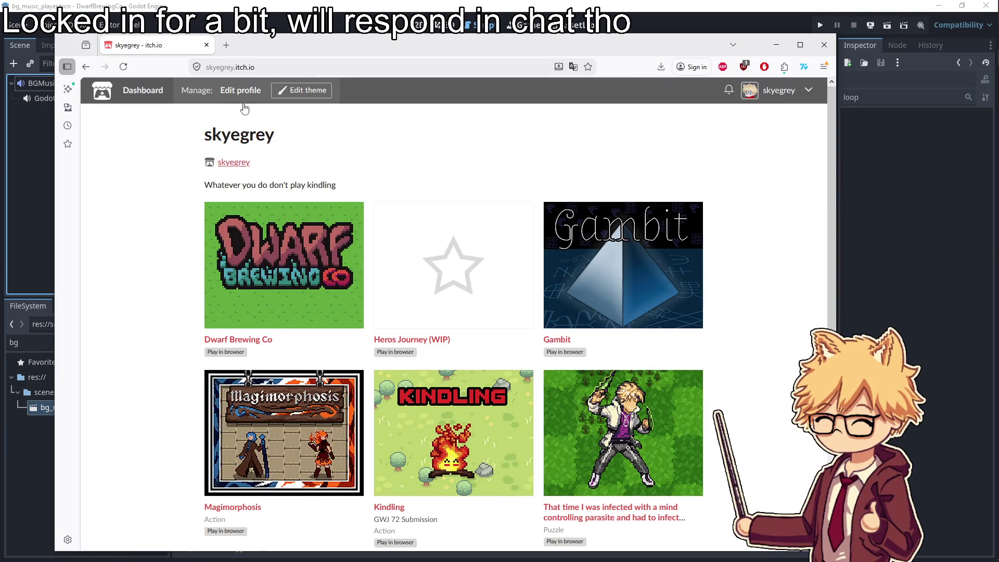
pyautogui.click(238, 341)
pyautogui.click(239, 91)
pyautogui.scroll(-15, 394, 301)
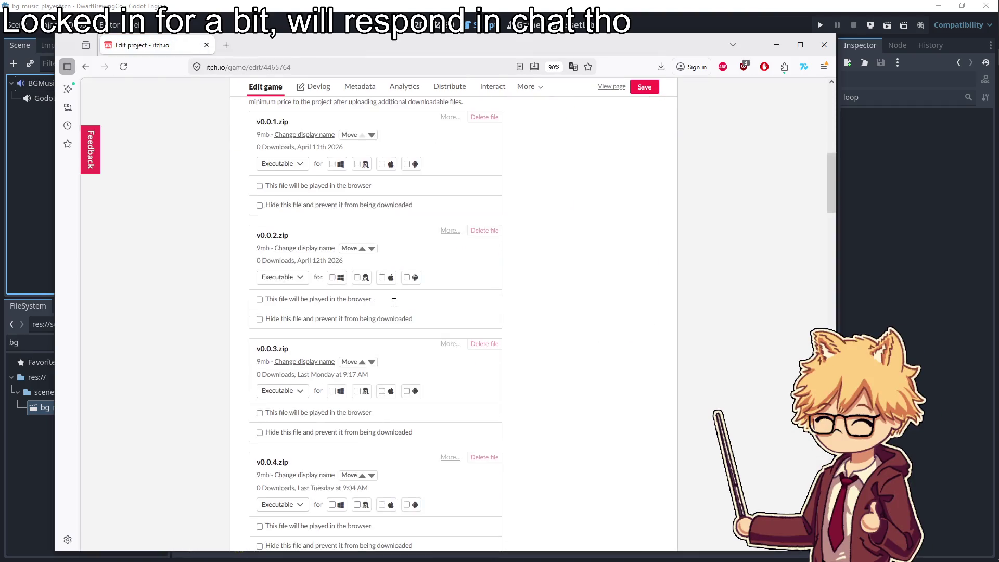
pyautogui.scroll(-3, 394, 307)
# Upload Exports/v1.0.2/v1.0.2.zip, mark it as played in the browser, and save
pyautogui.click(281, 274)
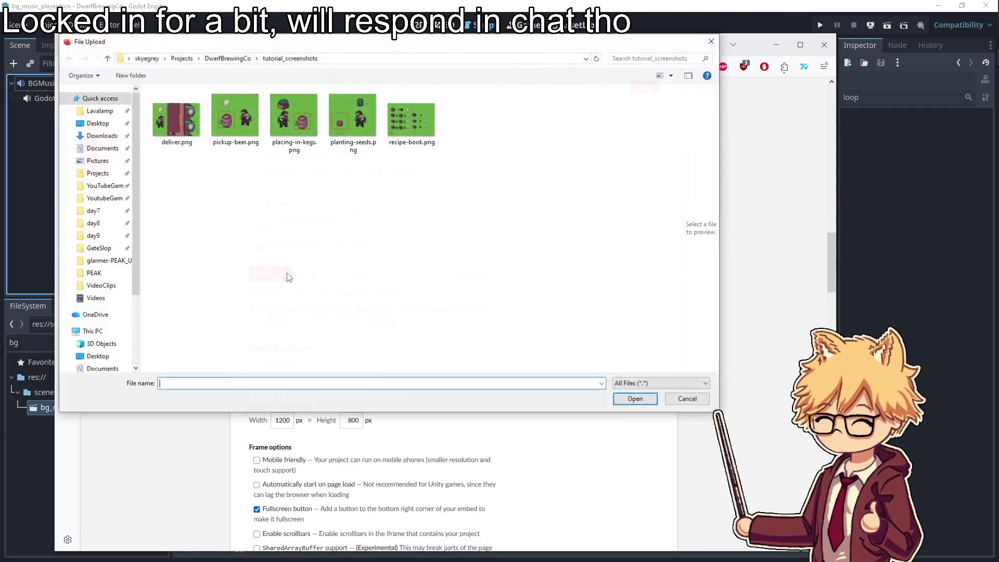
pyautogui.click(227, 58)
pyautogui.doubleClick(211, 134)
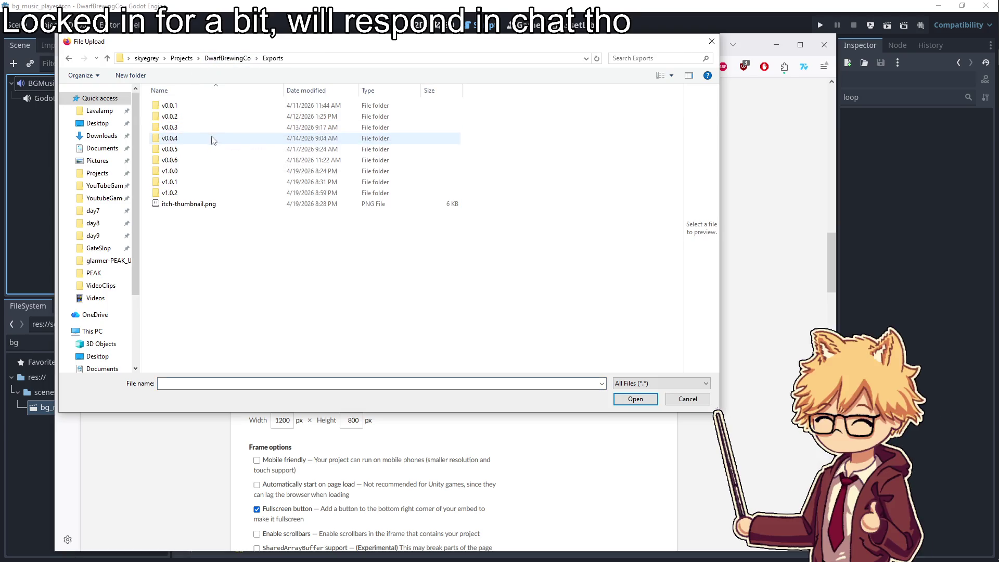
pyautogui.doubleClick(187, 192)
pyautogui.doubleClick(218, 206)
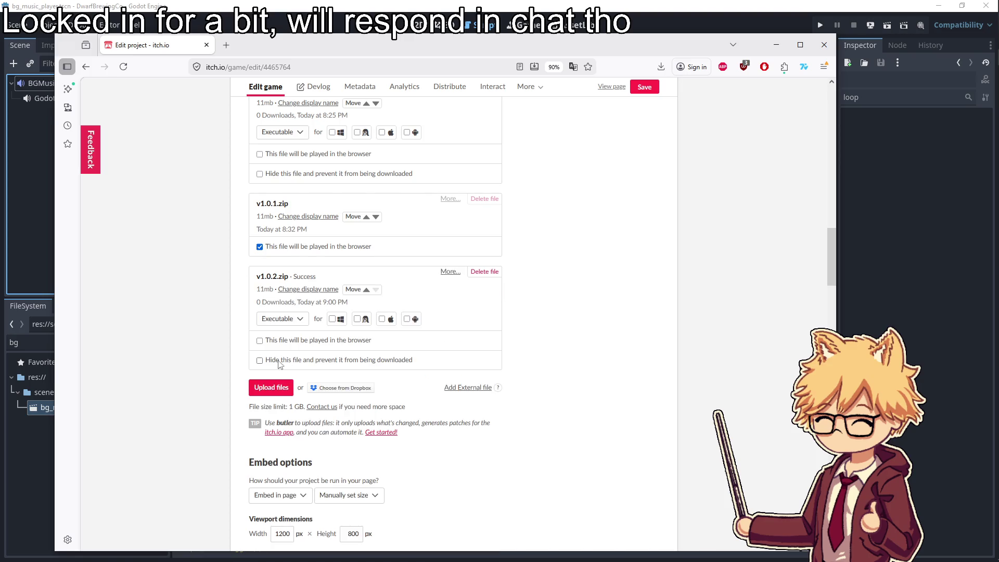
pyautogui.click(260, 340)
pyautogui.scroll(-2, 268, 387)
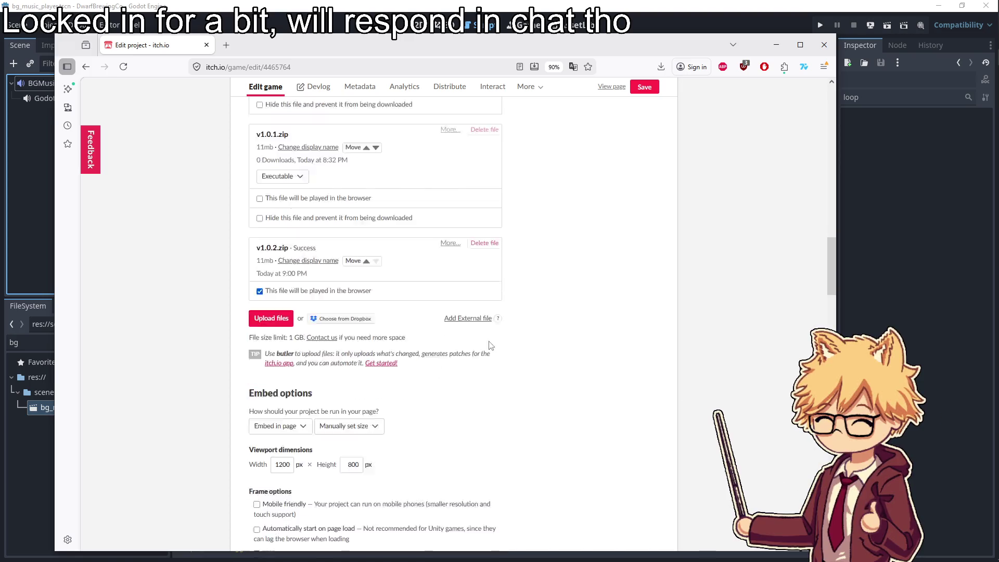
pyautogui.click(645, 89)
# Review the uploads, save the game page again, and view the public page
pyautogui.scroll(-15, 517, 312)
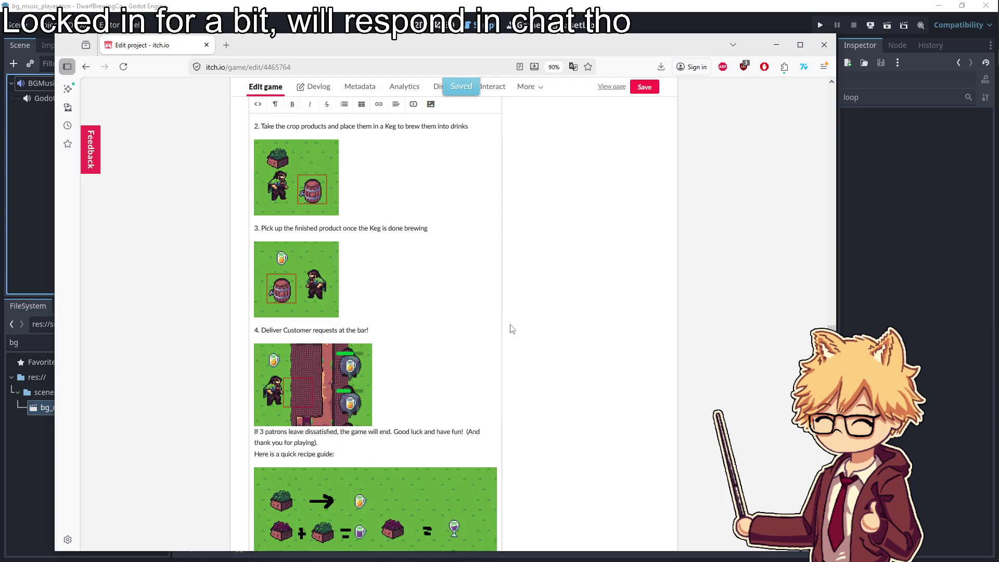
pyautogui.scroll(-6, 514, 328)
pyautogui.scroll(8, 512, 328)
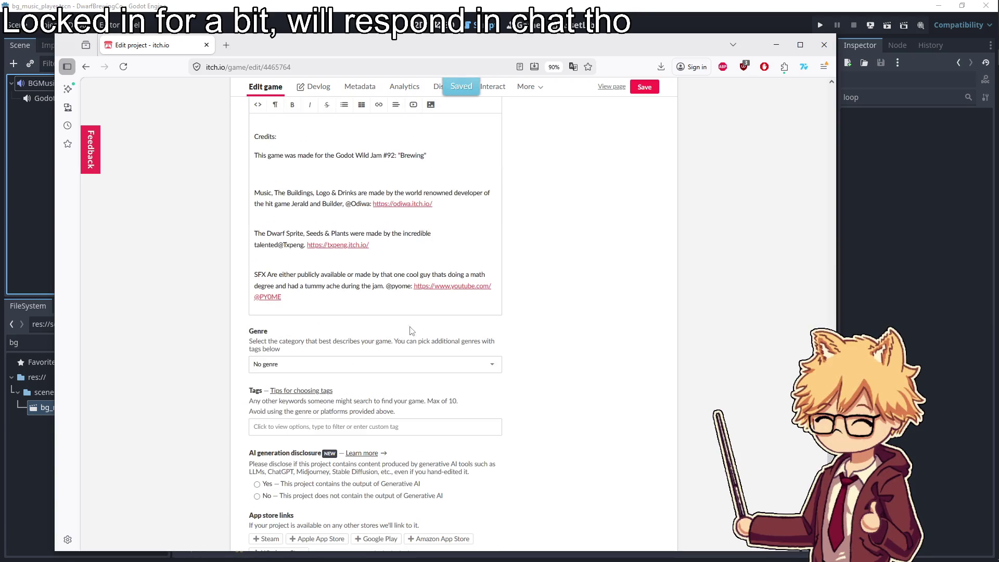
pyautogui.scroll(-10, 387, 324)
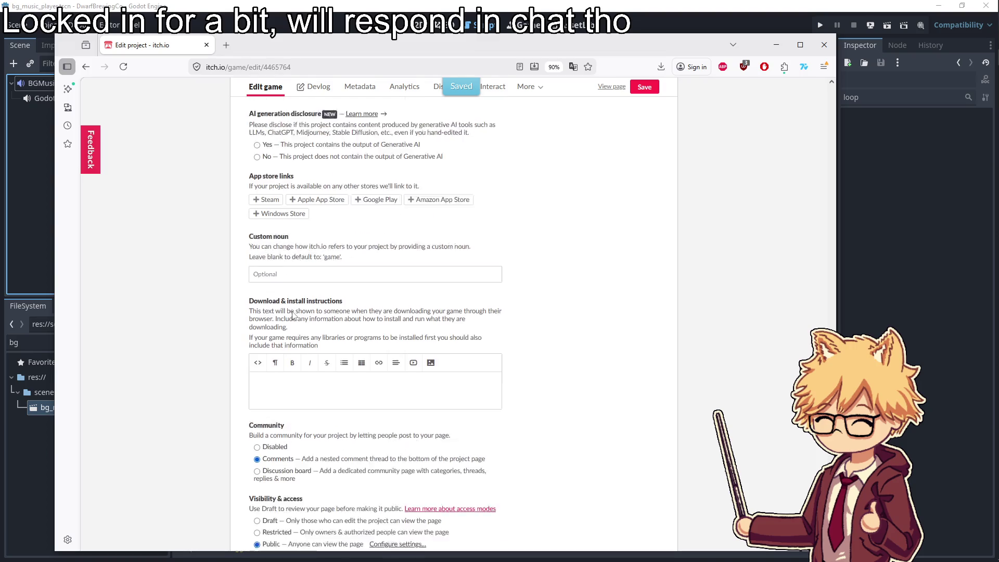
pyautogui.scroll(-3, 300, 381)
pyautogui.scroll(12, 230, 361)
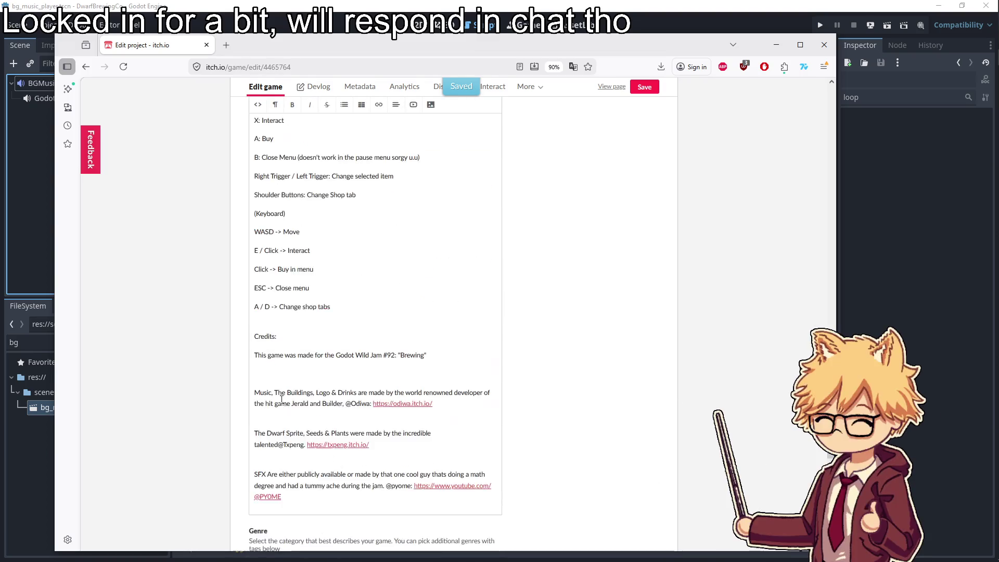
pyautogui.scroll(12, 229, 360)
pyautogui.scroll(-2, 229, 359)
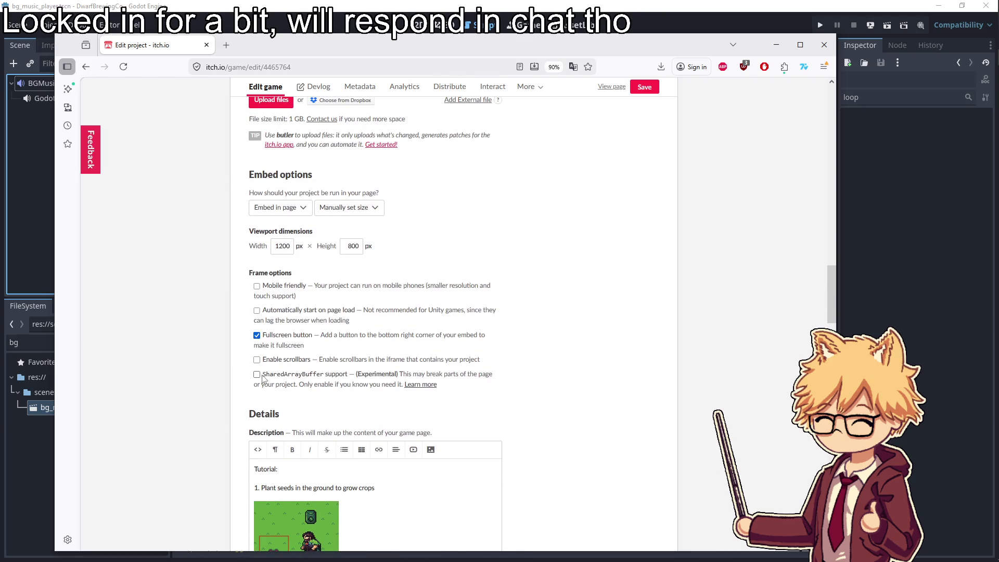
pyautogui.click(642, 88)
pyautogui.click(610, 86)
pyautogui.moveTo(982, 103)
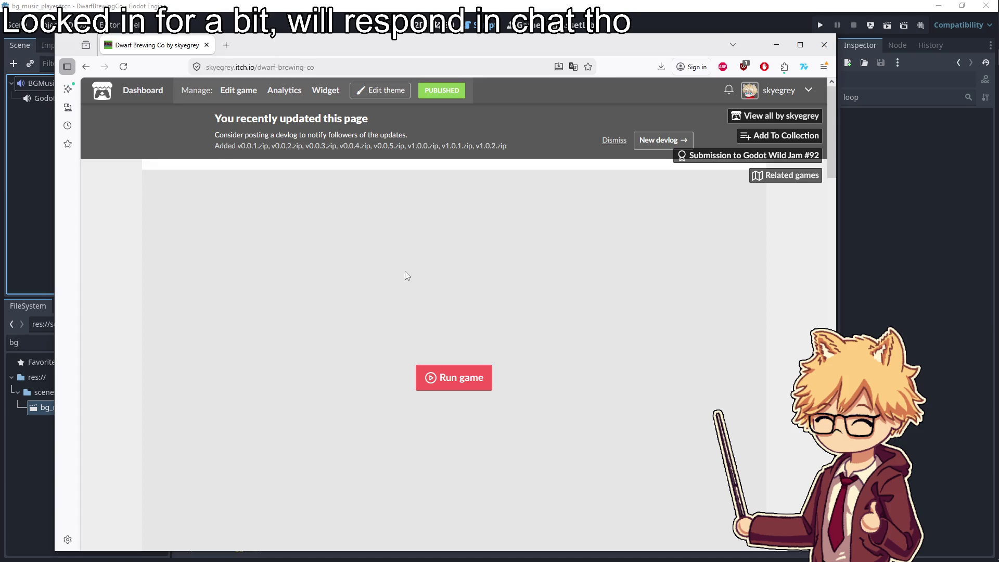
# Run the embedded Dwarf Brewing Co game and press Play on its title screen
pyautogui.click(460, 382)
pyautogui.scroll(-1, 440, 312)
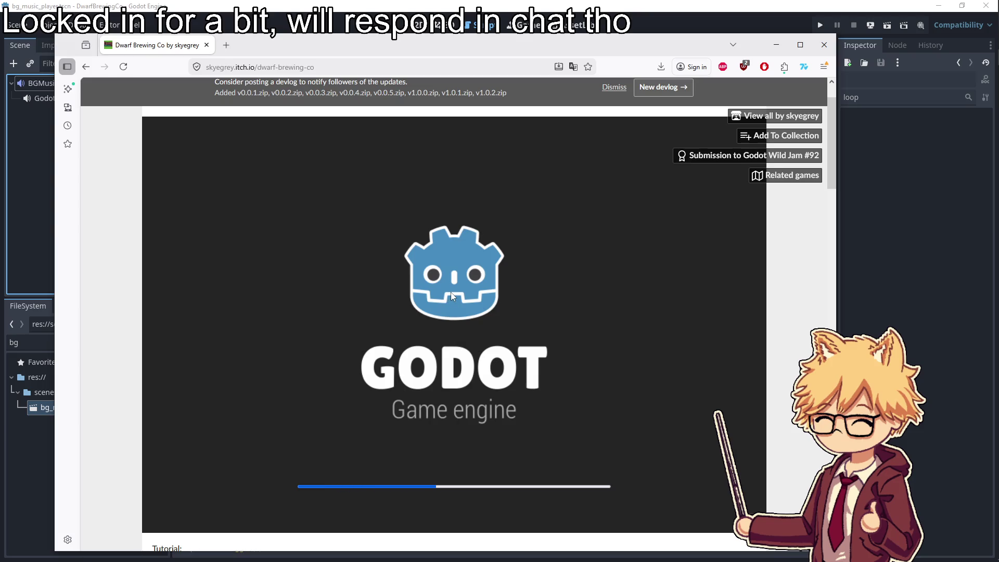
pyautogui.scroll(-1, 553, 283)
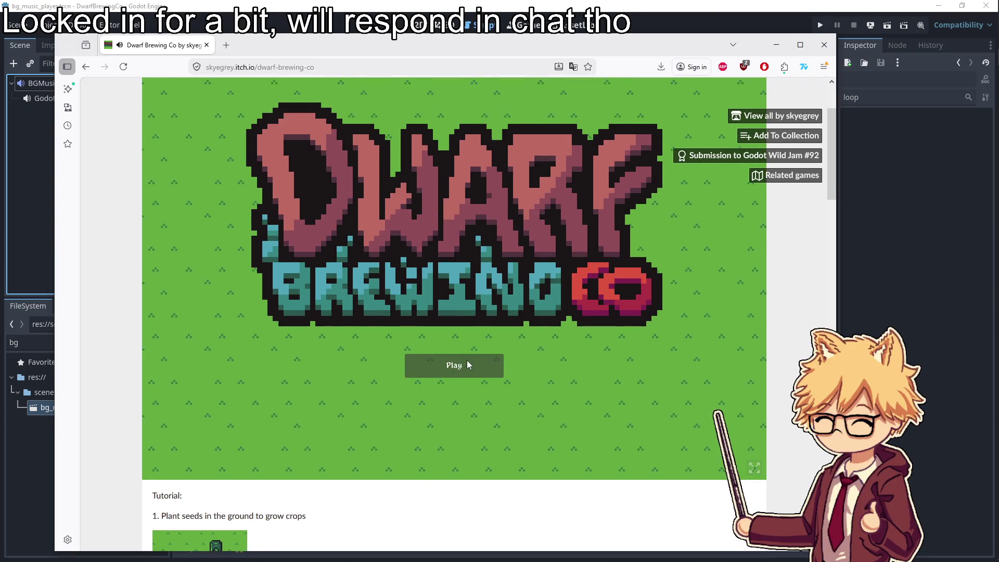
pyautogui.click(467, 360)
# Lower the in-game Music Volume to about 22% from the Pause menu
pyautogui.press('a')
pyautogui.press('Escape')
pyautogui.click(456, 184)
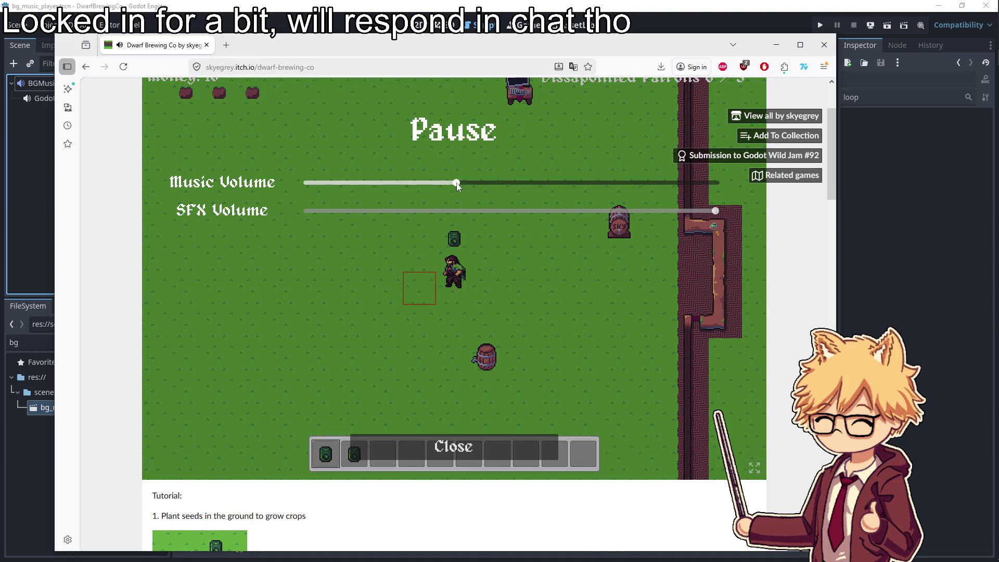
pyautogui.press('Escape')
pyautogui.press('Escape')
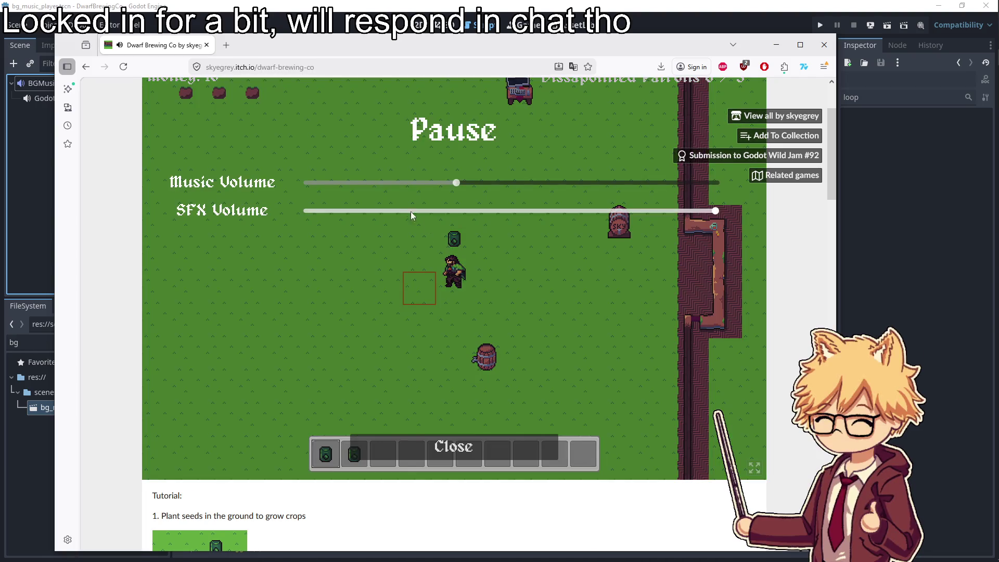
pyautogui.click(388, 183)
pyautogui.press('Escape')
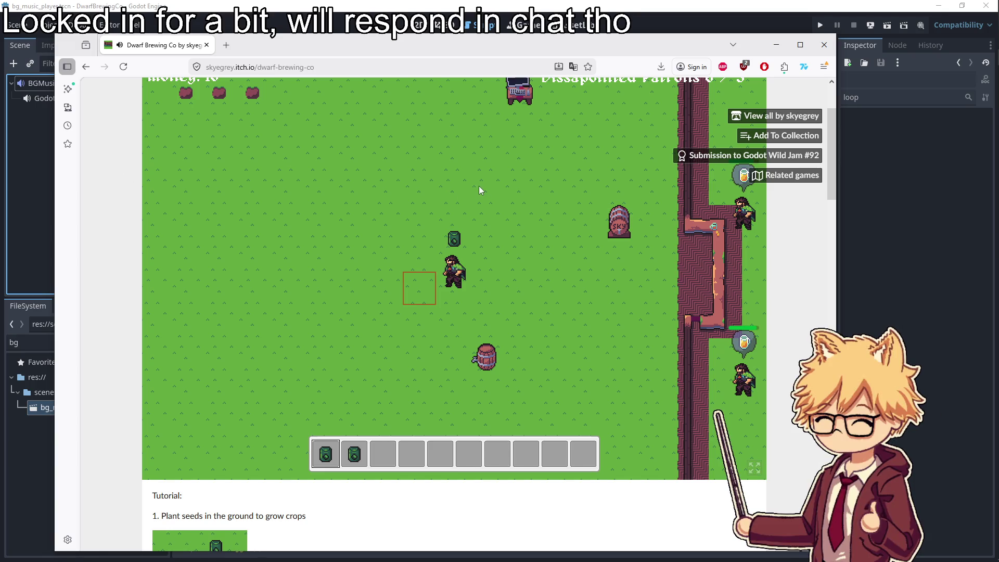
pyautogui.press('Escape')
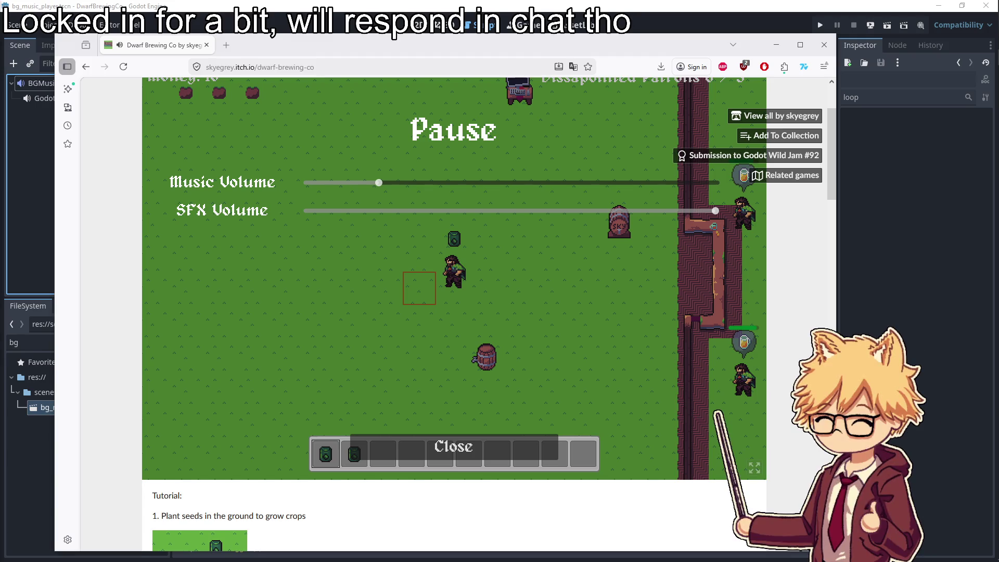
pyautogui.hotkey('alt', 'Tab')
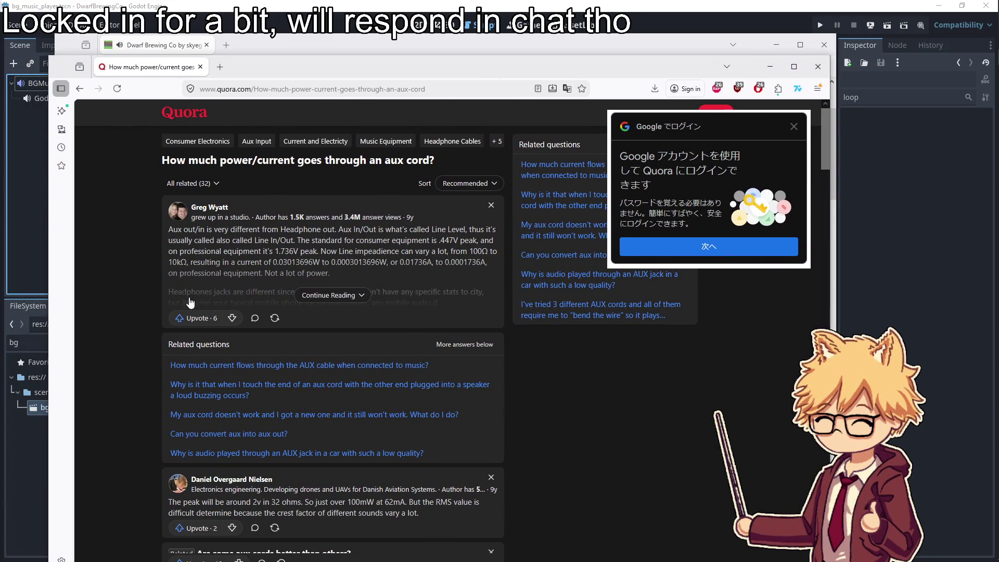
# Close the Quora aux-cord power question page to return to the paused itch.io game
pyautogui.scroll(-2, 199, 302)
pyautogui.scroll(-2, 158, 359)
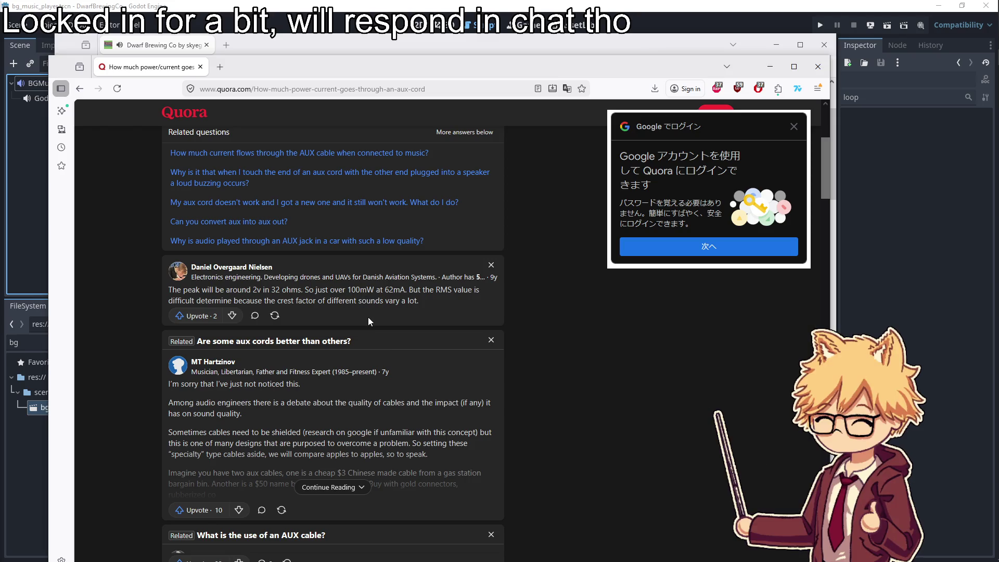
pyautogui.scroll(-3, 368, 318)
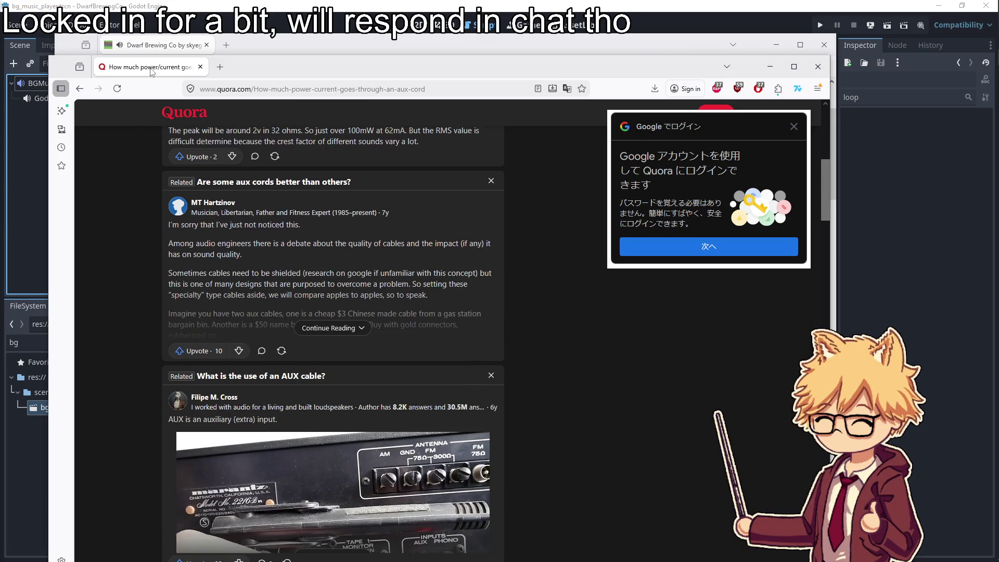
pyautogui.hotkey('ctrl', 'w')
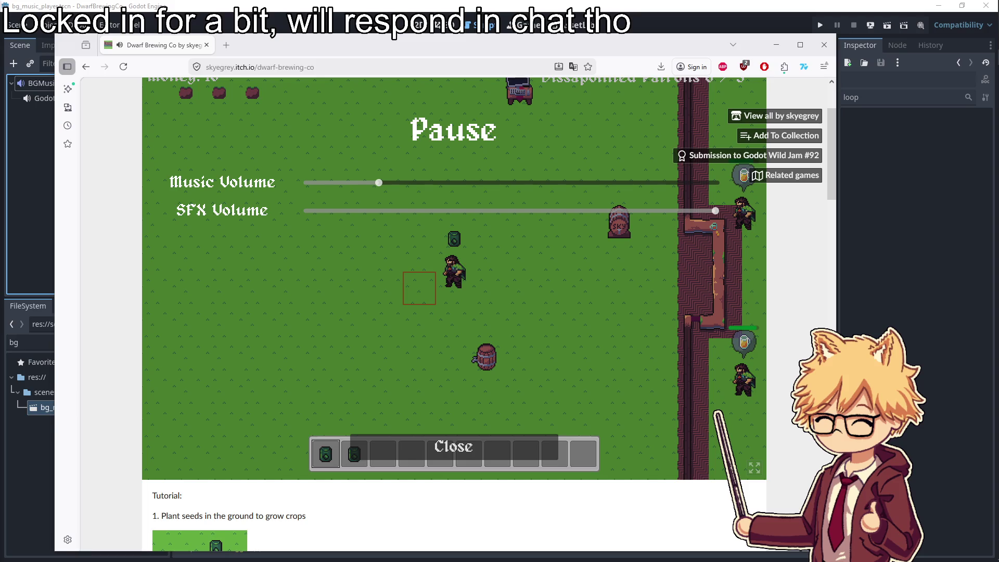
# Switch to the browser window showing the itch.io profile listing Dwarf Brewing Co, Gambit and Kindling
pyautogui.hotkey('alt', 'Tab')
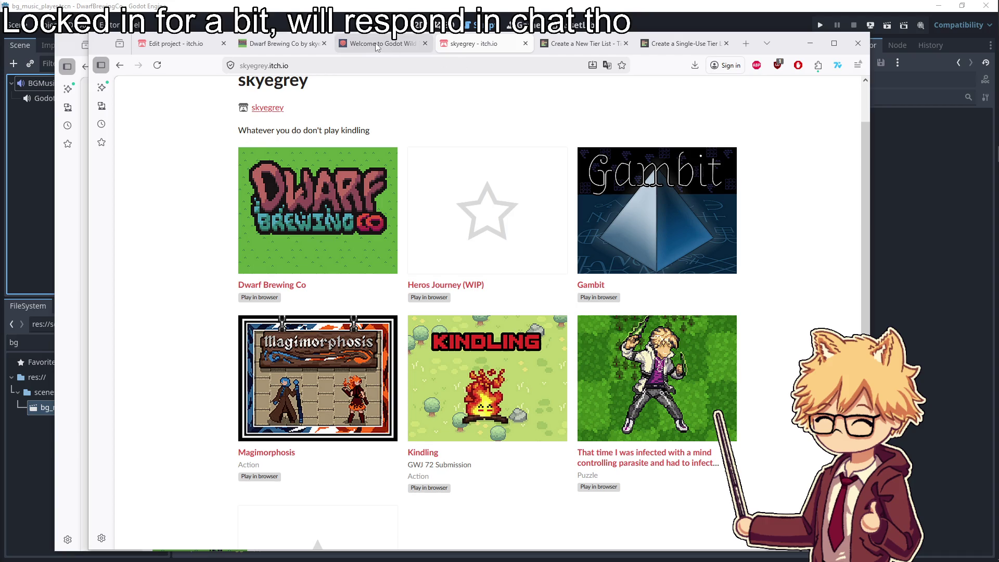
# Open the Edit project page, then return to the running Dwarf Brewing Co game window
pyautogui.click(217, 47)
pyautogui.hotkey('alt', 'Tab')
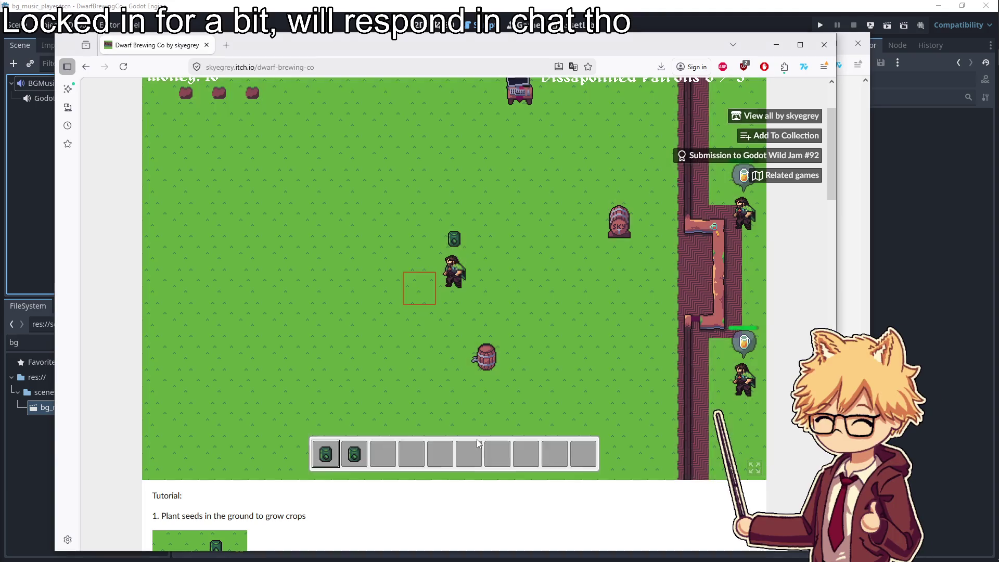
# From the creator dashboard, launch Heros Journey (WIP) in the browser, then close its window
pyautogui.scroll(3, 170, 204)
pyautogui.click(136, 96)
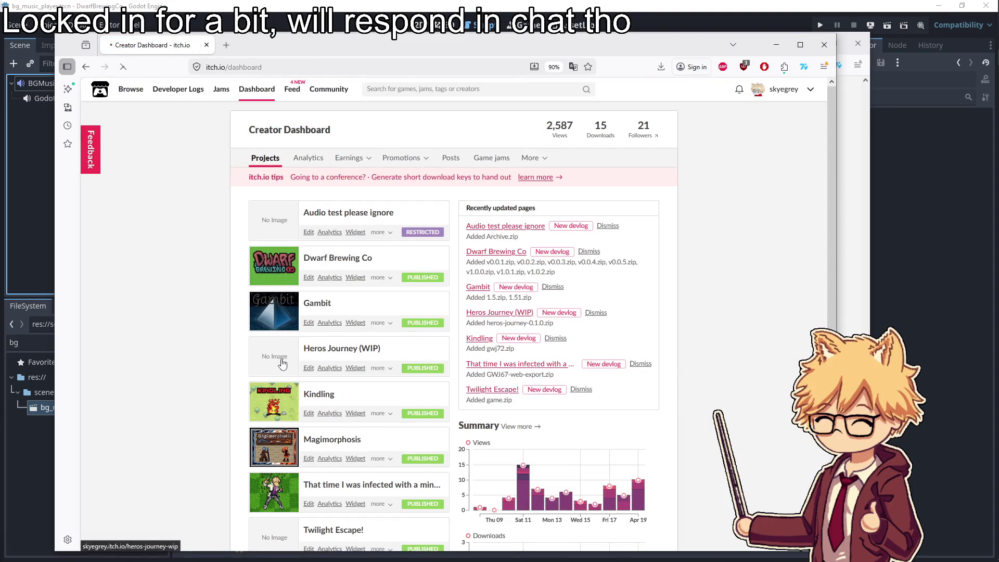
pyautogui.click(282, 365)
pyautogui.click(435, 379)
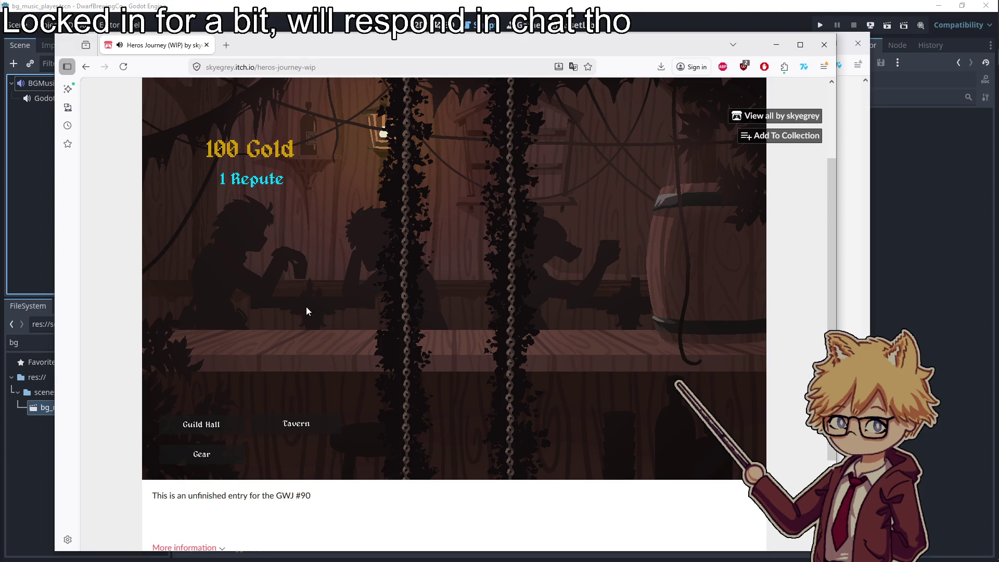
pyautogui.middleClick(159, 50)
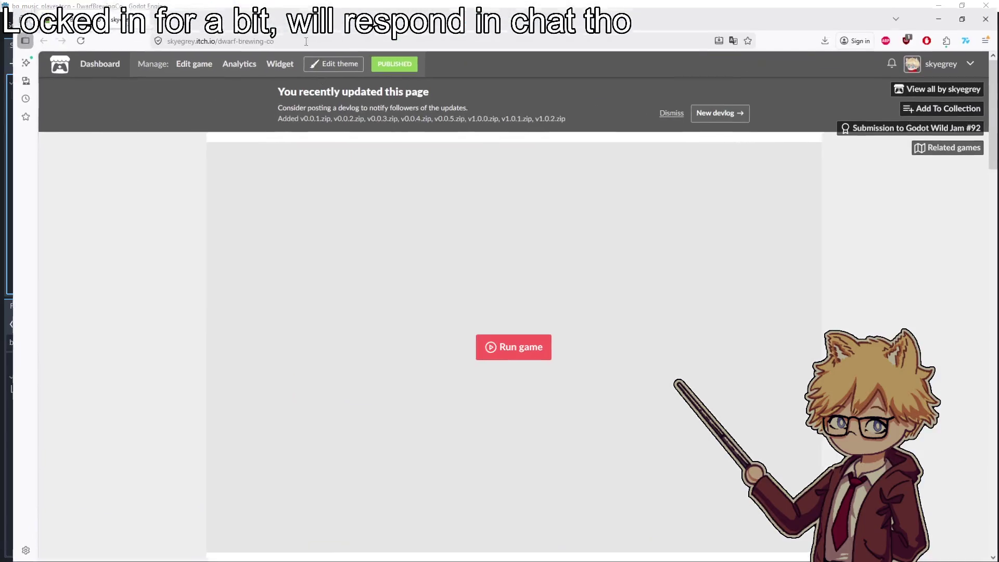
# Return to the Dwarf Brewing Co page, then to Godot's web export and Audacity's tavern track
pyautogui.click(483, 341)
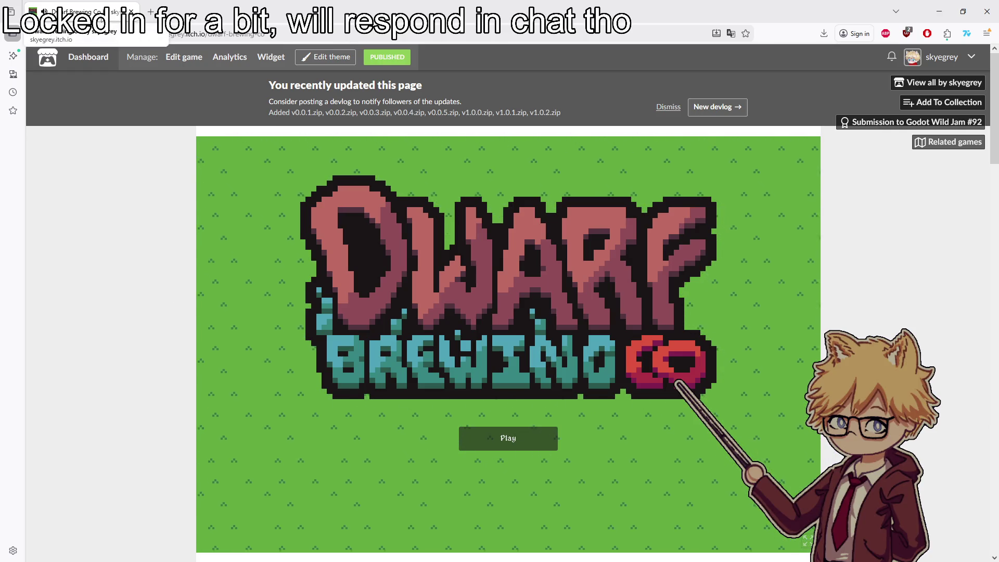
pyautogui.hotkey('ctrl', 'Tab')
pyautogui.hotkey('alt', 'Tab')
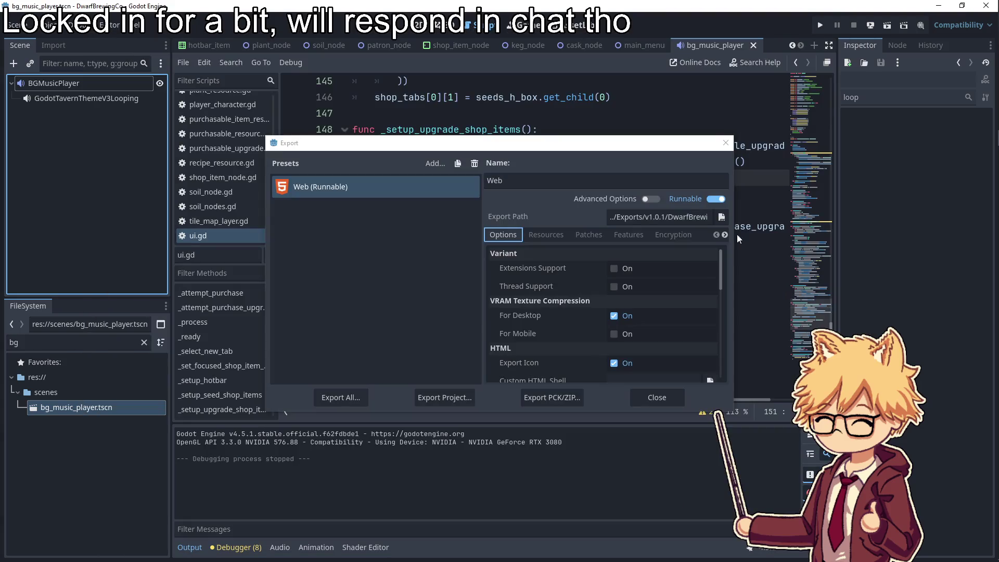
pyautogui.click(982, 170)
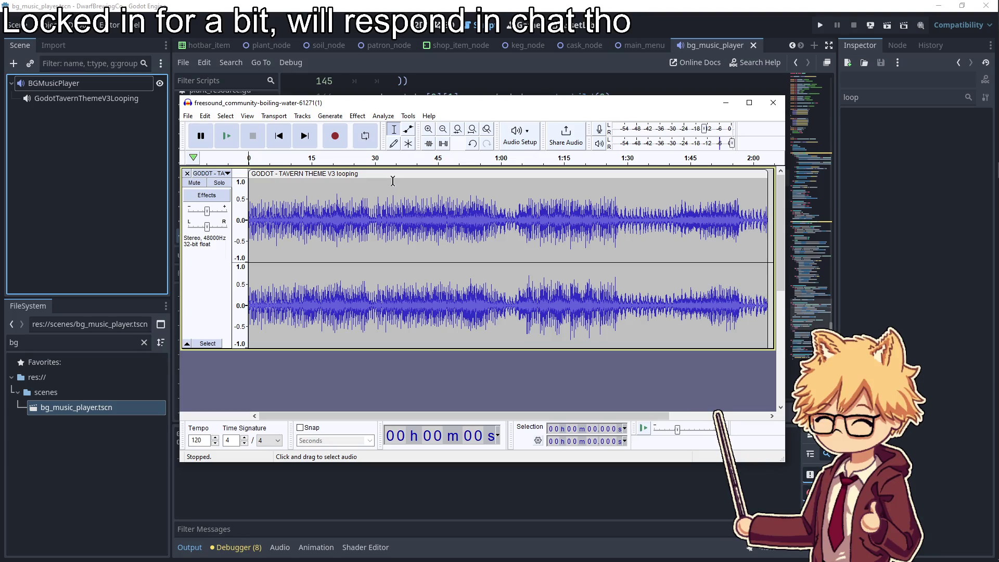
# Select the whole tavern theme clip with looping on and export audio into assets/music
pyautogui.doubleClick(383, 183)
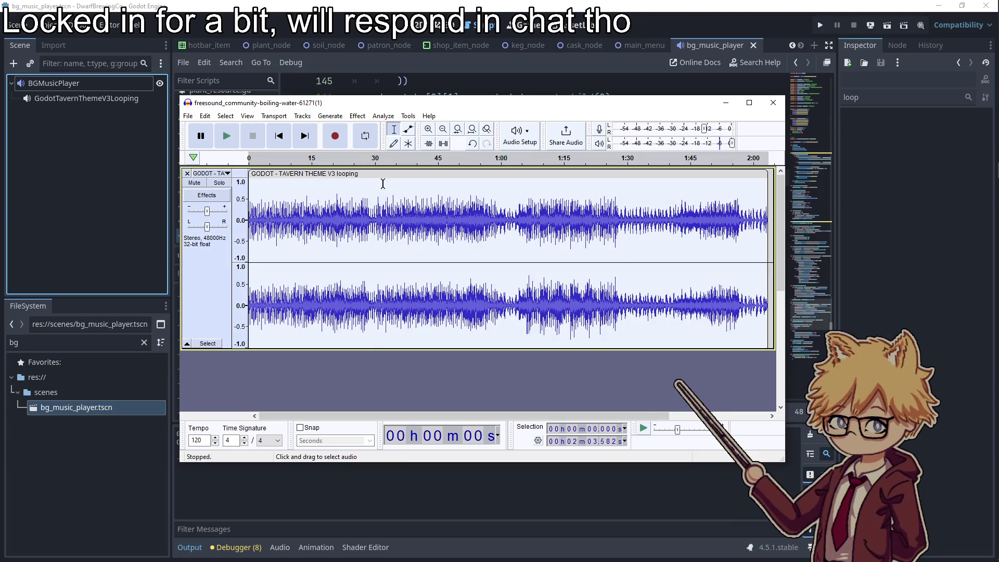
pyautogui.click(365, 136)
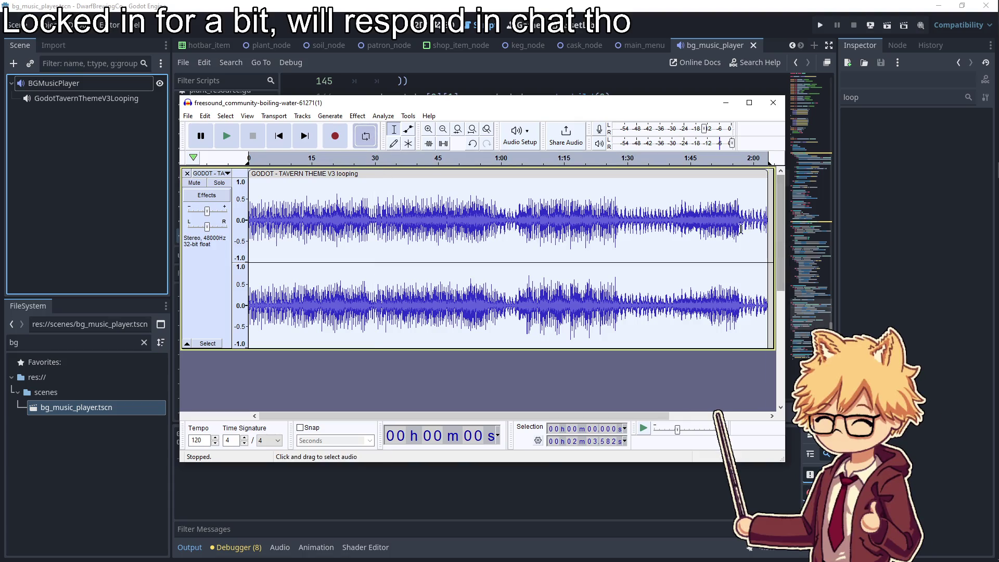
pyautogui.click(188, 116)
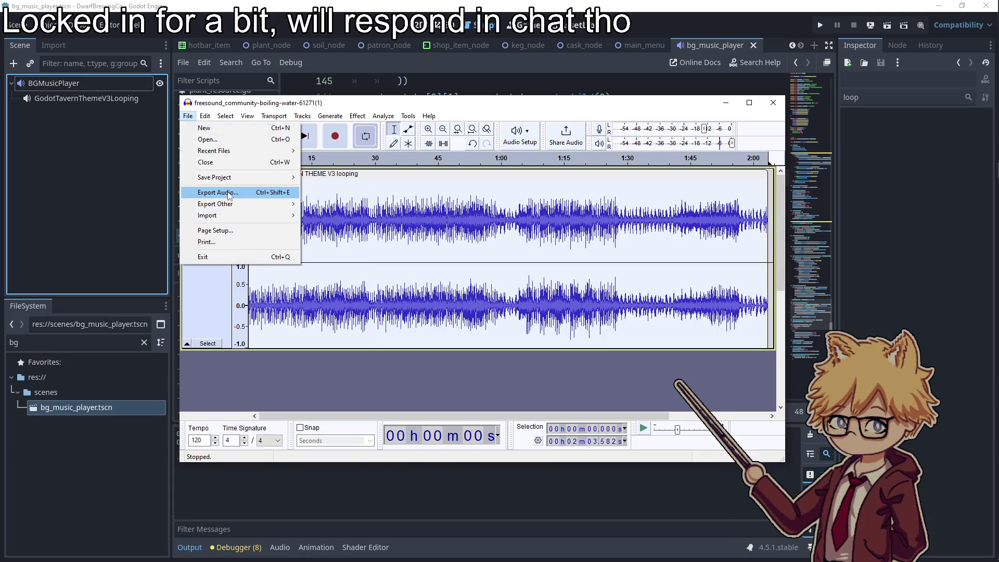
pyautogui.click(228, 192)
pyautogui.click(450, 191)
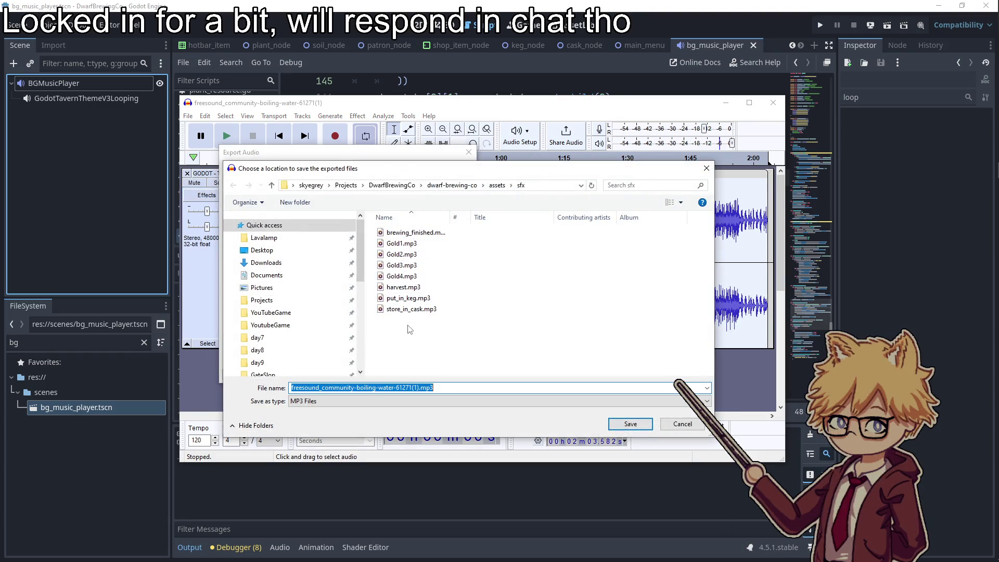
pyautogui.click(497, 186)
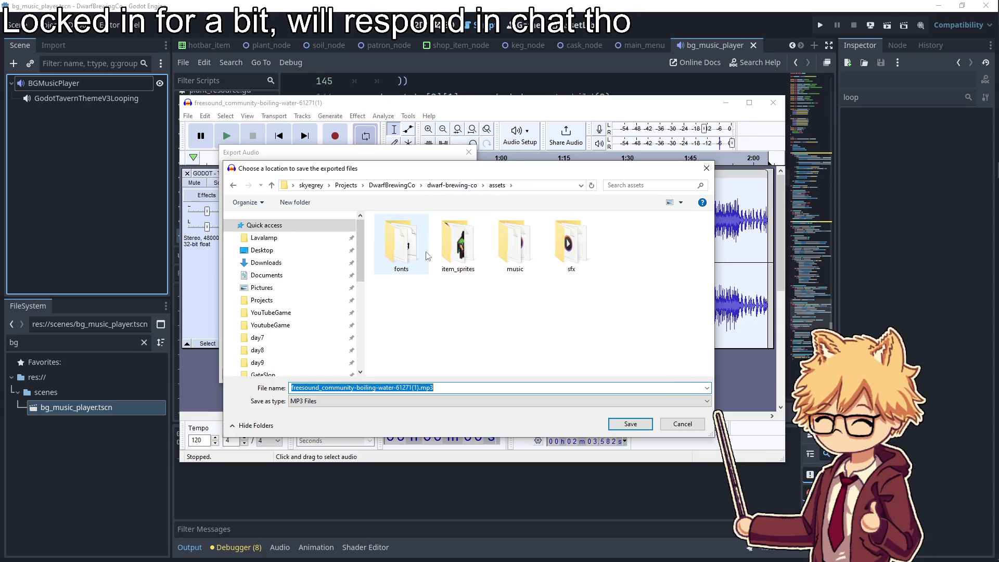
pyautogui.doubleClick(528, 251)
# Export over GODOT - TAVERN THEME V3 looping.mp3, replace it, minimise Audacity and close Godot's export window
pyautogui.click(484, 235)
pyautogui.click(621, 424)
pyautogui.click(460, 373)
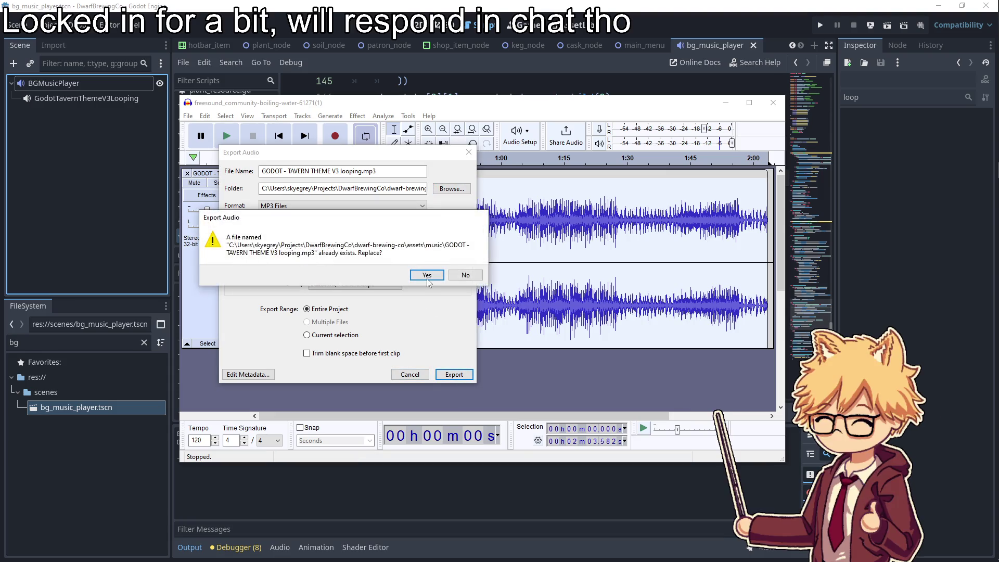
pyautogui.click(426, 276)
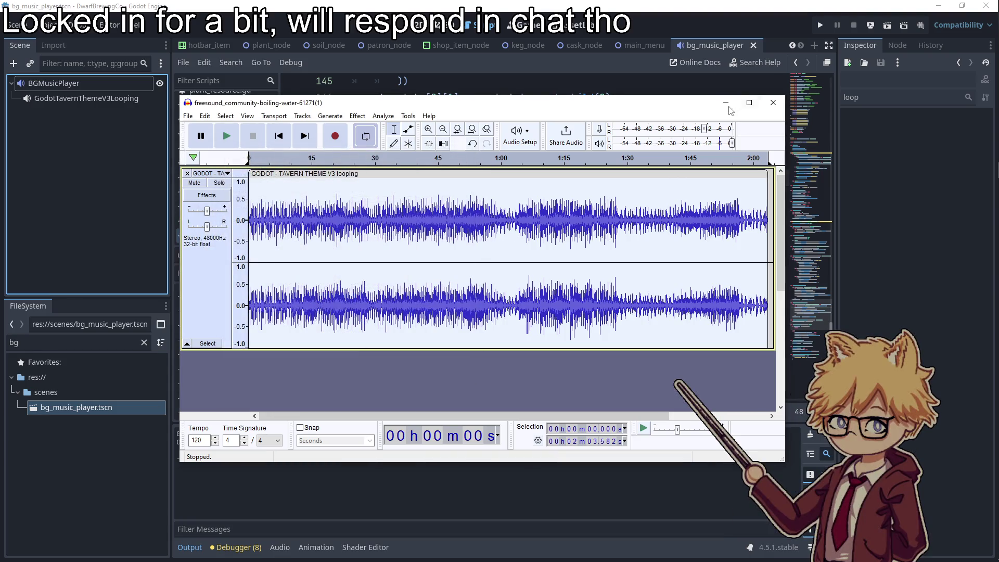
pyautogui.click(726, 102)
pyautogui.click(724, 161)
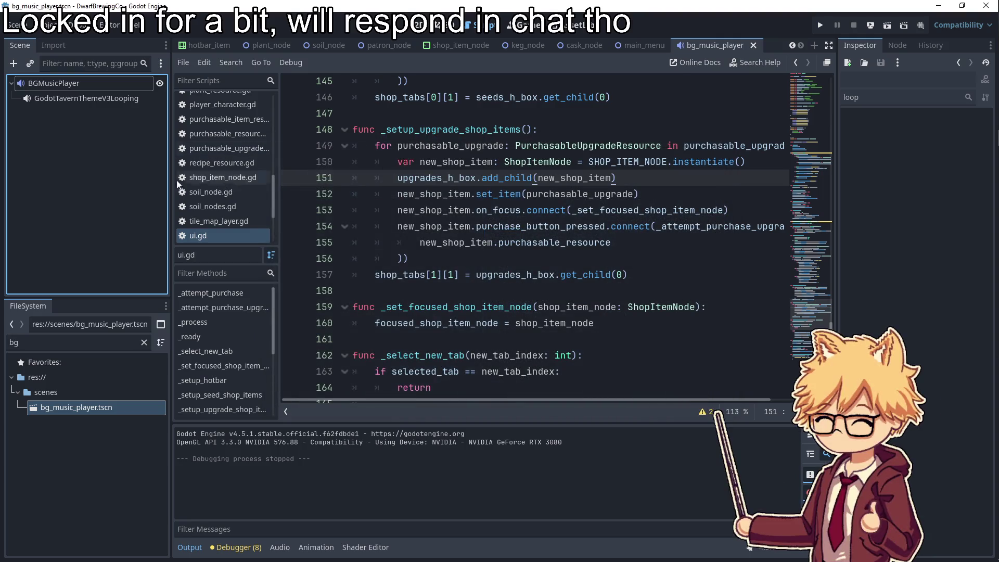
# Clear BGMusicPlayer's Stream and delete the GodotTavernThemeV3Looping child node
pyautogui.click(95, 89)
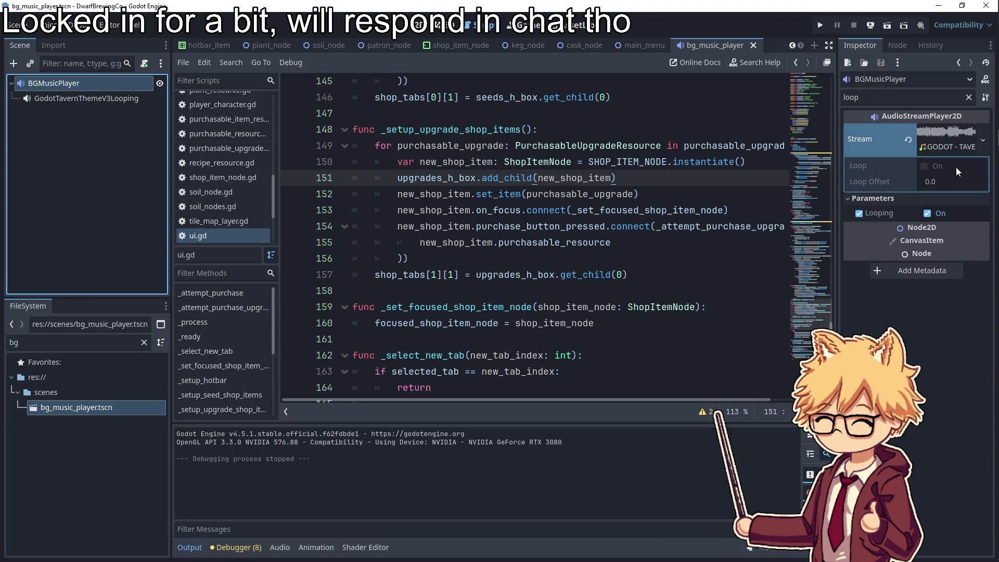
pyautogui.click(926, 166)
pyautogui.click(779, 186)
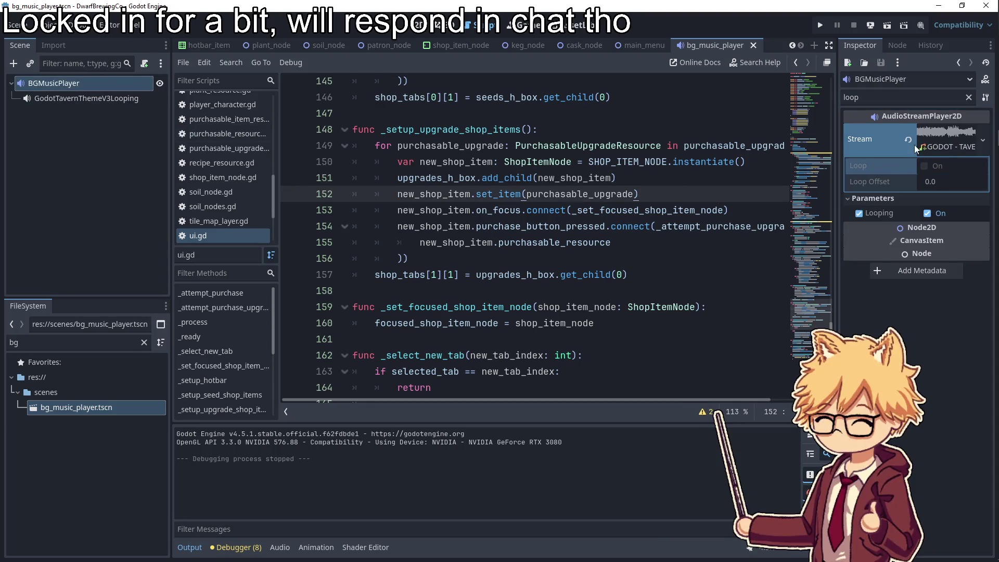
pyautogui.click(76, 101)
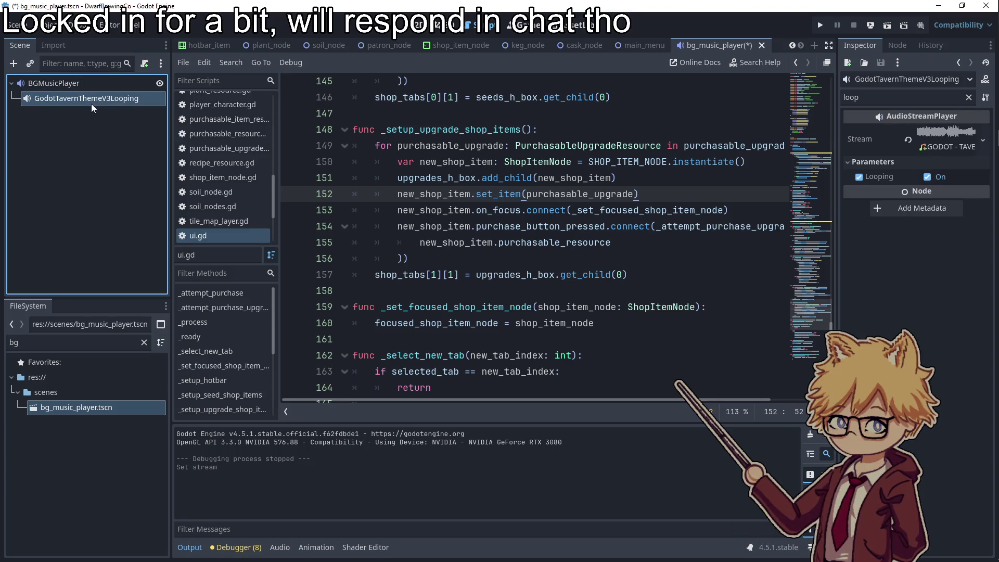
pyautogui.press('Delete')
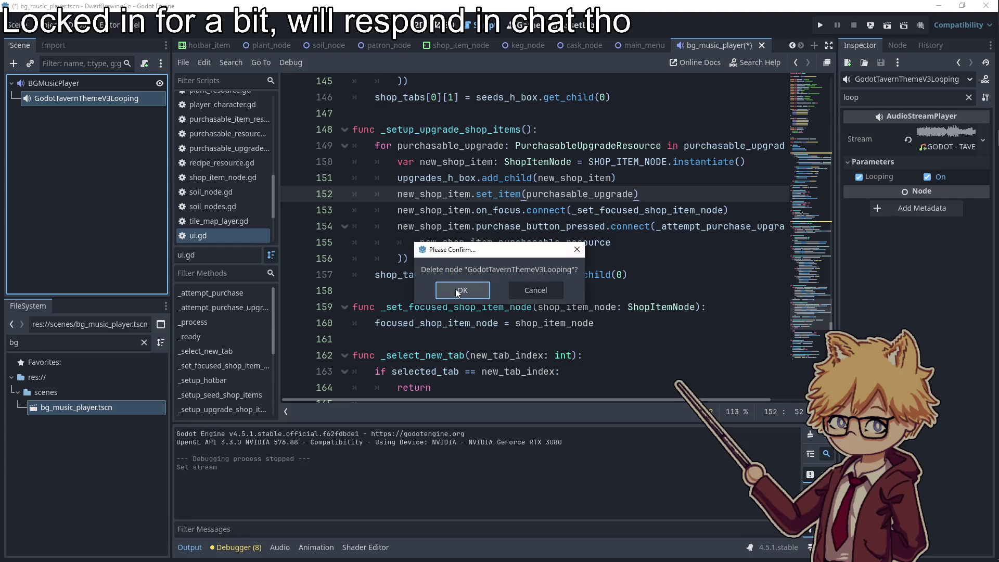
pyautogui.press('Return')
# Quick Load the tavern theme as BGMusicPlayer's stream and inspect its loop settings
pyautogui.click(968, 97)
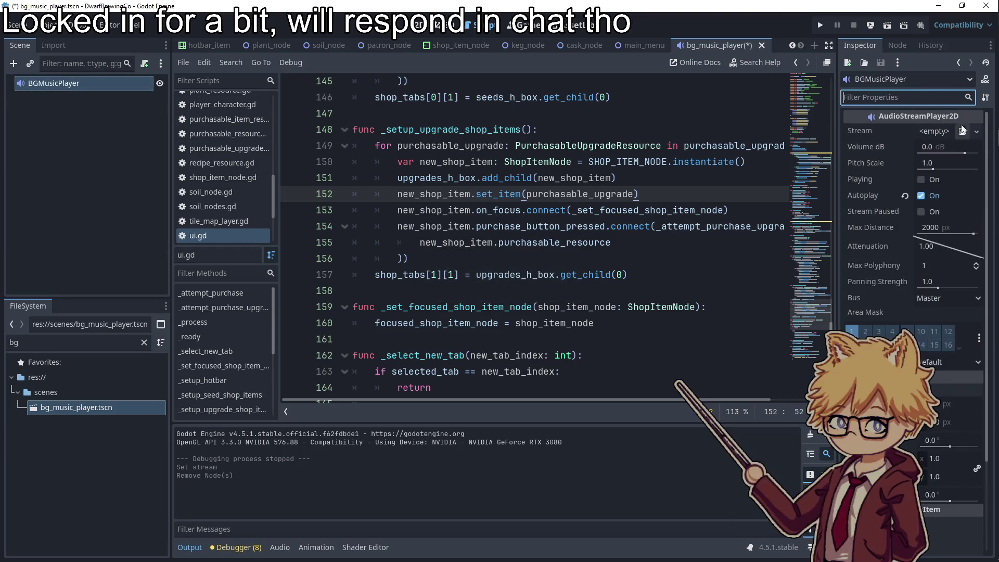
pyautogui.click(962, 131)
pyautogui.doubleClick(406, 163)
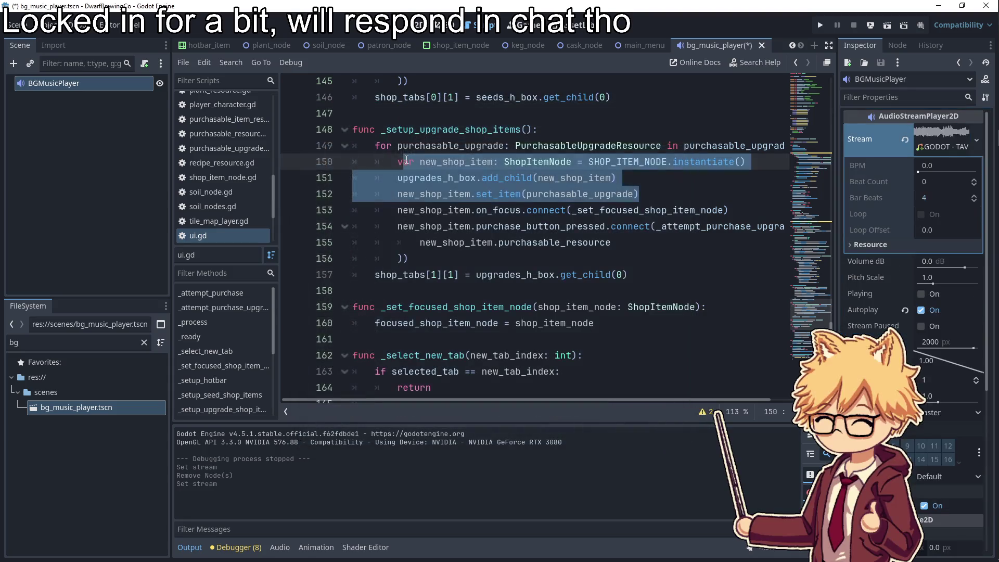
pyautogui.click(663, 177)
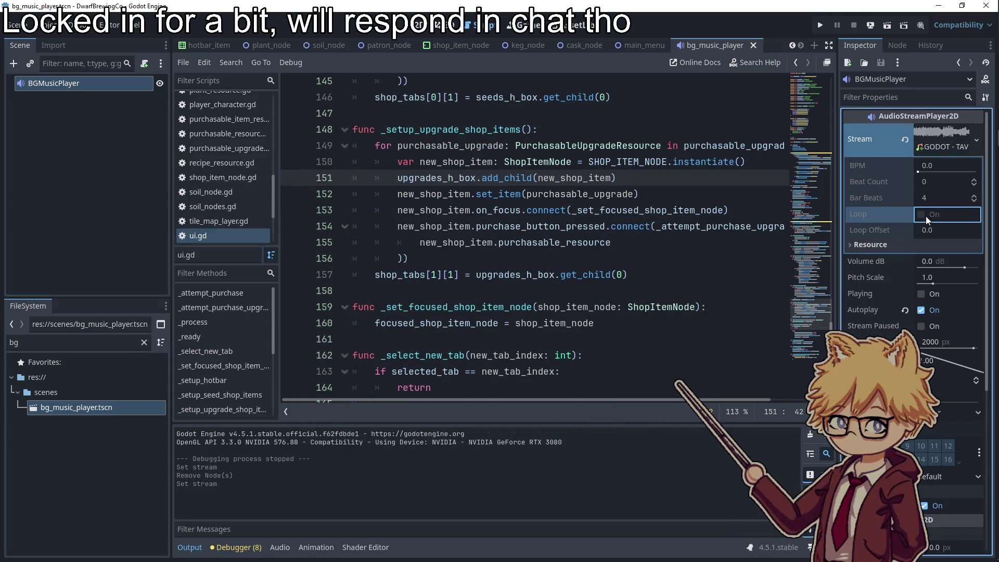
pyautogui.click(631, 194)
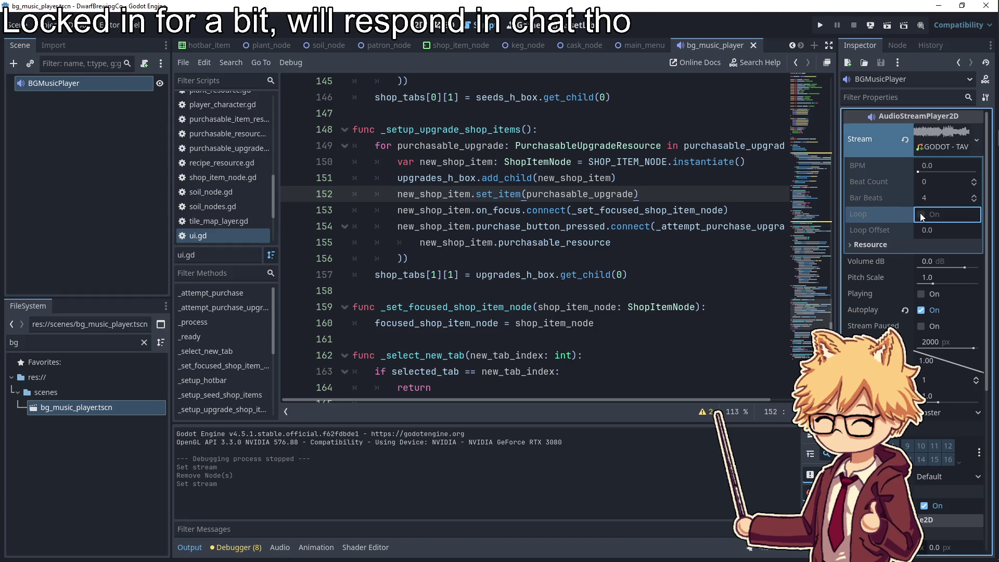
pyautogui.click(559, 179)
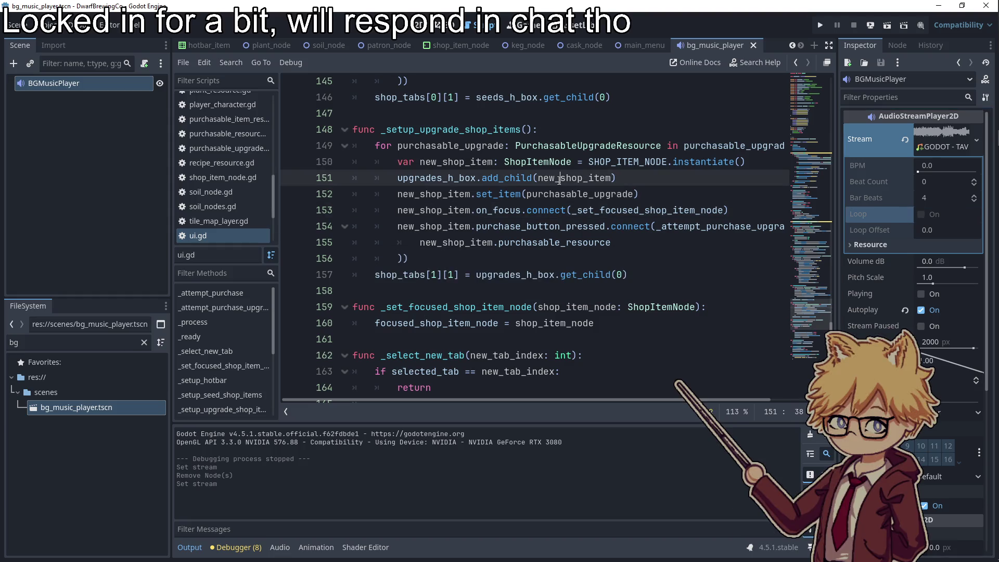
pyautogui.click(902, 243)
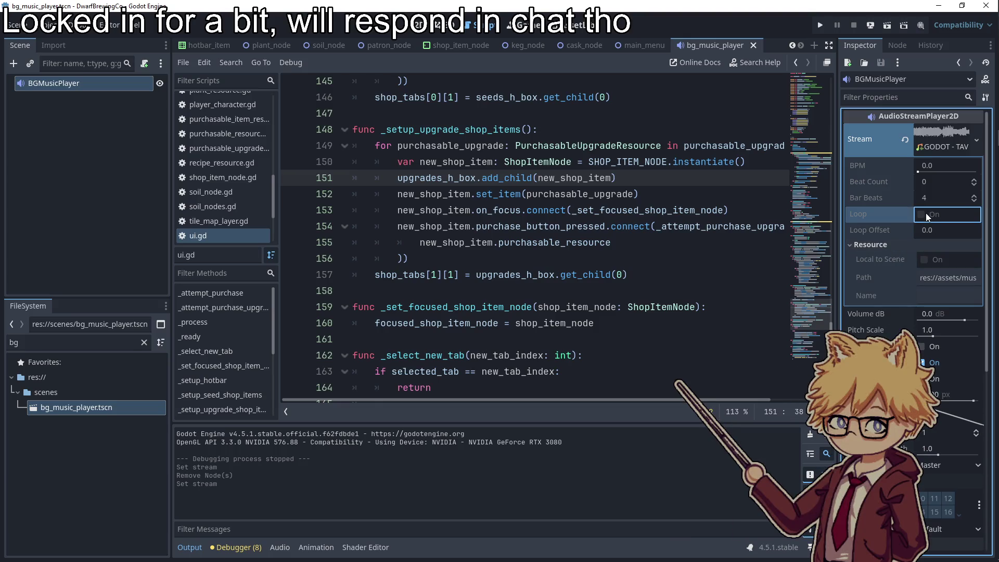
pyautogui.click(992, 169)
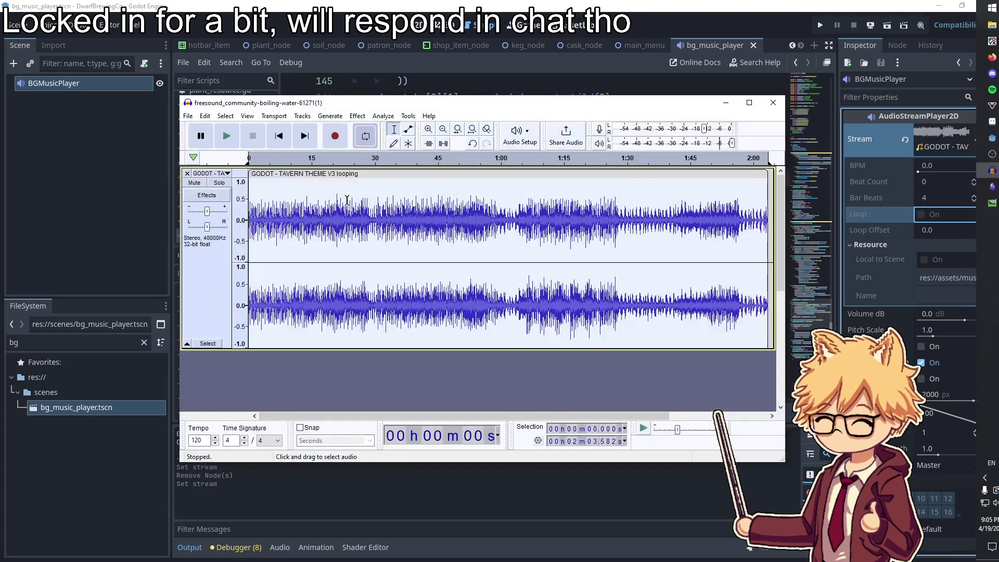
# Open Export Audio, edit the file name's extension, then cancel without exporting
pyautogui.click(187, 115)
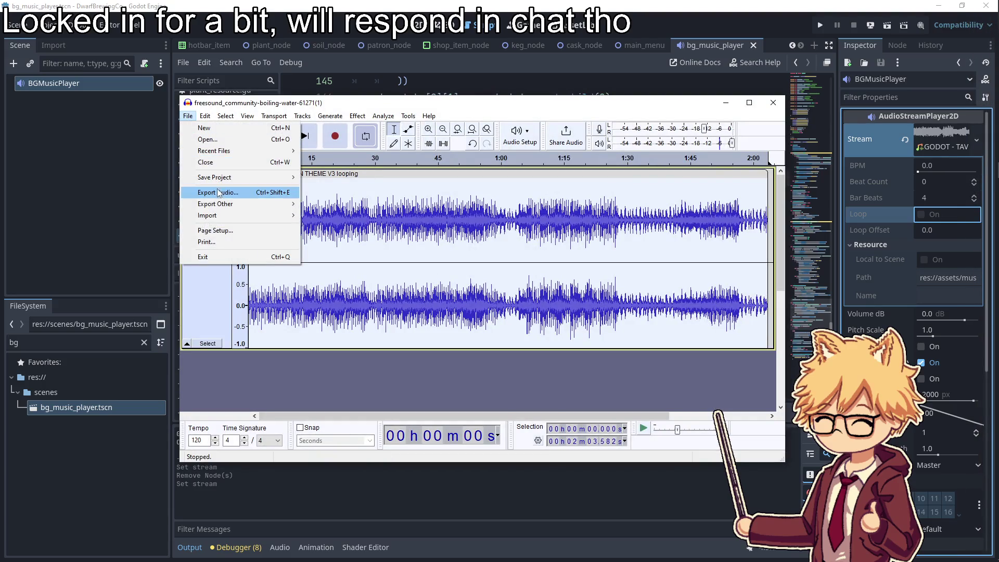
pyautogui.click(218, 192)
pyautogui.click(408, 171)
pyautogui.press('BackSpace')
pyautogui.press('BackSpace')
pyautogui.press('BackSpace')
pyautogui.write('water-61271(1).wav')
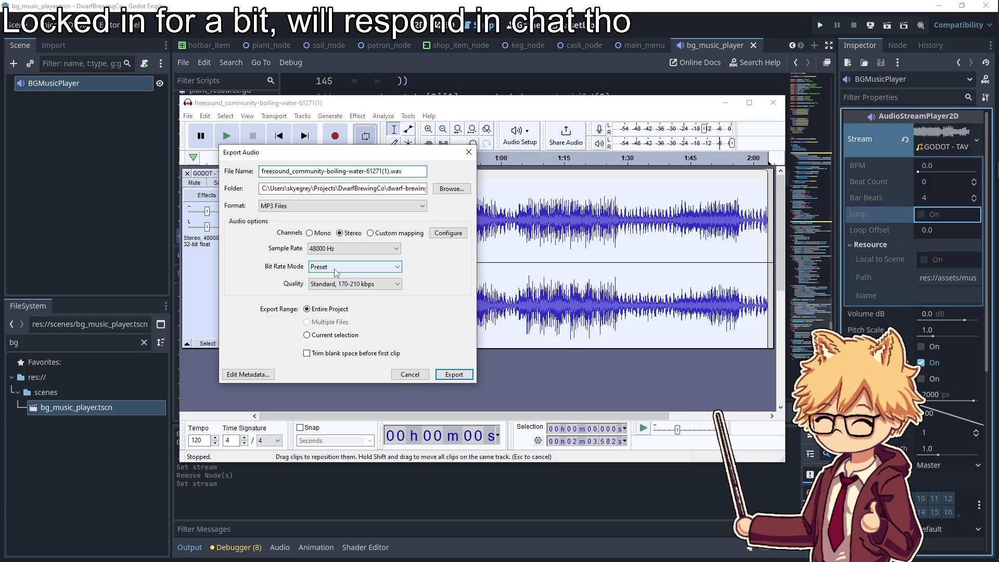
pyautogui.click(469, 151)
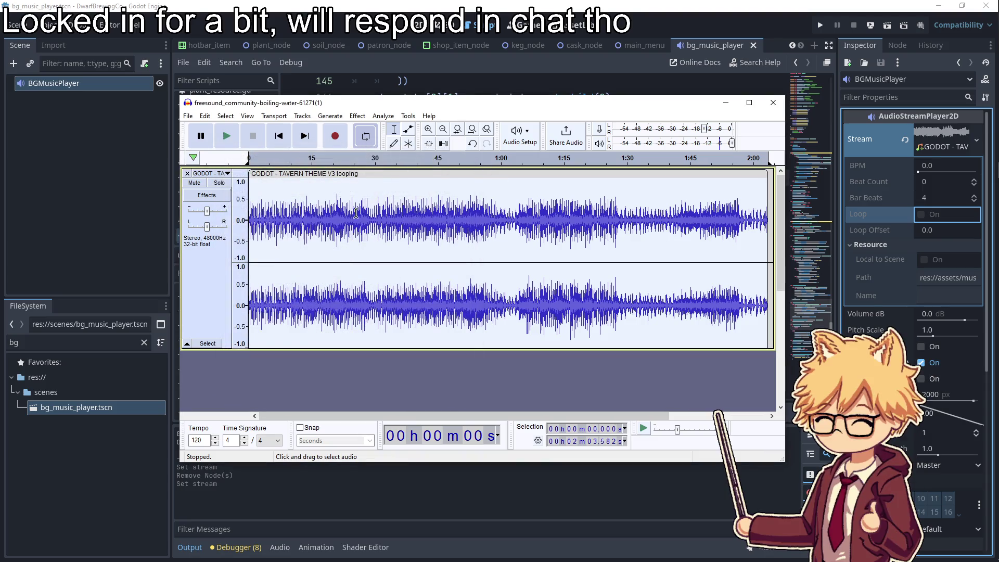
# Turn on looping, then close Audacity without saving the project
pyautogui.click(370, 142)
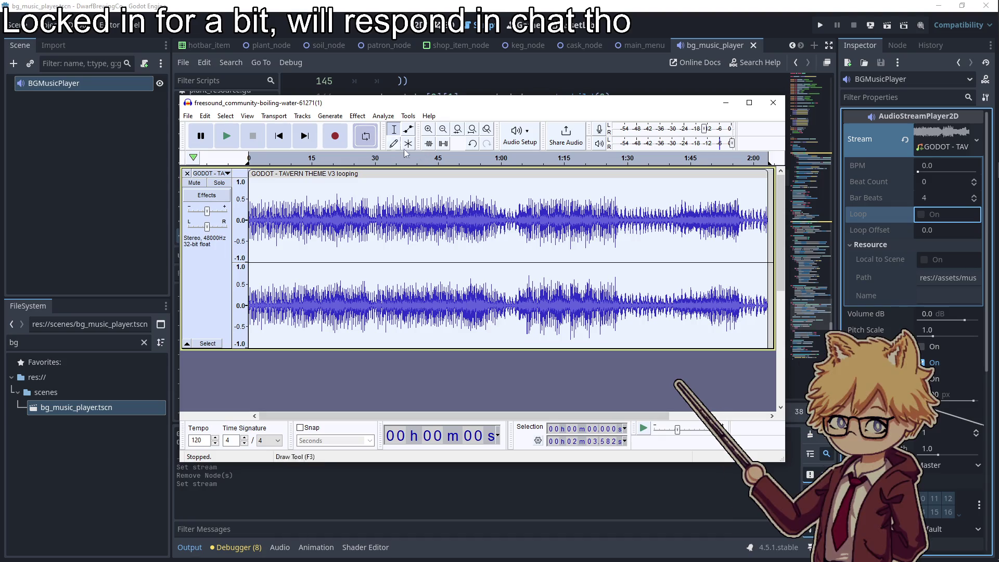
pyautogui.click(773, 103)
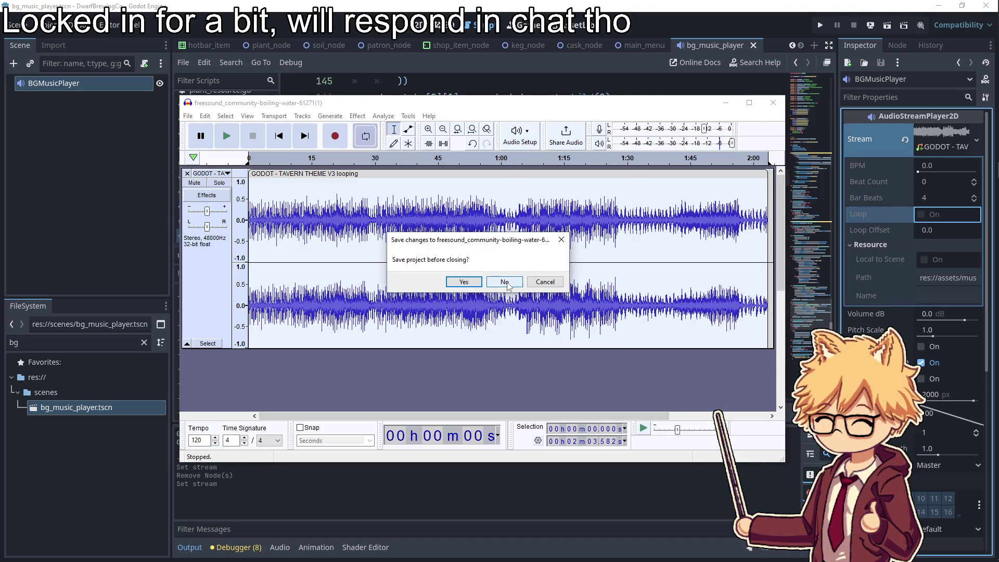
pyautogui.click(505, 283)
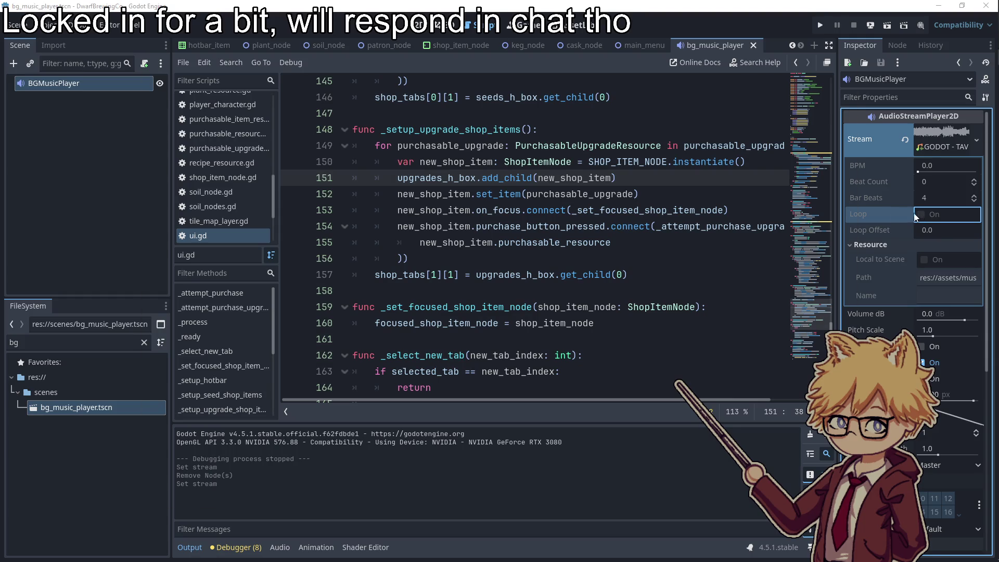
pyautogui.hotkey('alt', 'Tab')
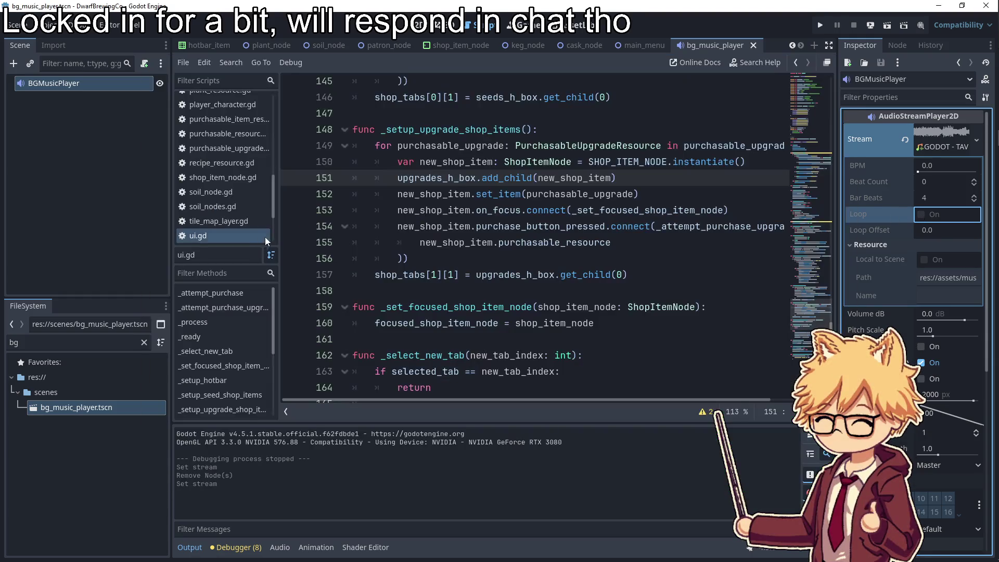
# Relaunch Audacity, dismiss crash recovery and what's new notes, close it, and run the game
pyautogui.click(320, 245)
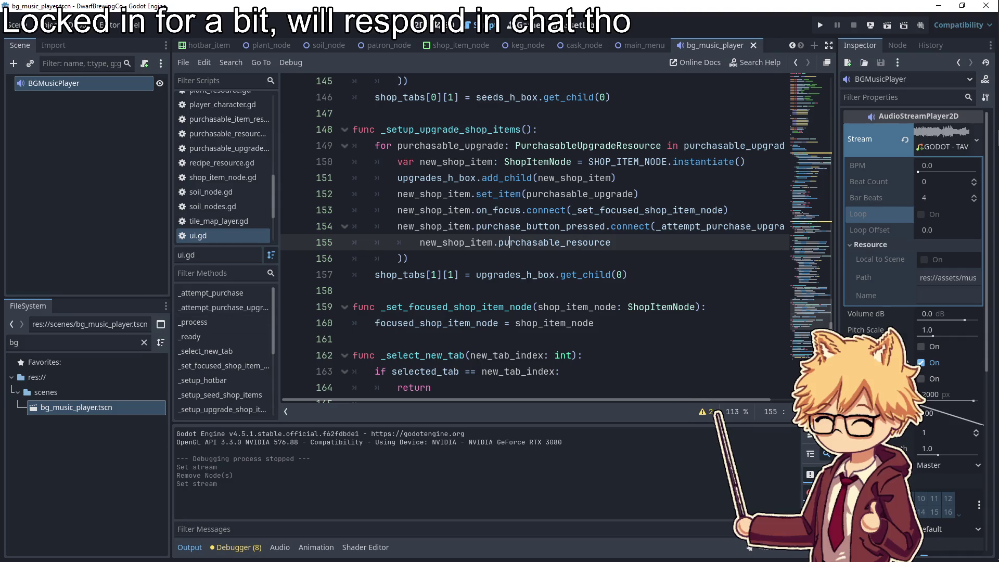
pyautogui.moveTo(983, 93)
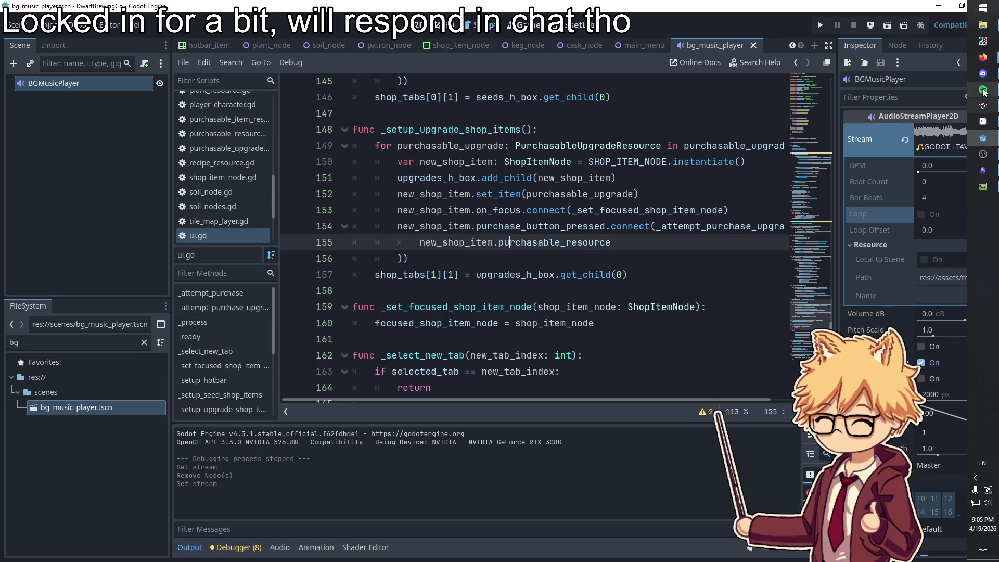
pyautogui.click(984, 10)
pyautogui.write('audacity')
pyautogui.press('Return')
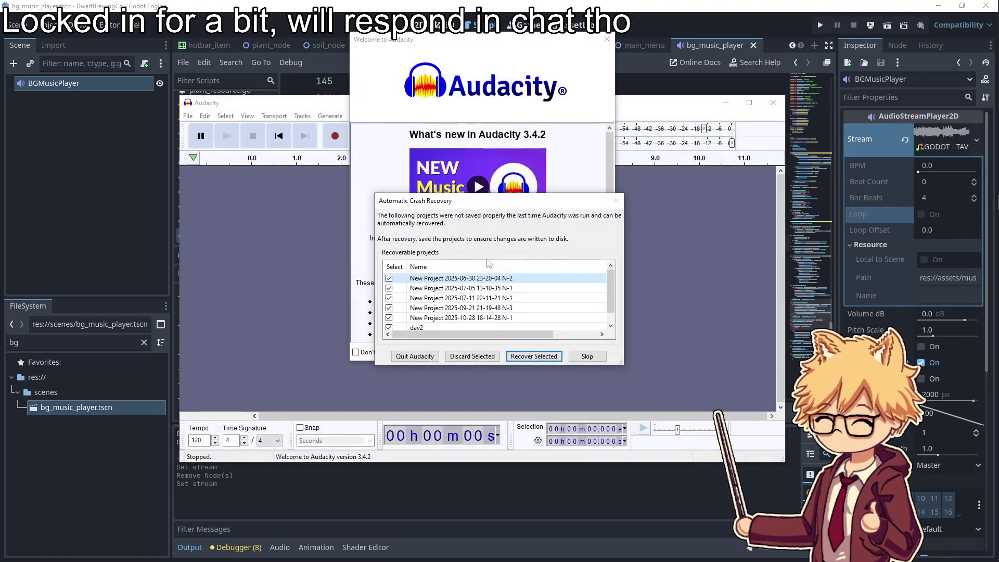
pyautogui.click(614, 201)
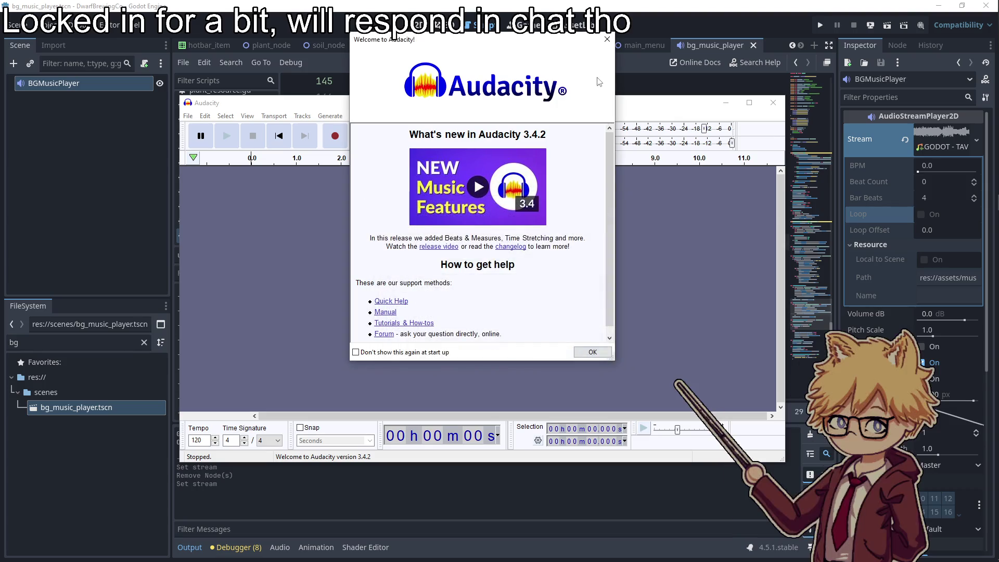
pyautogui.click(606, 40)
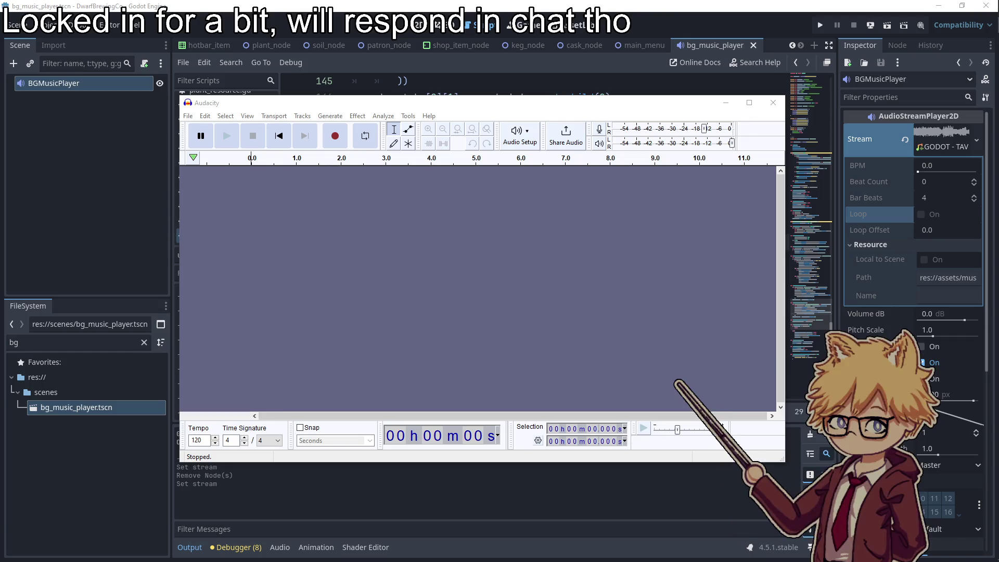
pyautogui.click(773, 102)
pyautogui.press('F5')
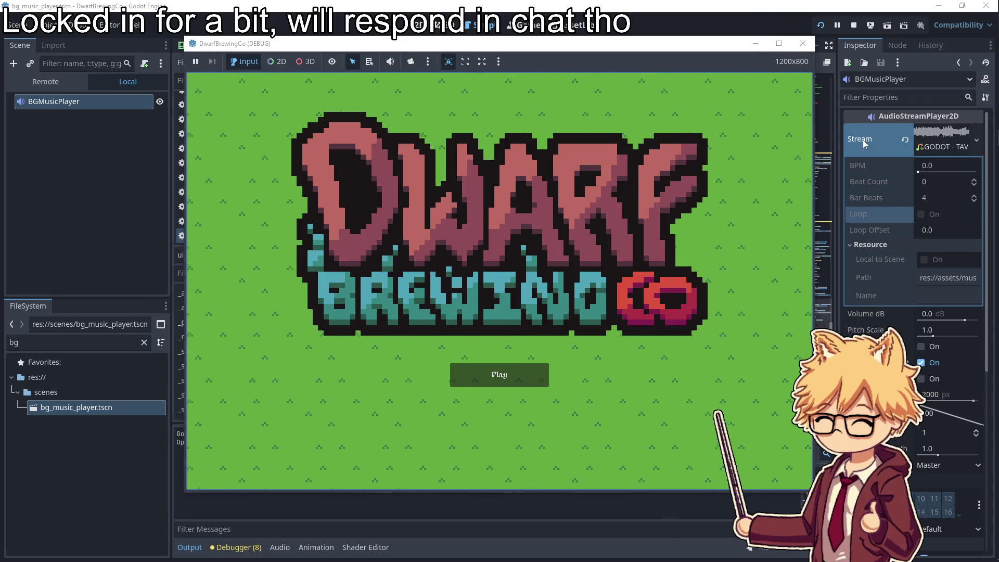
# Return to the editor and review BGMusicPlayer's Inspector: tavern stream, Autoplay on, Looping checked
pyautogui.click(948, 142)
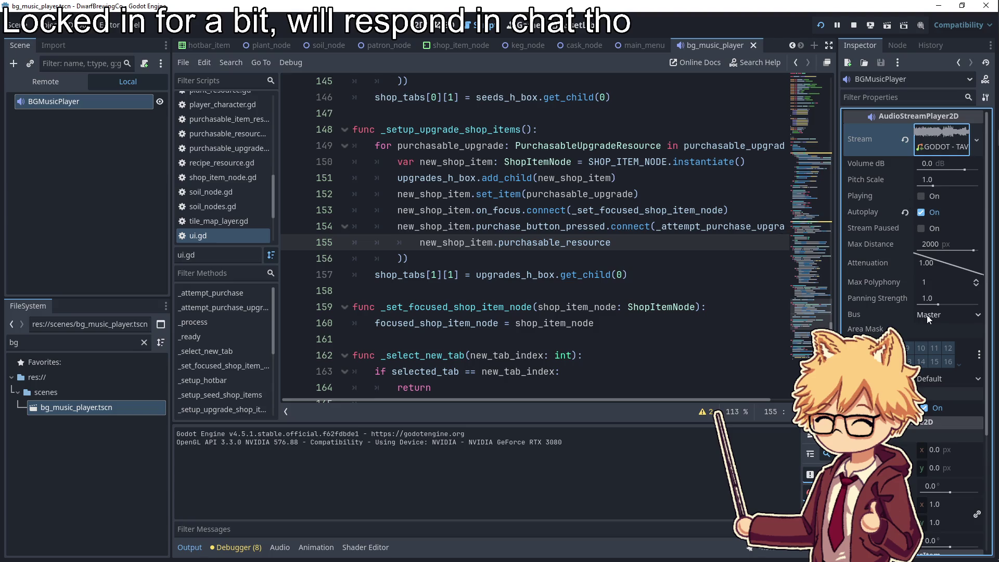
pyautogui.scroll(-3, 926, 314)
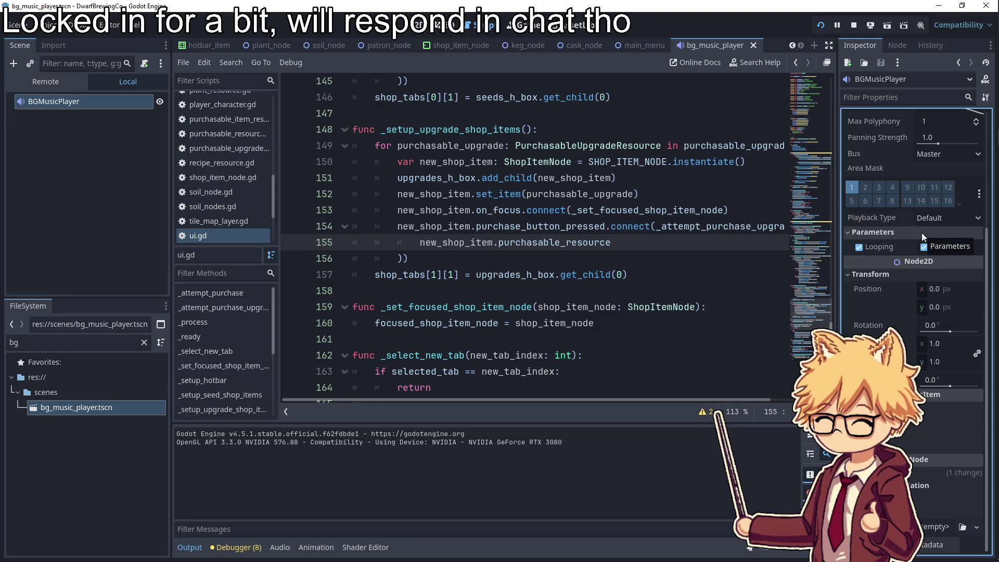
pyautogui.scroll(5, 912, 237)
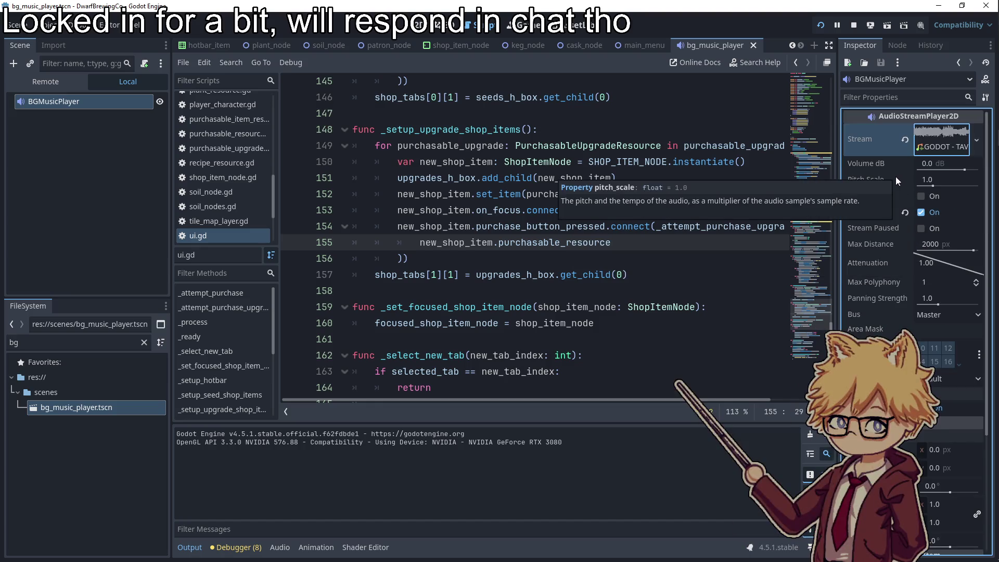
pyautogui.moveTo(996, 104)
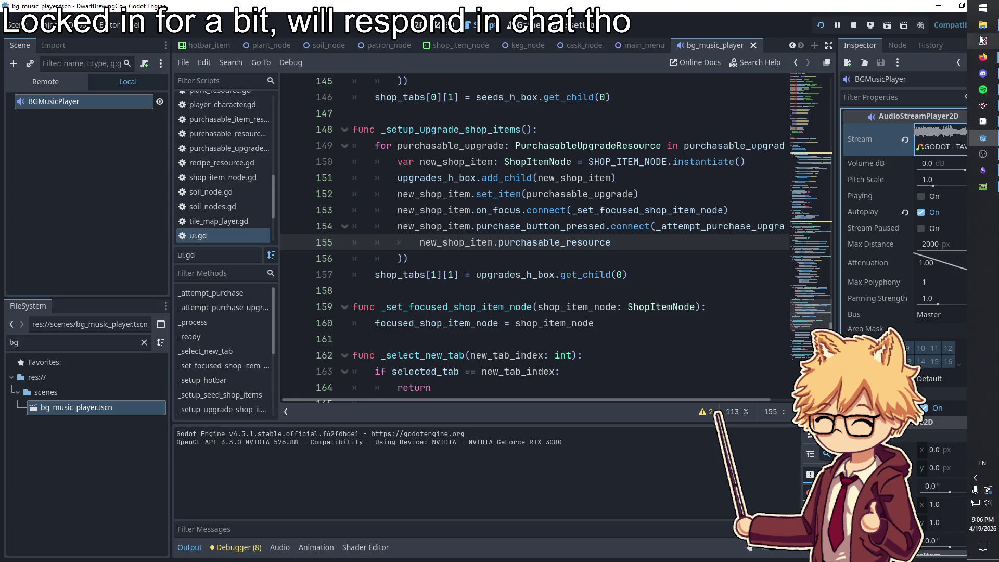
# Bring File Explorer on screen and open dwarf-brewing-co > assets > music
pyautogui.moveTo(0, 93)
pyautogui.mouseDown()
pyautogui.moveTo(177, 96)
pyautogui.moveTo(462, 46)
pyautogui.moveTo(416, 93)
pyautogui.mouseUp()
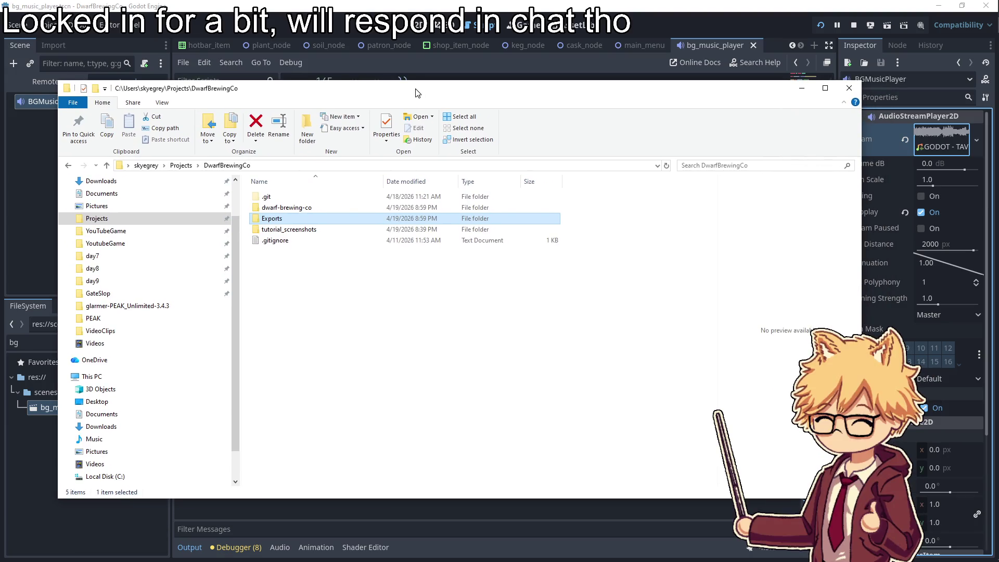
pyautogui.doubleClick(272, 218)
pyautogui.click(68, 166)
pyautogui.doubleClick(281, 203)
pyautogui.doubleClick(273, 204)
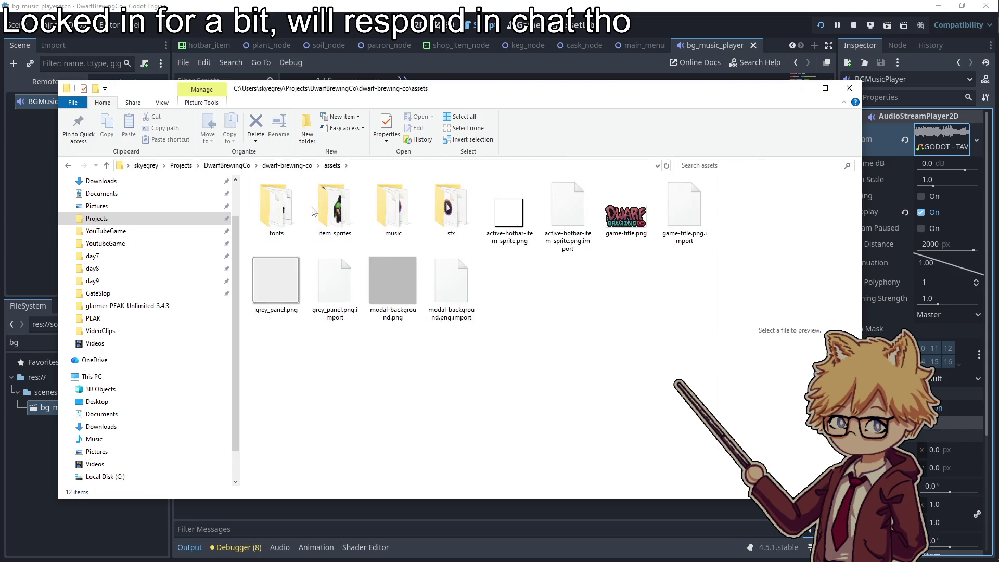
pyautogui.doubleClick(398, 208)
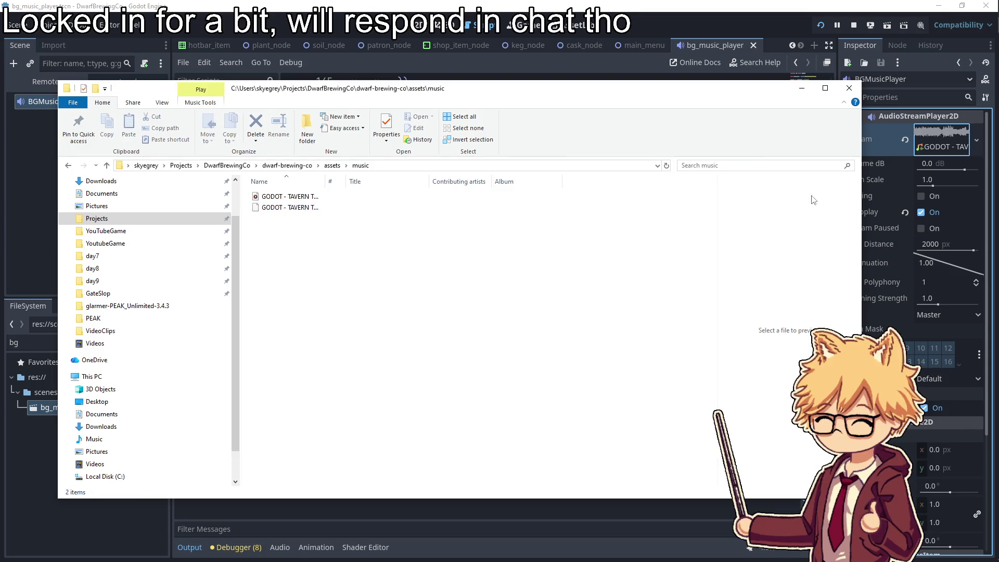
# Launch Audacity from the Start menu search
pyautogui.moveTo(995, 156)
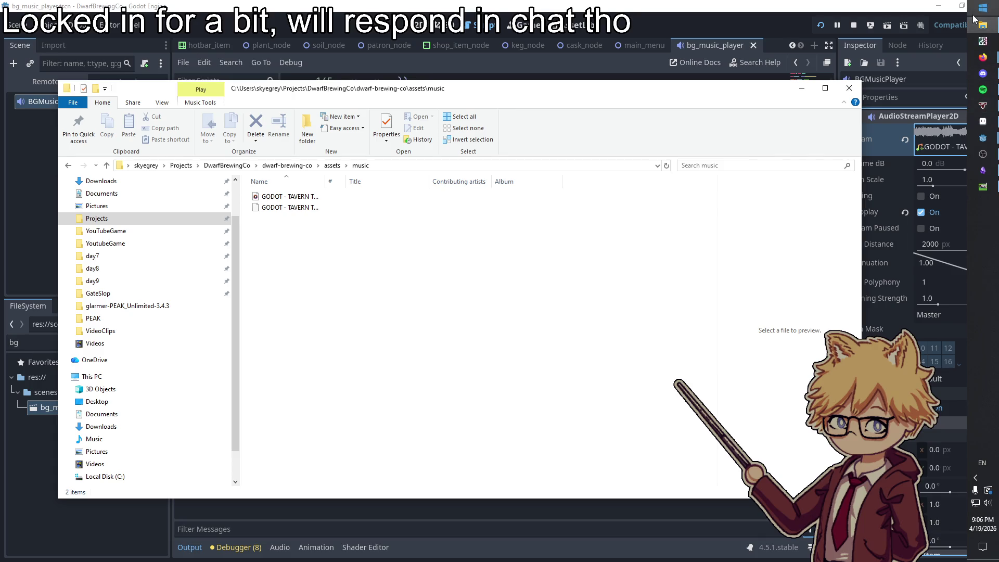
pyautogui.click(982, 8)
pyautogui.write('aud')
pyautogui.press('Return')
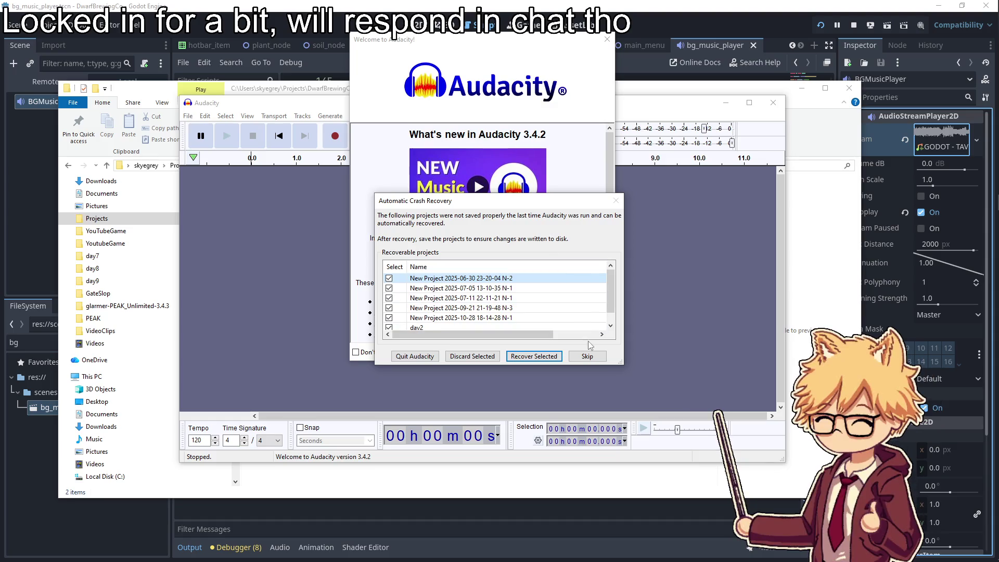
# Skip crash recovery and the what's new notes, and place Audacity beside the music folder
pyautogui.click(588, 259)
pyautogui.click(607, 40)
pyautogui.moveTo(468, 102)
pyautogui.mouseDown()
pyautogui.moveTo(349, 186)
pyautogui.moveTo(358, 201)
pyautogui.mouseUp()
pyautogui.moveTo(419, 99); pyautogui.dragTo(627, 35)
# Drag the tavern theme MP3 into Audacity, then select its import file in Explorer
pyautogui.moveTo(494, 133); pyautogui.dragTo(206, 322)
pyautogui.moveTo(250, 208); pyautogui.dragTo(322, 155)
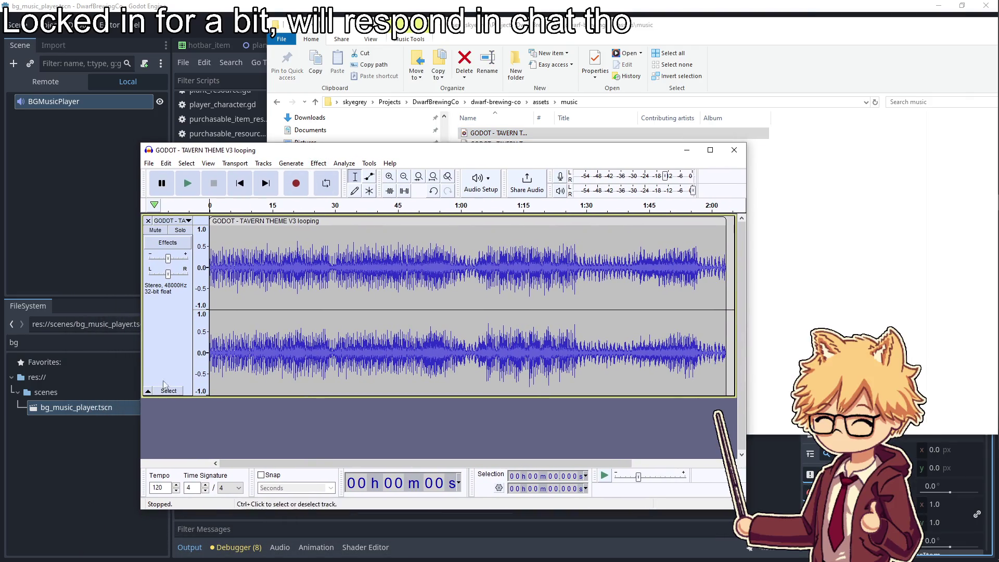
pyautogui.click(86, 476)
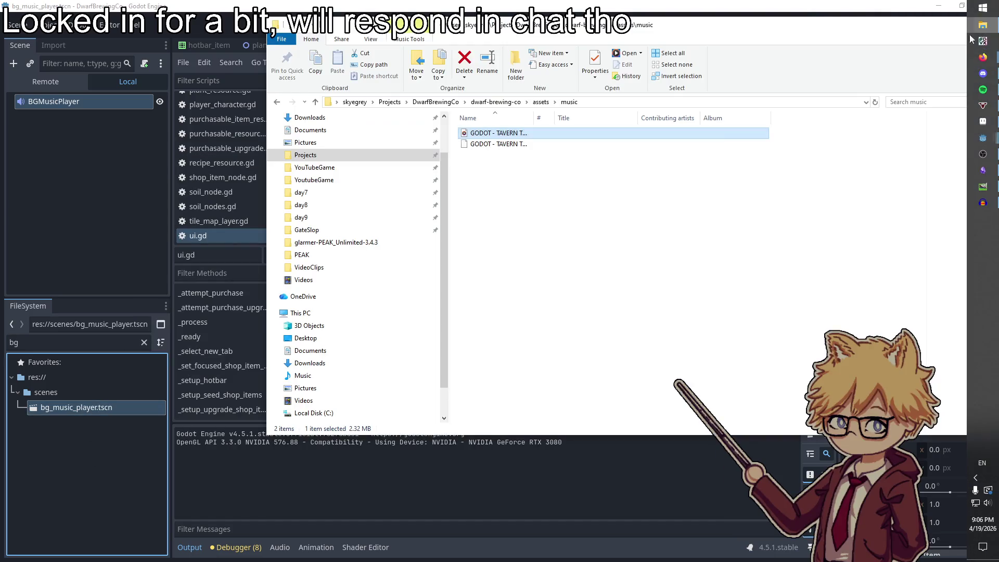
pyautogui.click(502, 144)
# Open the tavern theme's .import file in Visual Studio Code via Open with > More apps
pyautogui.rightClick(503, 152)
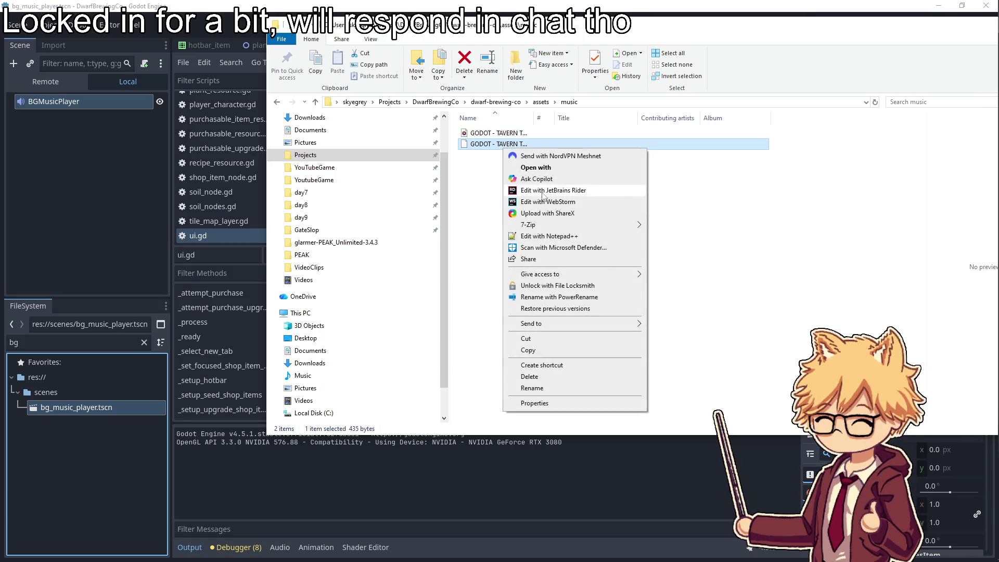
pyautogui.click(553, 168)
pyautogui.press('Escape')
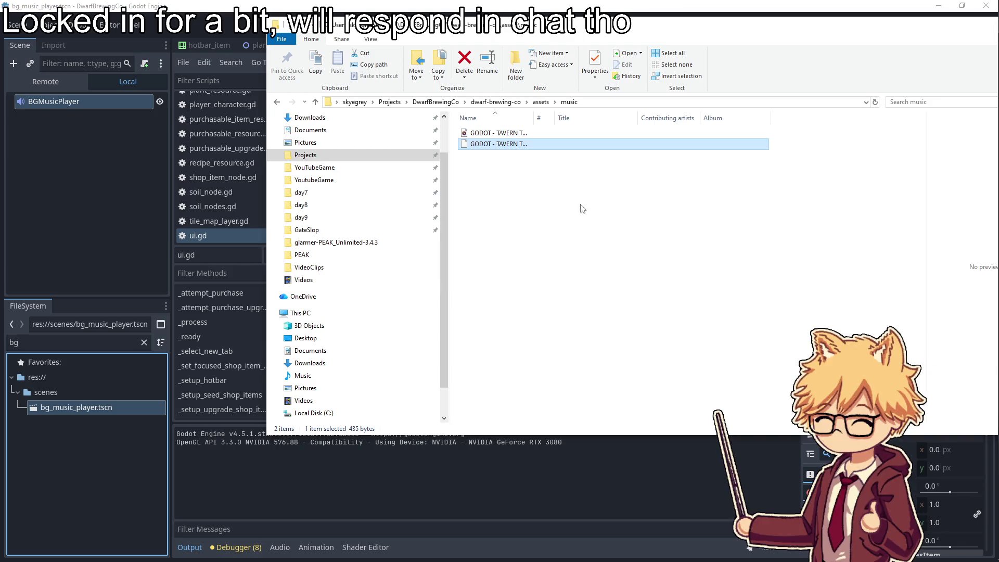
pyautogui.rightClick(522, 148)
pyautogui.click(544, 169)
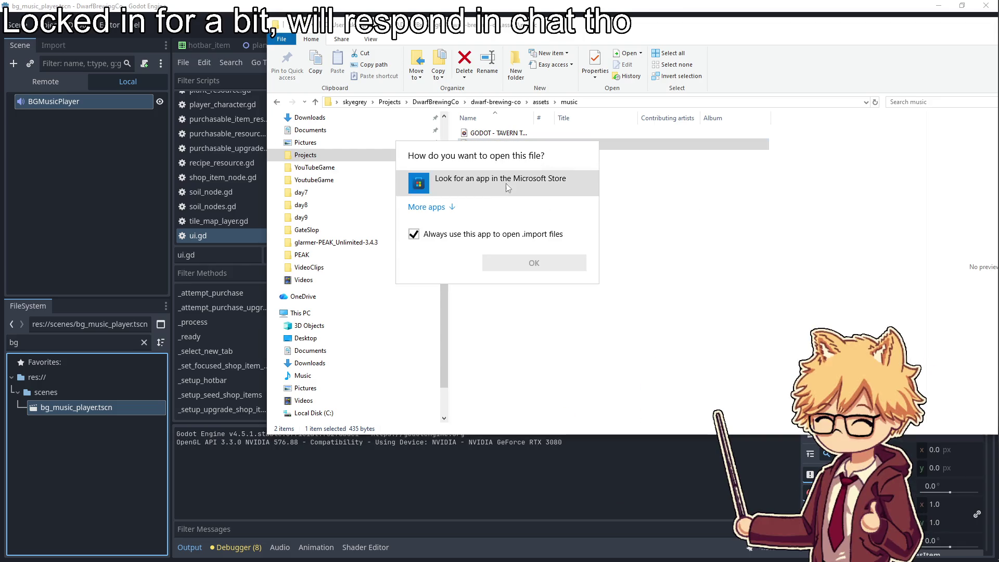
pyautogui.click(443, 207)
pyautogui.scroll(-3, 471, 282)
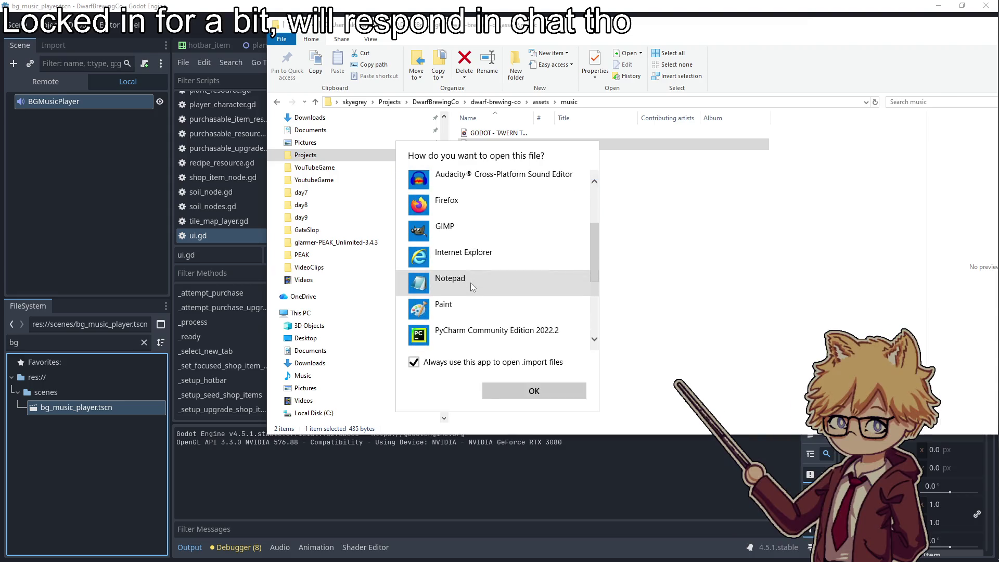
pyautogui.scroll(-1, 470, 282)
pyautogui.click(470, 282)
pyautogui.click(519, 391)
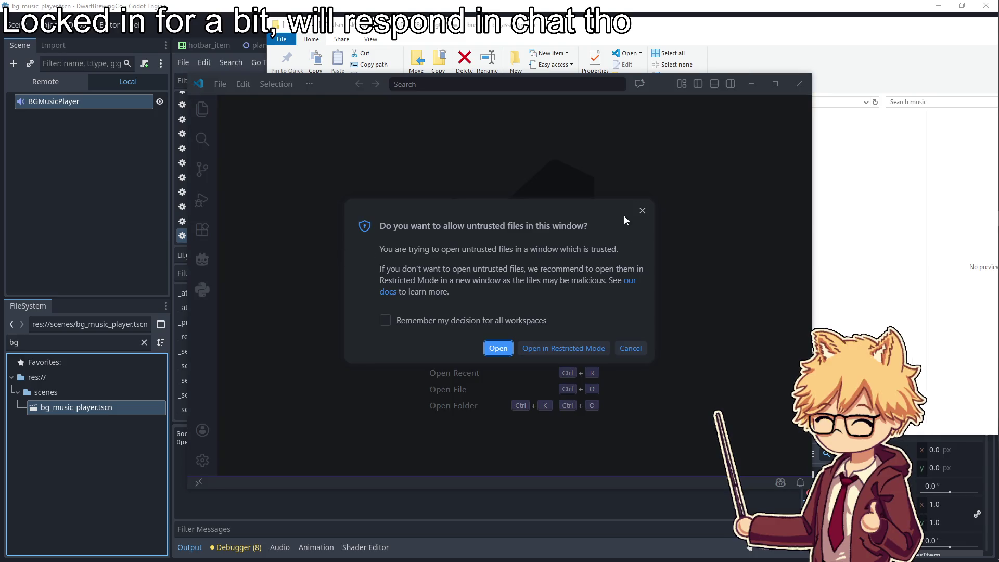
# Trust the file in VS Code and dismiss the theme and workspace-trust notices
pyautogui.click(504, 345)
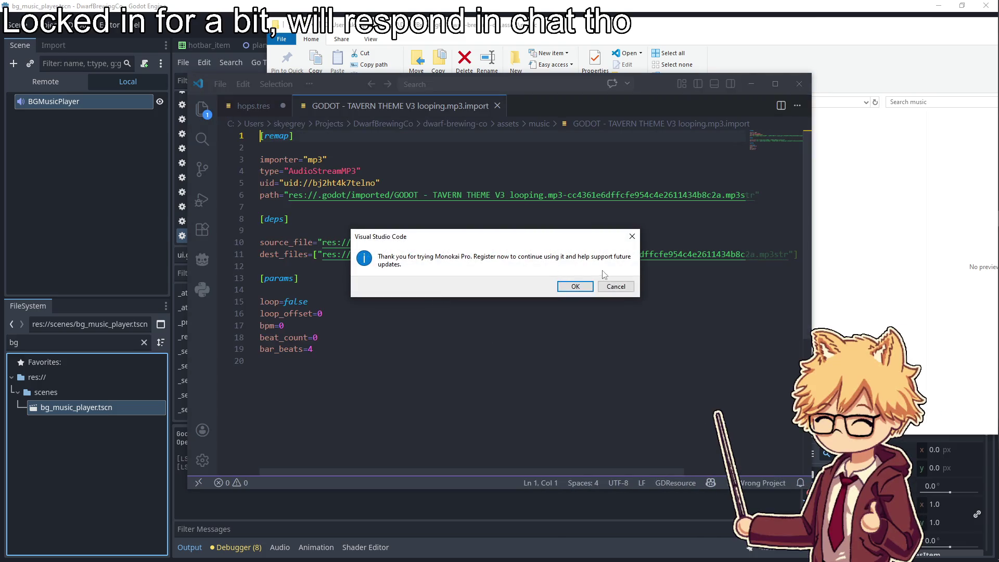
pyautogui.click(630, 238)
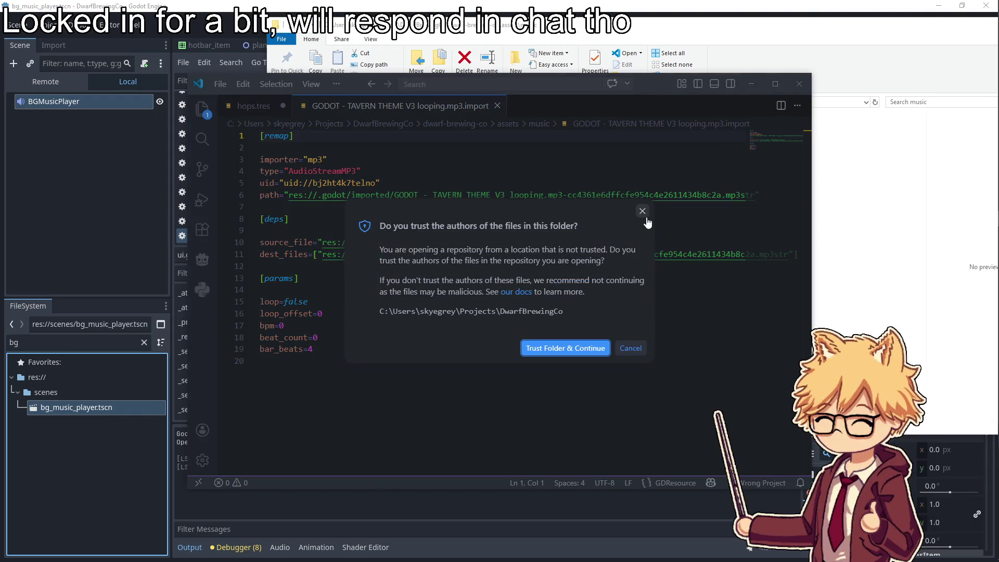
pyautogui.click(566, 348)
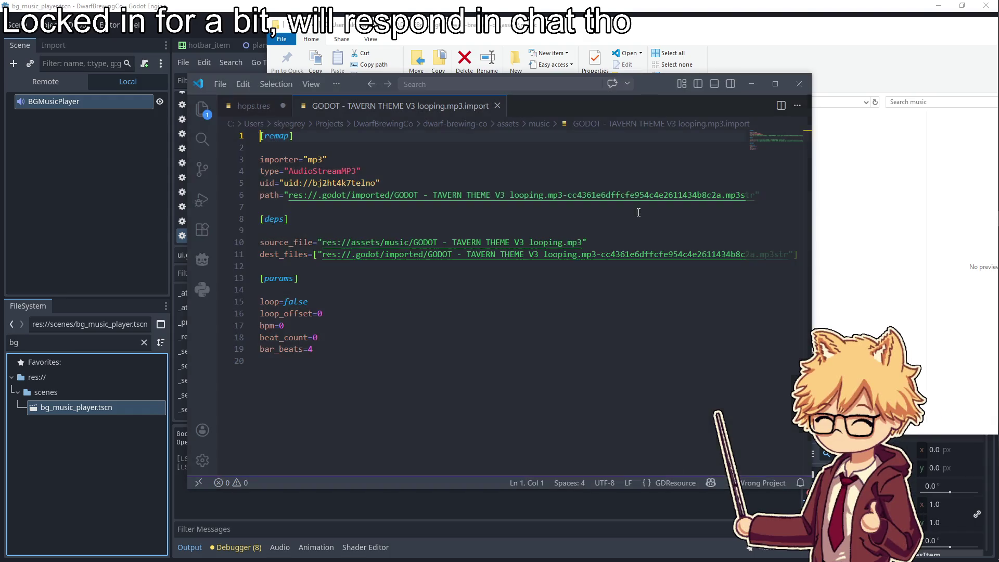
# Change loop=false to true on line 15, undo it back to false, and close VS Code
pyautogui.doubleClick(300, 302)
pyautogui.write('true')
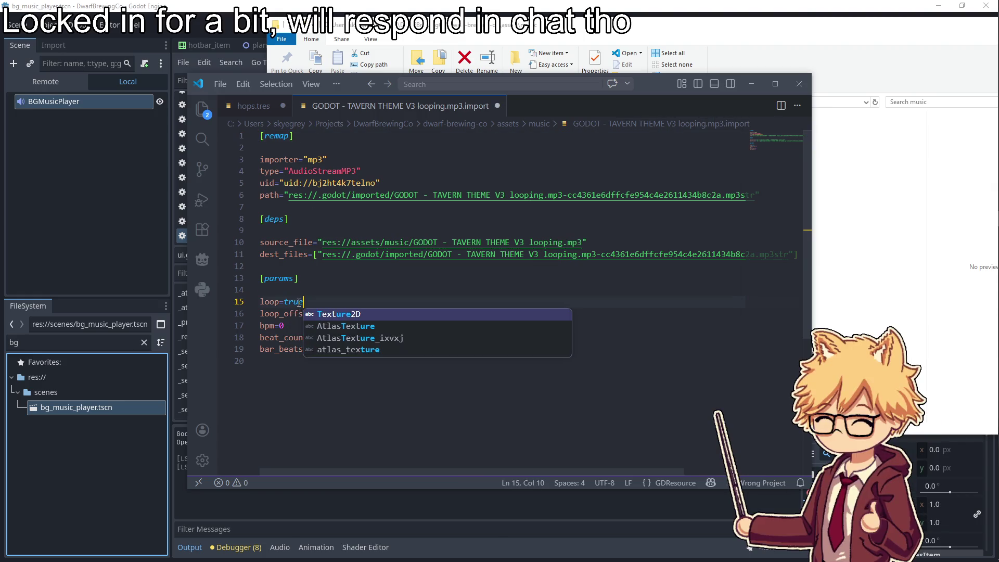
pyautogui.press('Up')
pyautogui.press('Up')
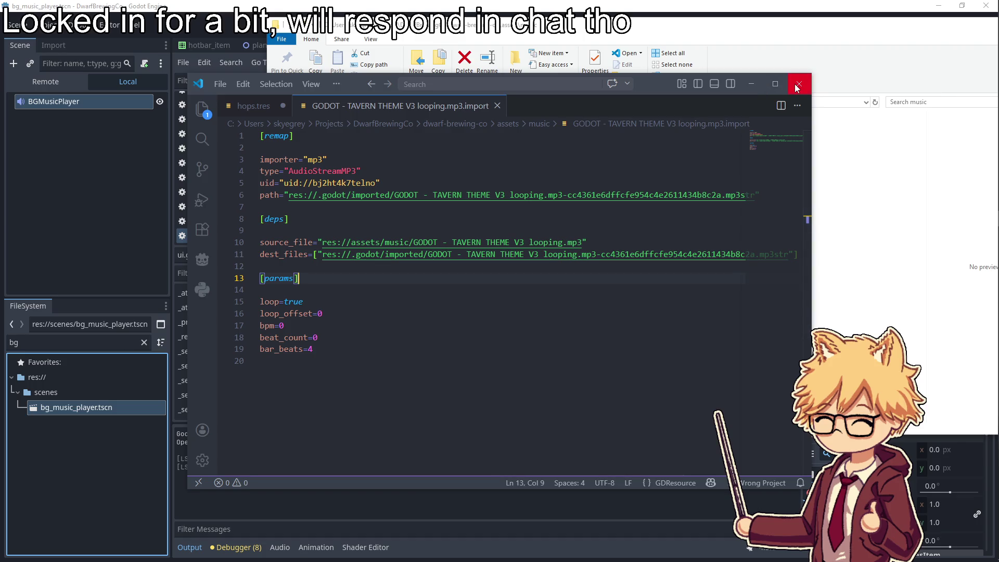
pyautogui.click(416, 313)
pyautogui.hotkey('ctrl', 'z')
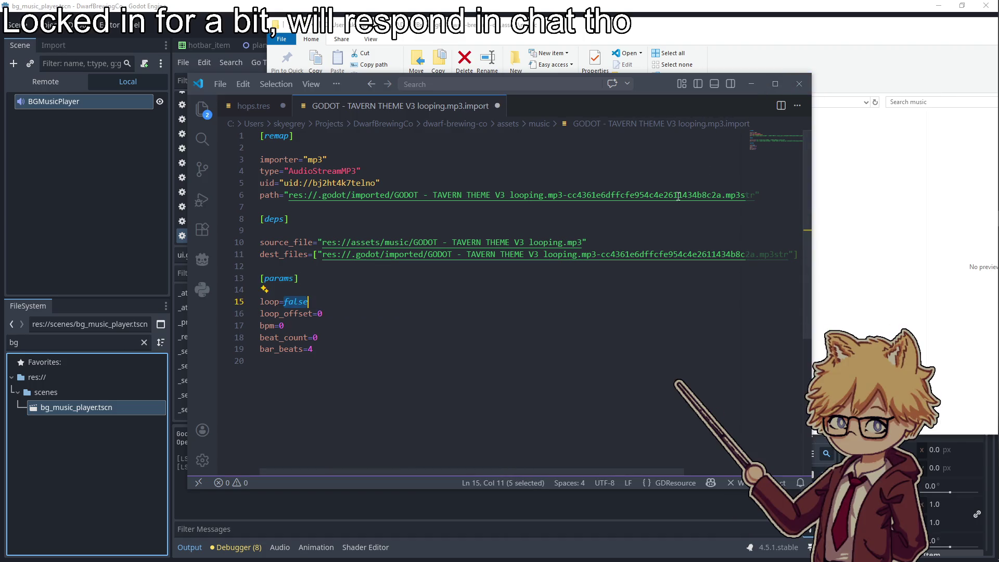
pyautogui.click(751, 83)
# Export the tavern theme from Audacity as Ogg Vorbis 'GODOT - TAVERN THEME V3 looping.ogg' into assets/music
pyautogui.click(983, 203)
pyautogui.click(149, 163)
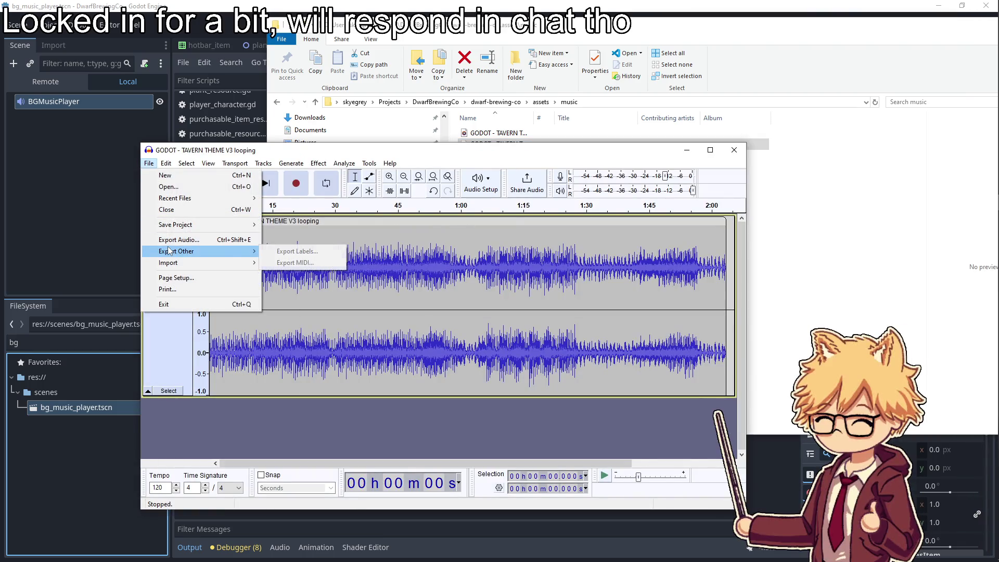
pyautogui.click(177, 240)
pyautogui.click(266, 253)
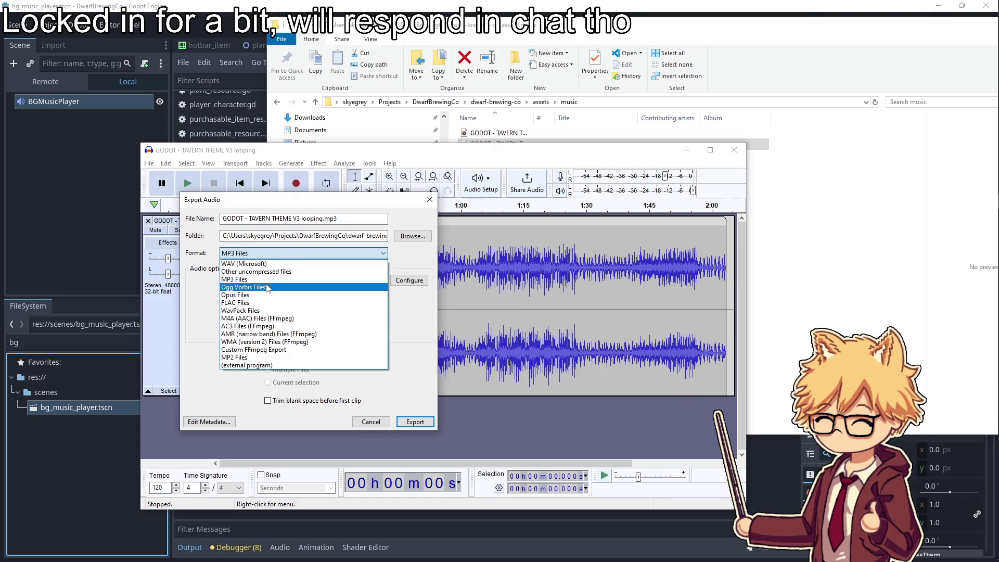
pyautogui.click(266, 288)
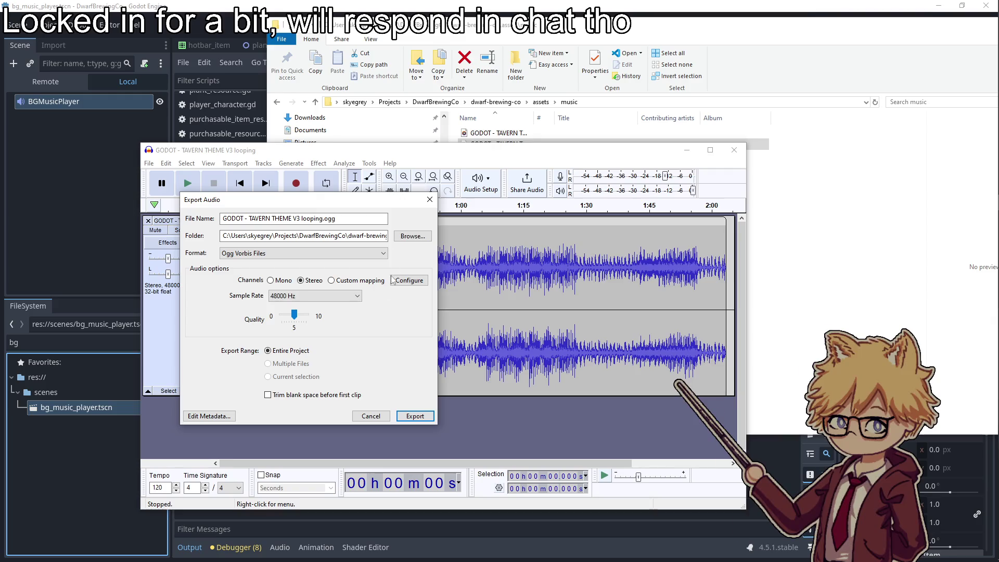
pyautogui.click(412, 236)
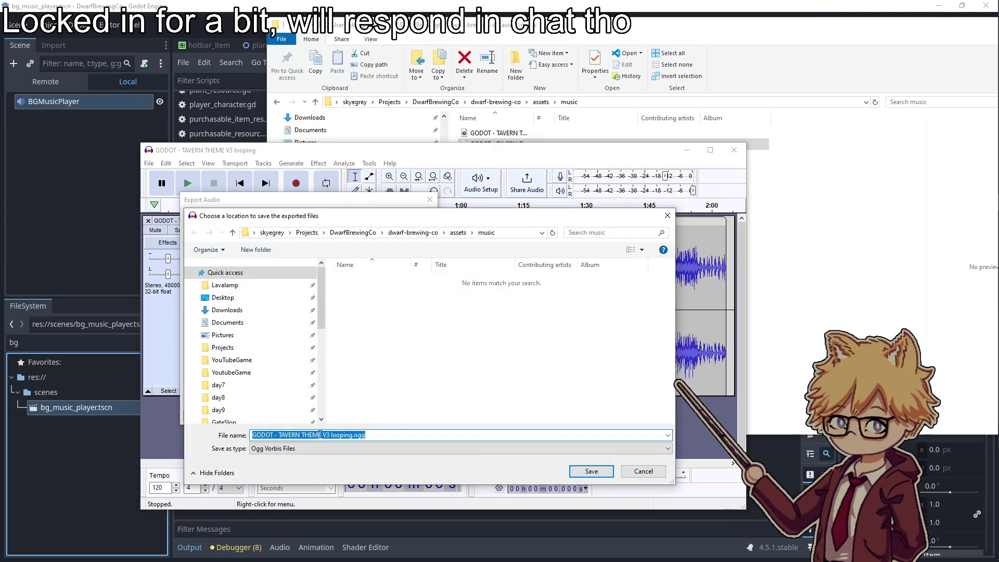
pyautogui.click(602, 470)
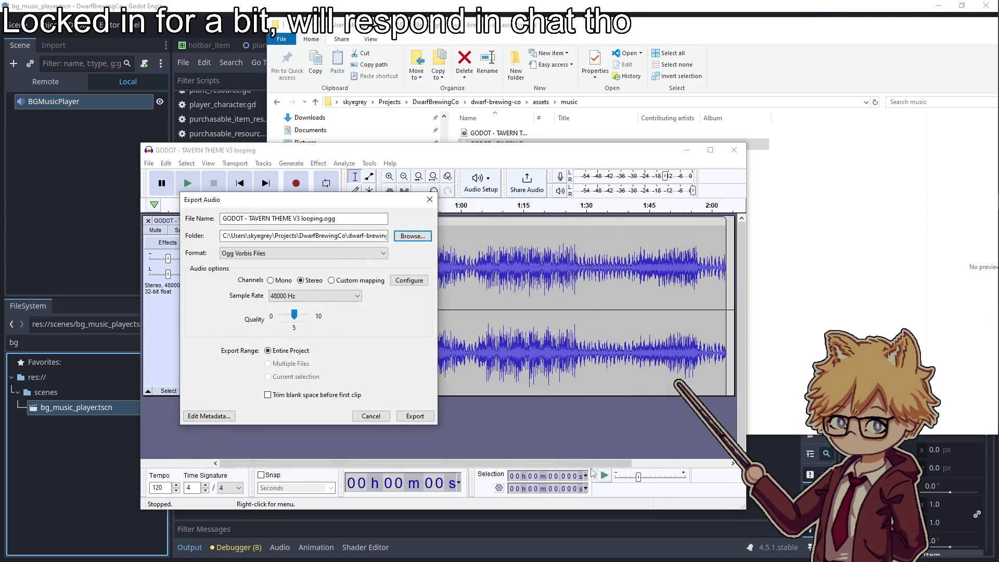
pyautogui.click(419, 416)
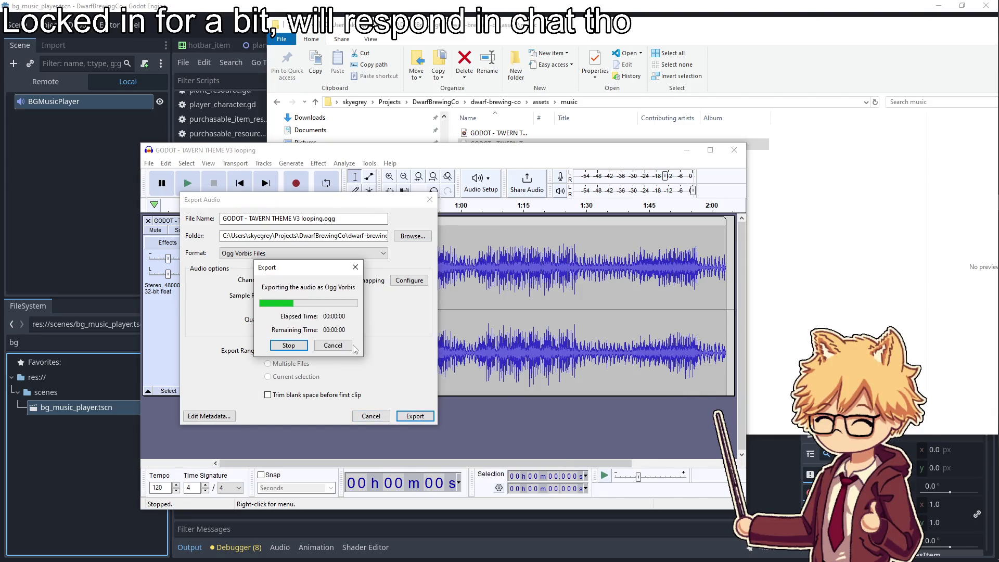
pyautogui.click(687, 149)
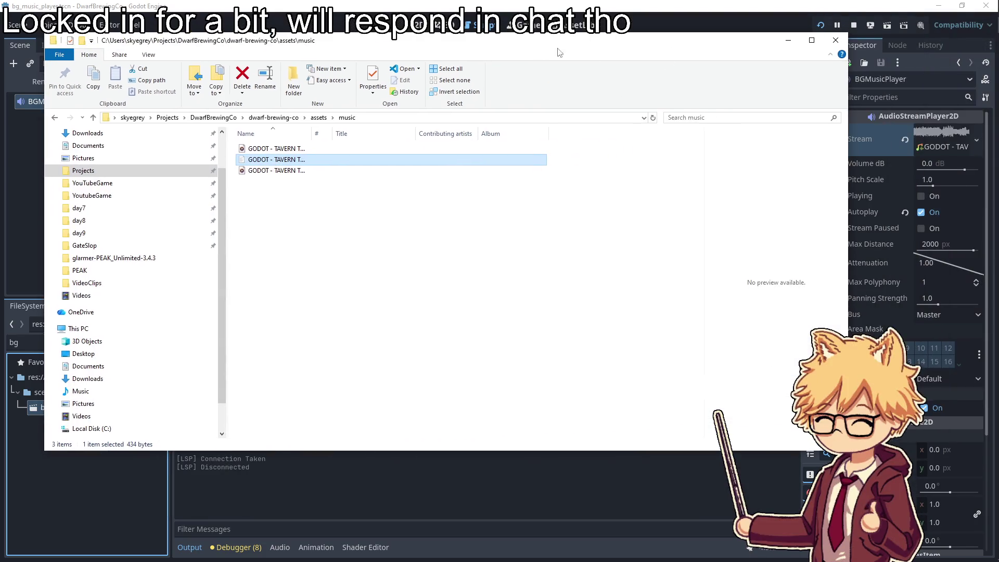
pyautogui.click(870, 134)
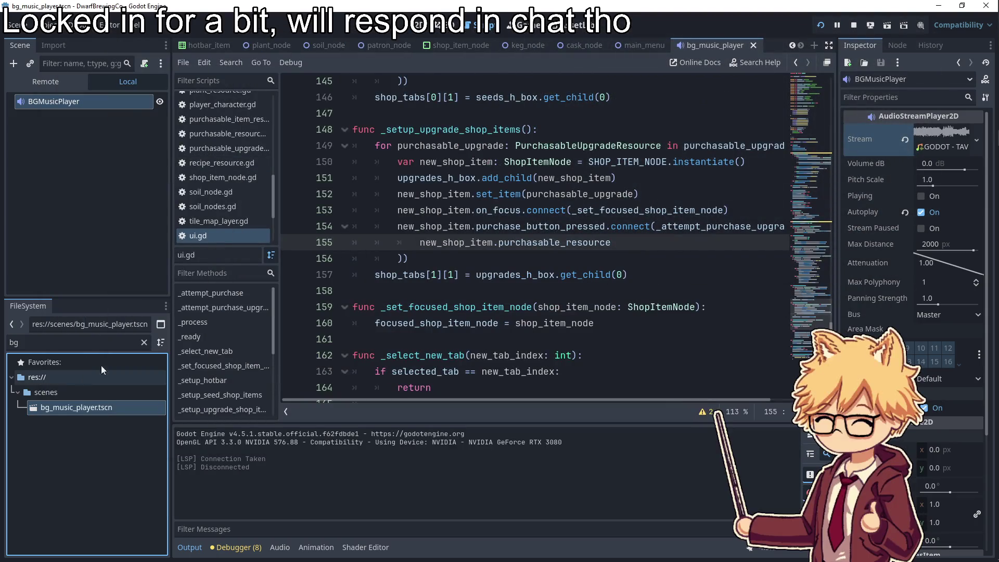
# Quick Load 'GODOT - TAVERN THEME V3 looping.ogg' as the BGMusicPlayer's stream in the Inspector
pyautogui.click(962, 139)
pyautogui.click(976, 140)
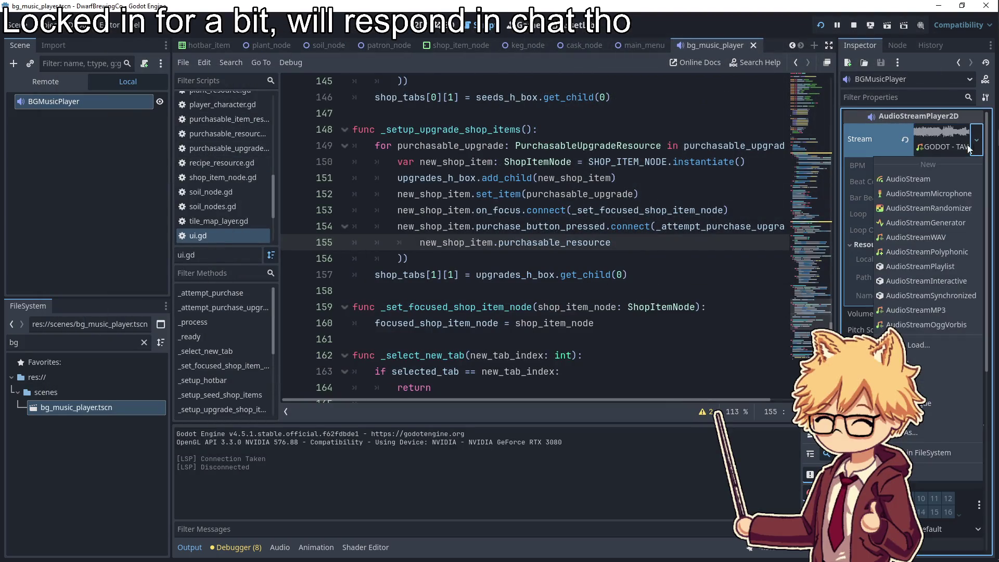
pyautogui.click(905, 345)
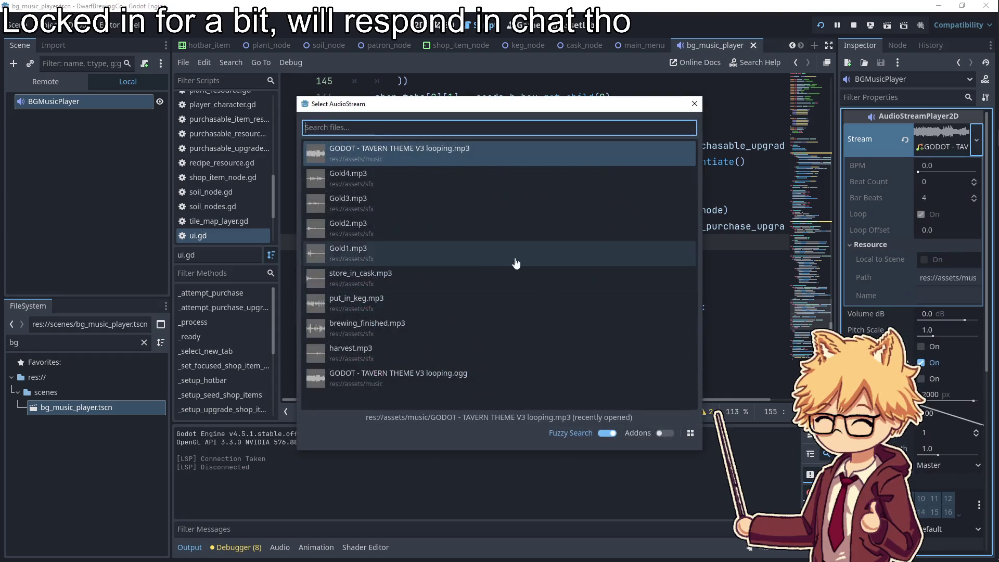
pyautogui.click(448, 377)
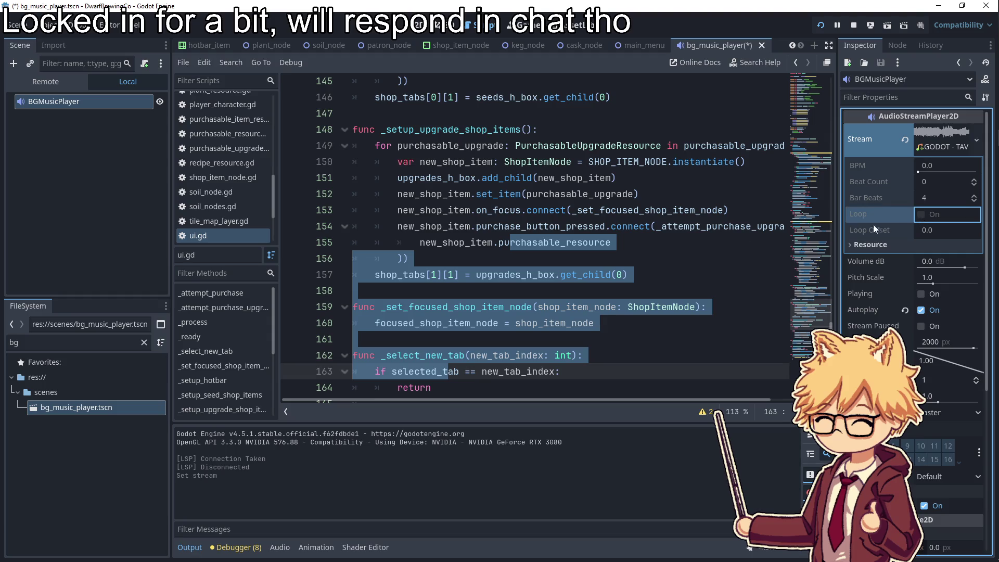
pyautogui.click(561, 243)
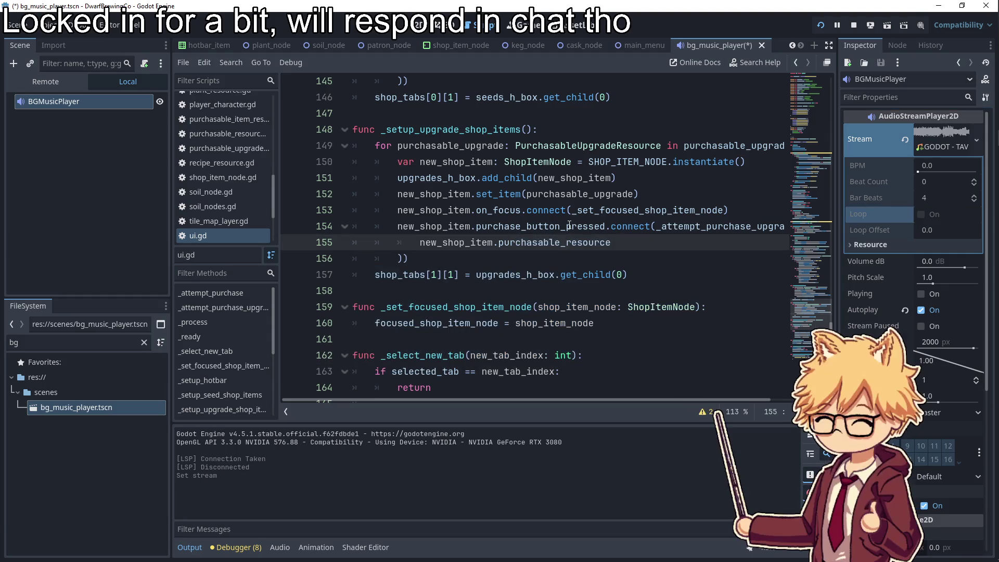
pyautogui.hotkey('alt', 'Tab')
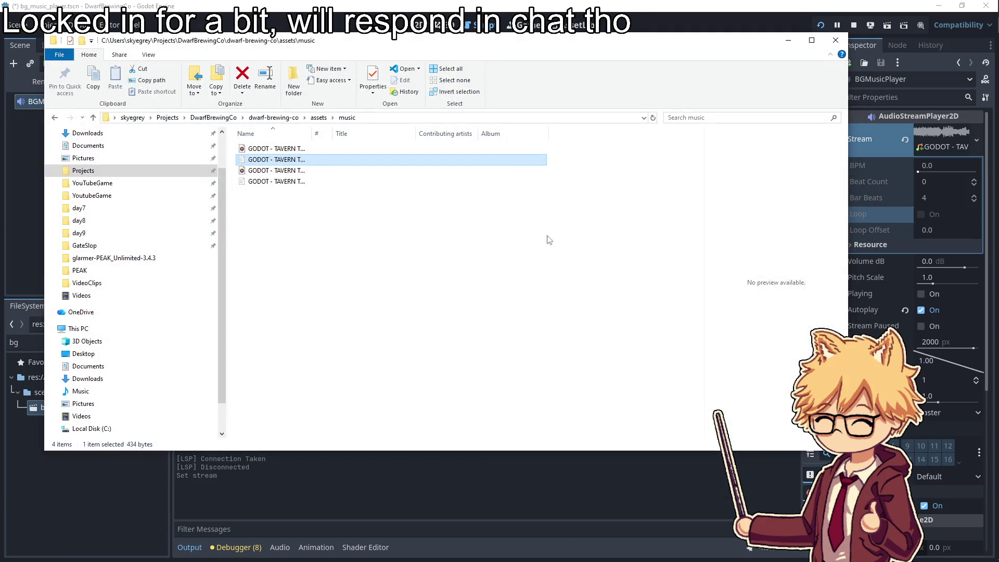
# Export the tavern theme from Audacity as a WAV (Microsoft) file into the music folder
pyautogui.click(364, 229)
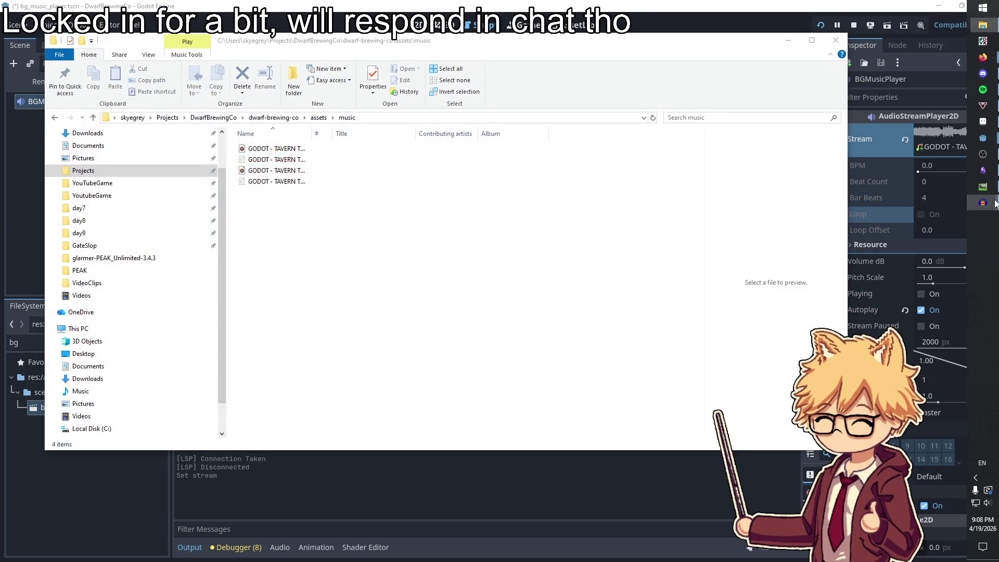
pyautogui.click(996, 203)
pyautogui.click(149, 163)
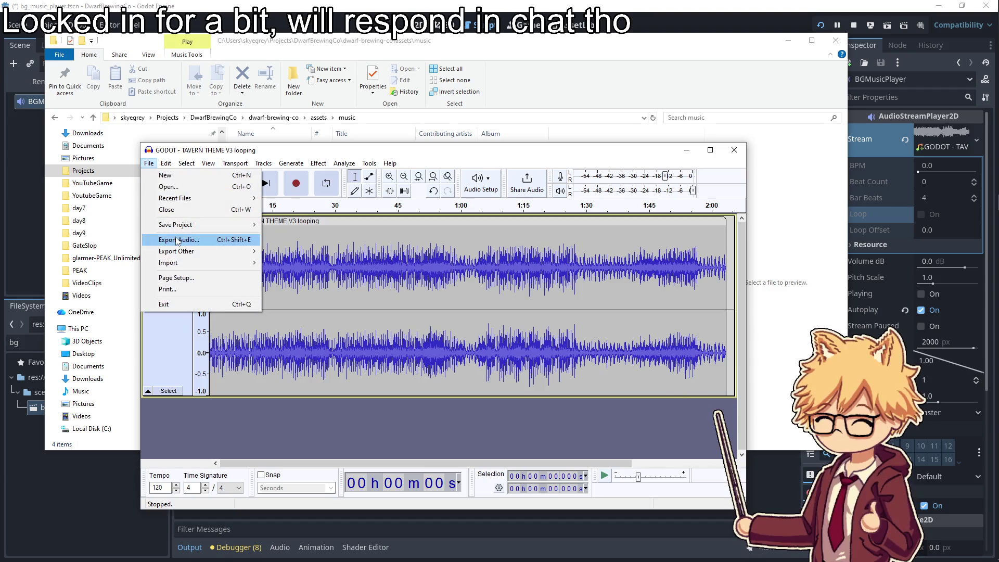
pyautogui.click(176, 240)
pyautogui.click(327, 253)
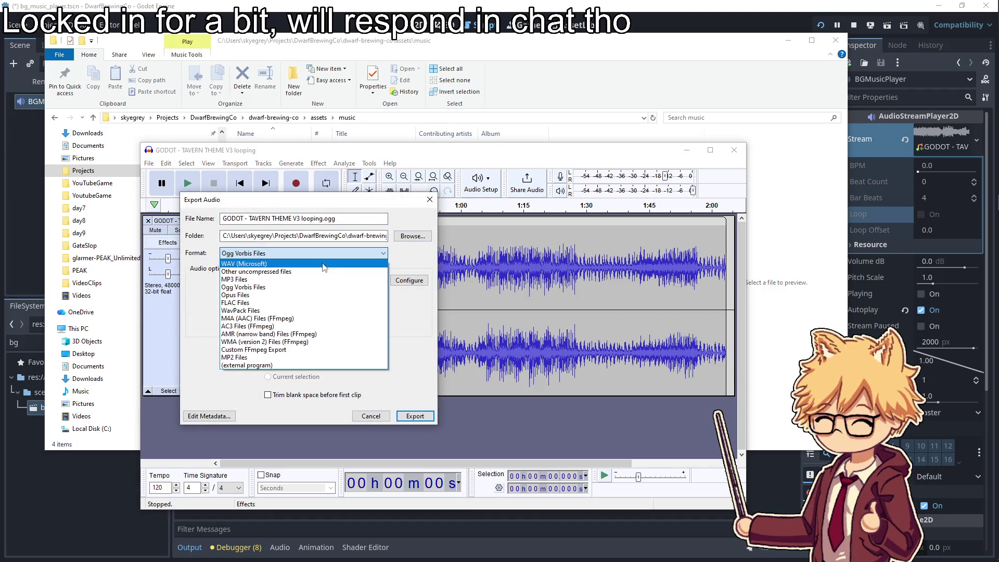
pyautogui.click(316, 264)
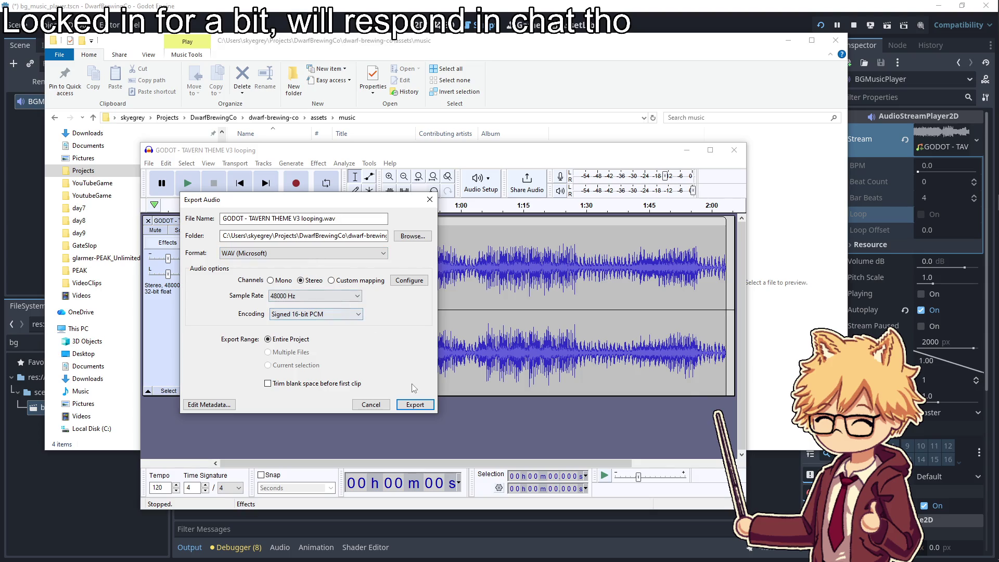
pyautogui.click(414, 405)
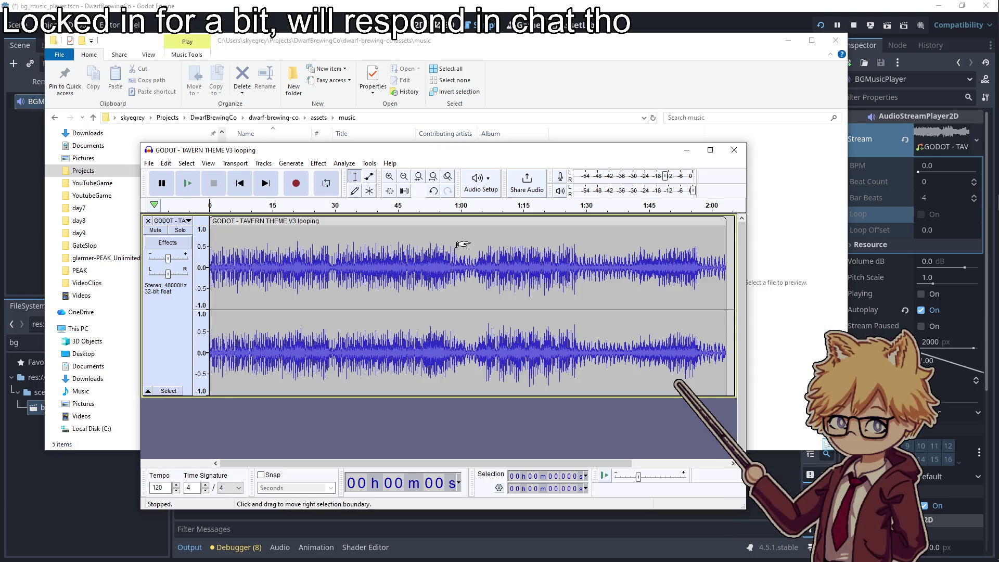
# Select the whole track and switch on looped playback
pyautogui.hotkey('ctrl', 'a')
pyautogui.click(334, 191)
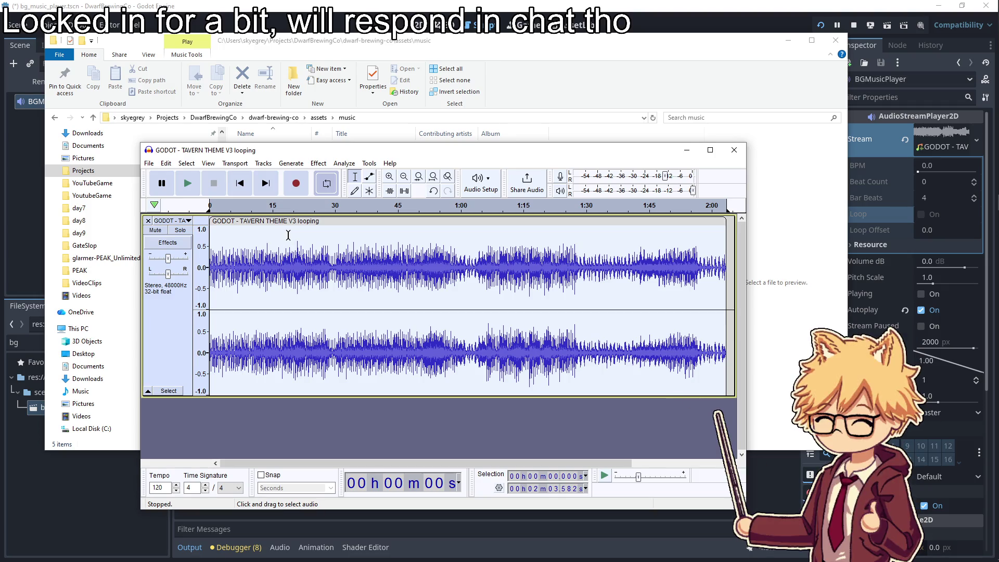
pyautogui.click(149, 164)
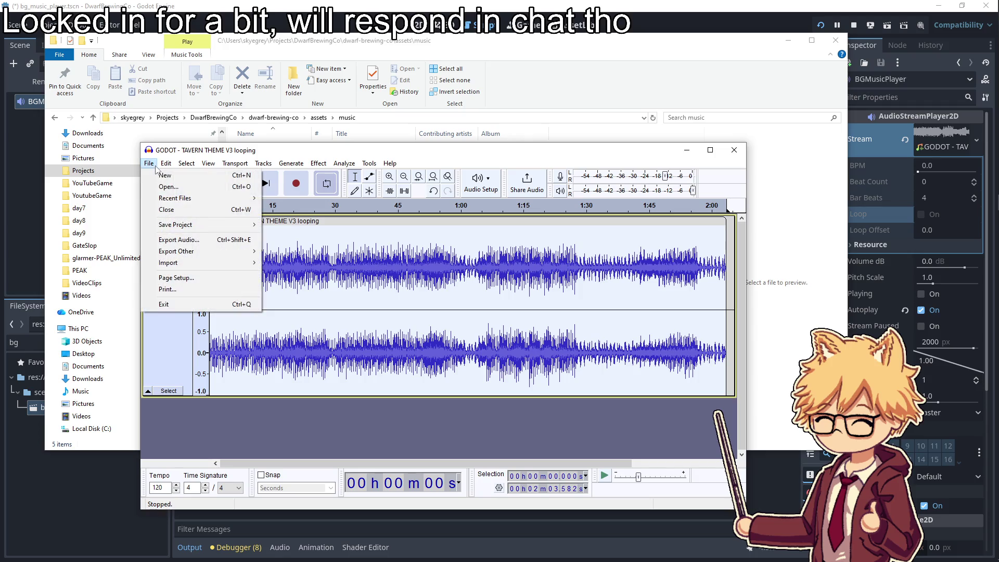
# Reposition the Audacity window, dismiss the save-project warning, and reopen Export Audio for the WAV
pyautogui.moveTo(296, 162)
pyautogui.moveTo(306, 153)
pyautogui.mouseDown()
pyautogui.moveTo(346, 199)
pyautogui.moveTo(354, 244)
pyautogui.moveTo(337, 164)
pyautogui.moveTo(341, 172)
pyautogui.mouseUp()
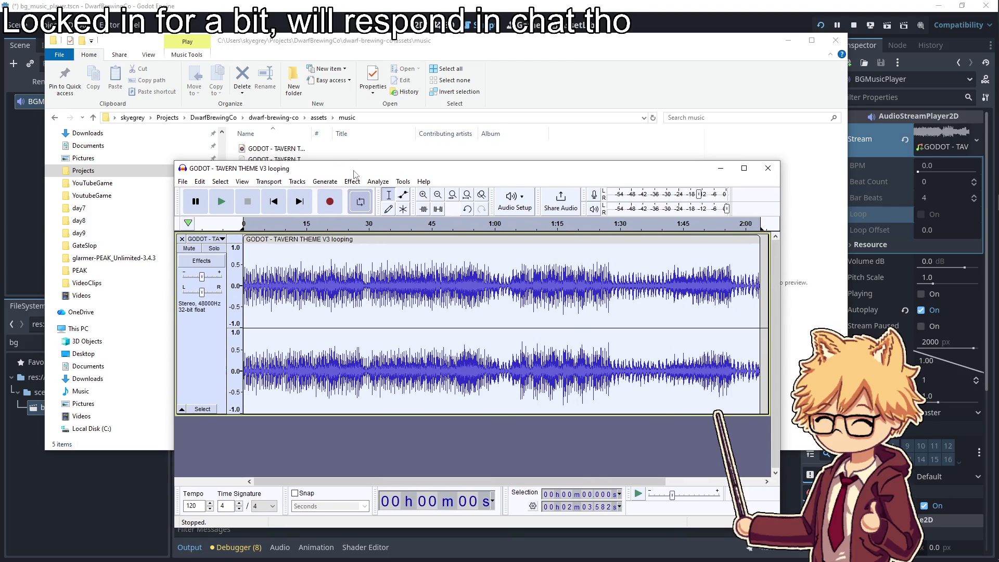
pyautogui.moveTo(354, 173)
pyautogui.mouseDown()
pyautogui.moveTo(440, 161)
pyautogui.moveTo(440, 226)
pyautogui.moveTo(441, 140)
pyautogui.moveTo(413, 137)
pyautogui.mouseUp()
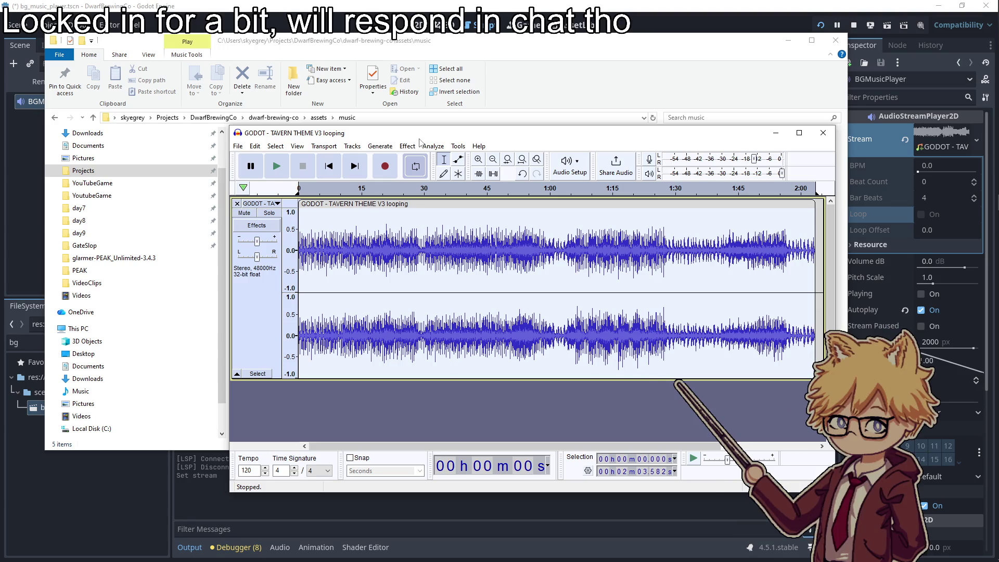
pyautogui.moveTo(419, 136); pyautogui.dragTo(315, 130)
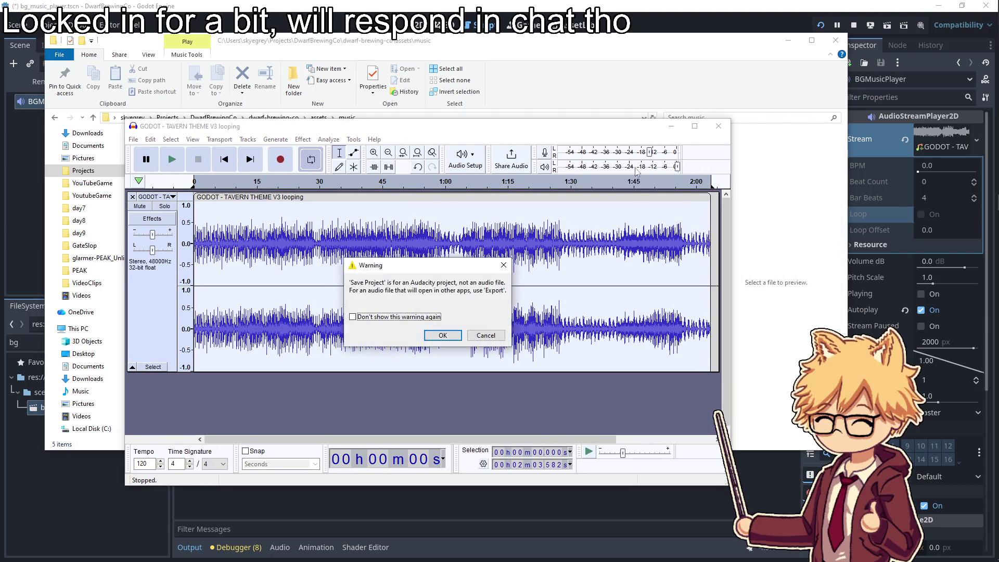
pyautogui.click(486, 336)
pyautogui.click(143, 141)
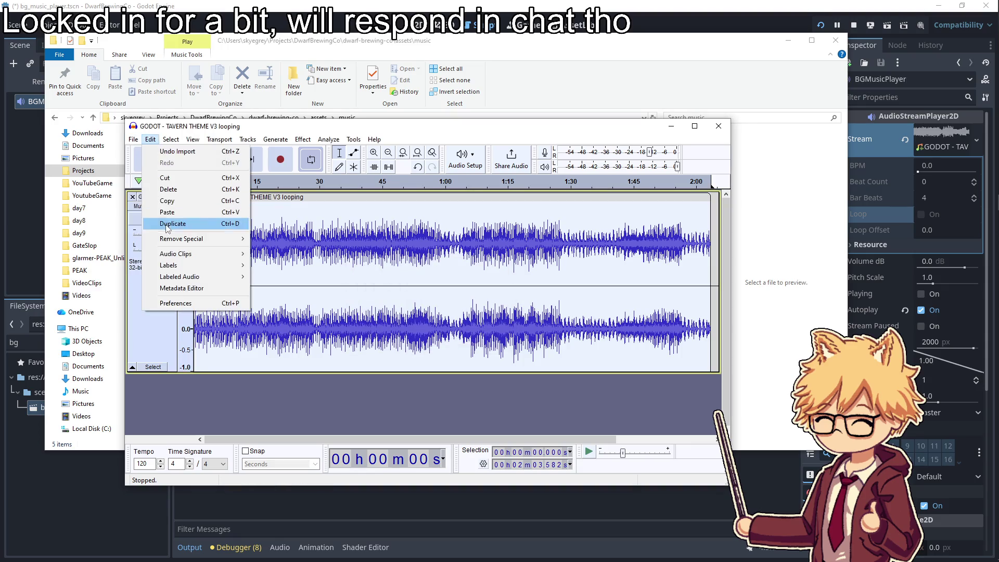
pyautogui.click(169, 217)
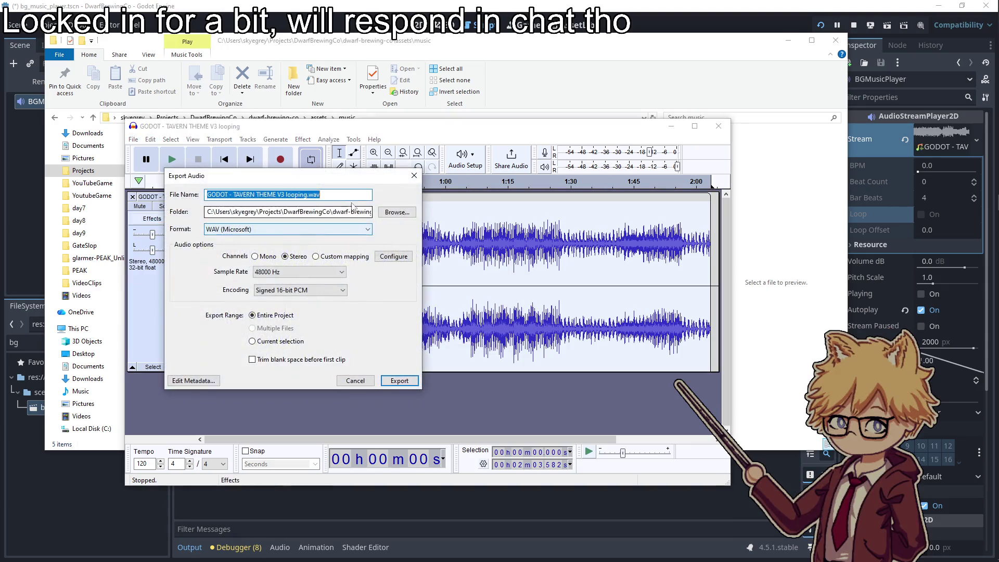
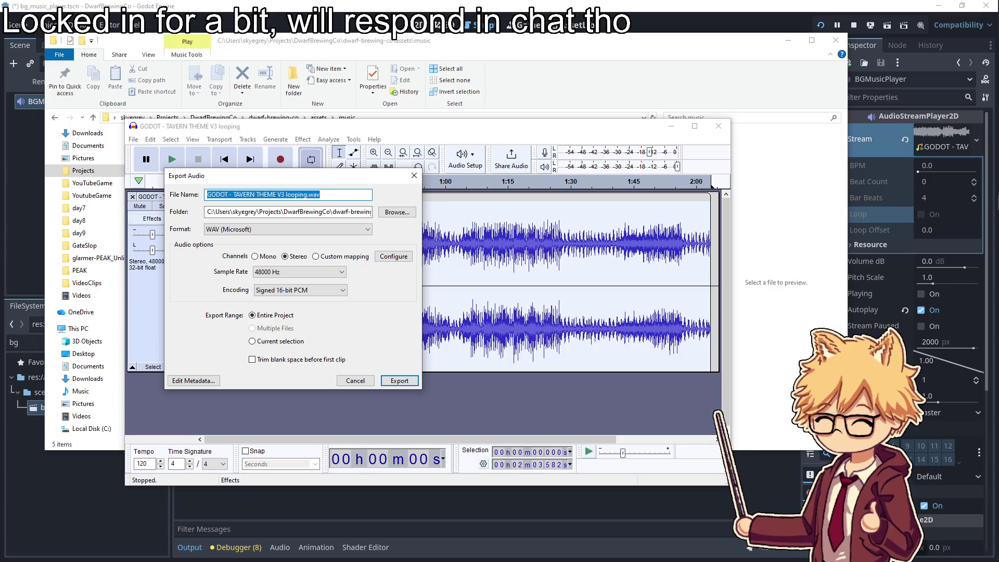
# Export the tavern theme loop as a WAV over the existing file and return to Godot
pyautogui.click(394, 381)
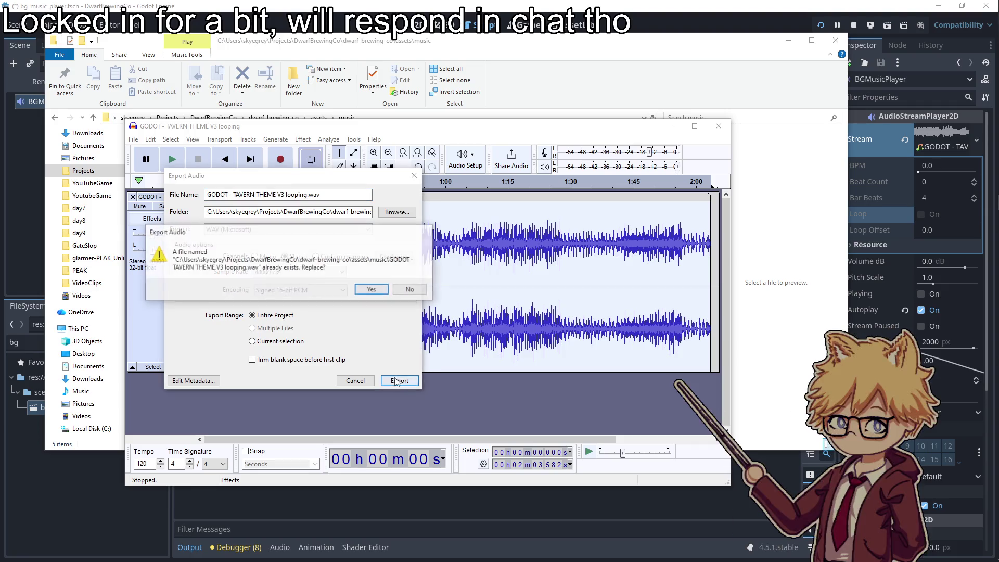
pyautogui.click(377, 293)
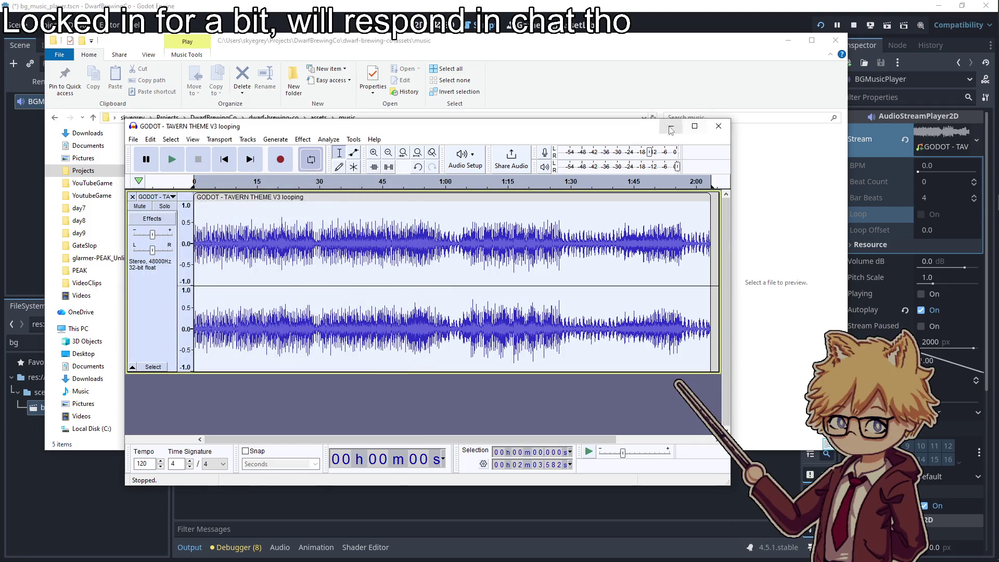
pyautogui.click(671, 130)
pyautogui.click(900, 131)
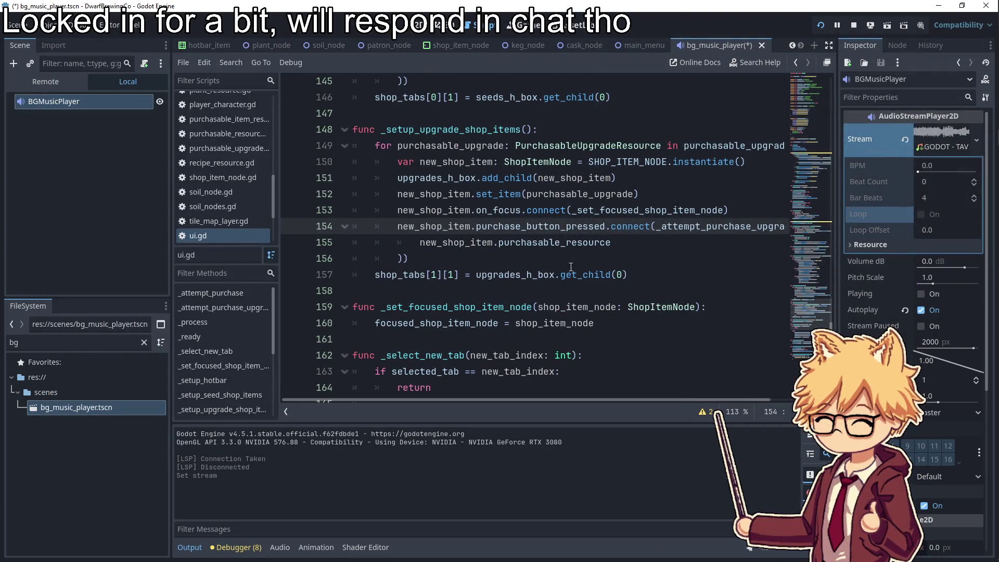
# Assign the tavern theme track to BGMusicPlayer's Stream via Quick Load
pyautogui.click(959, 134)
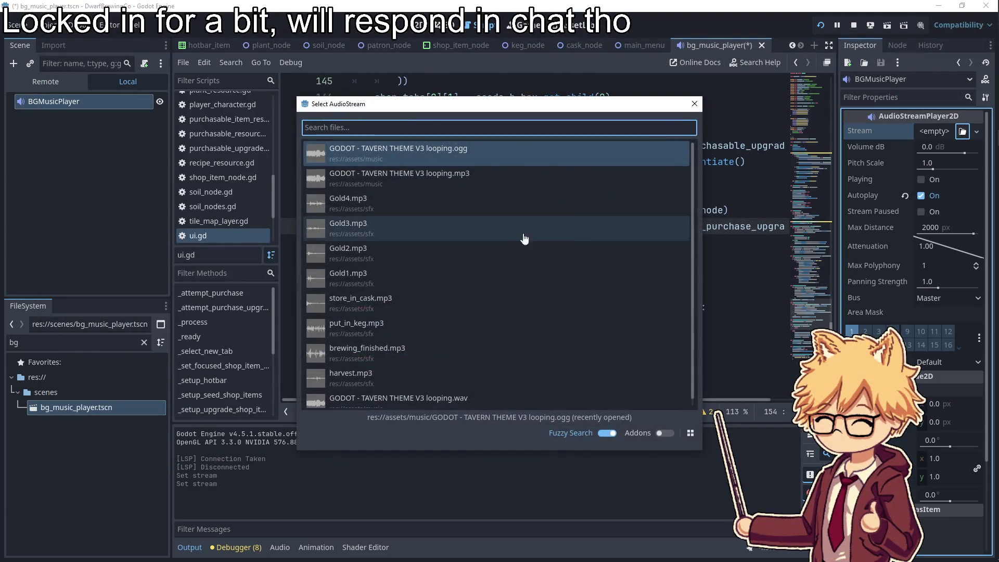
pyautogui.doubleClick(436, 395)
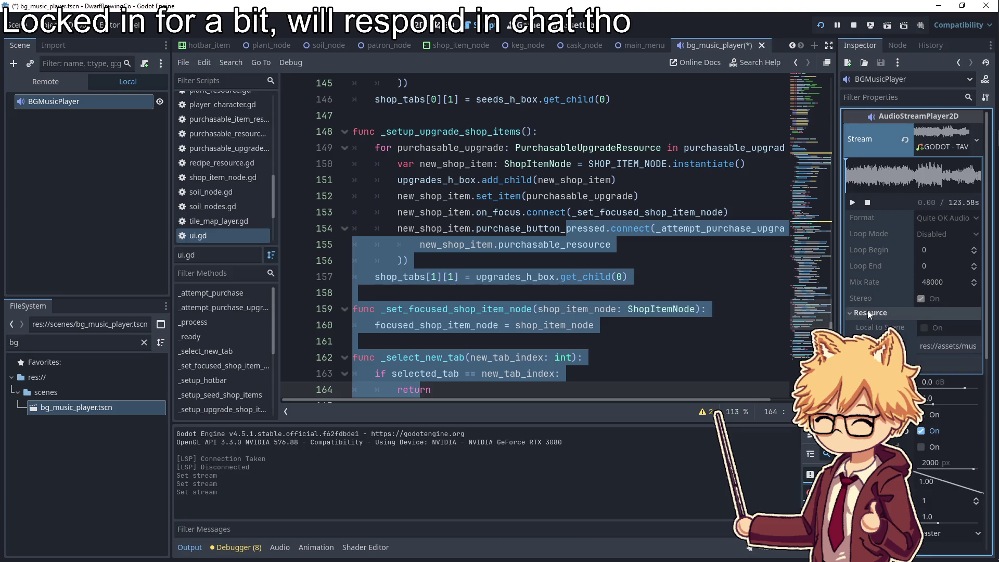
pyautogui.scroll(-6, 913, 219)
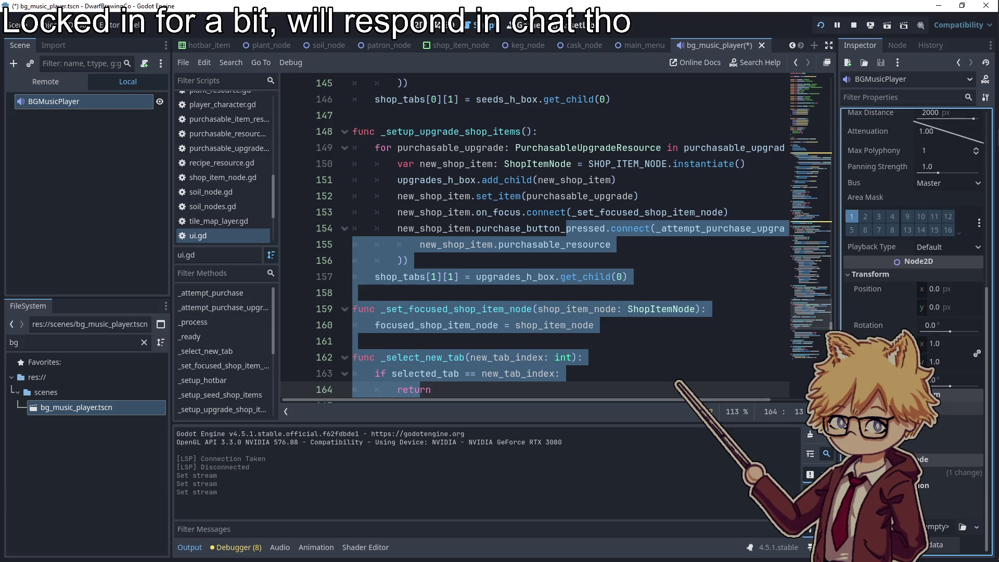
pyautogui.scroll(6, 901, 326)
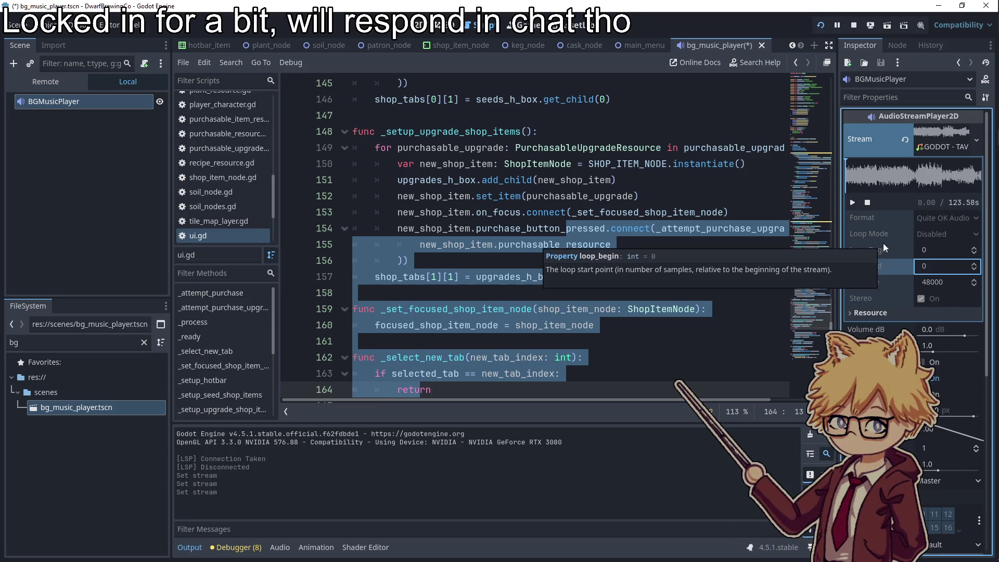
pyautogui.scroll(-5, 891, 325)
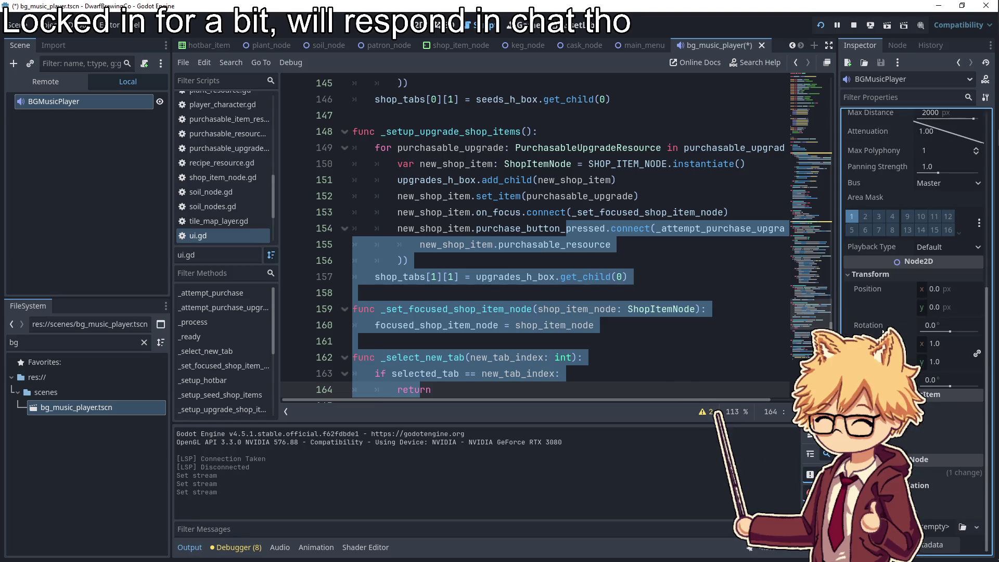
pyautogui.scroll(-2, 872, 260)
# Filter the Inspector properties by 'loop' and check the Loop End value
pyautogui.click(875, 100)
pyautogui.write('loop')
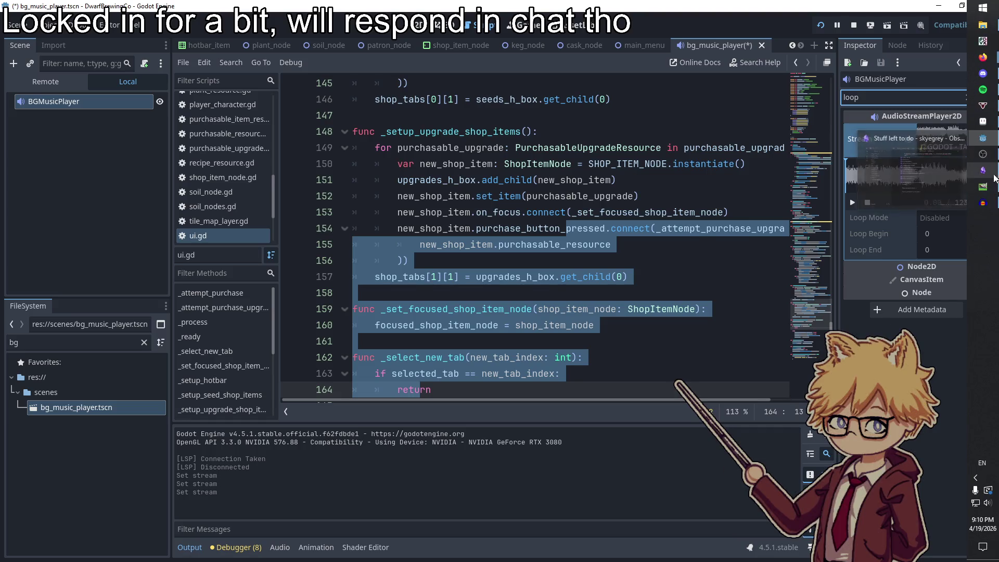
pyautogui.click(908, 202)
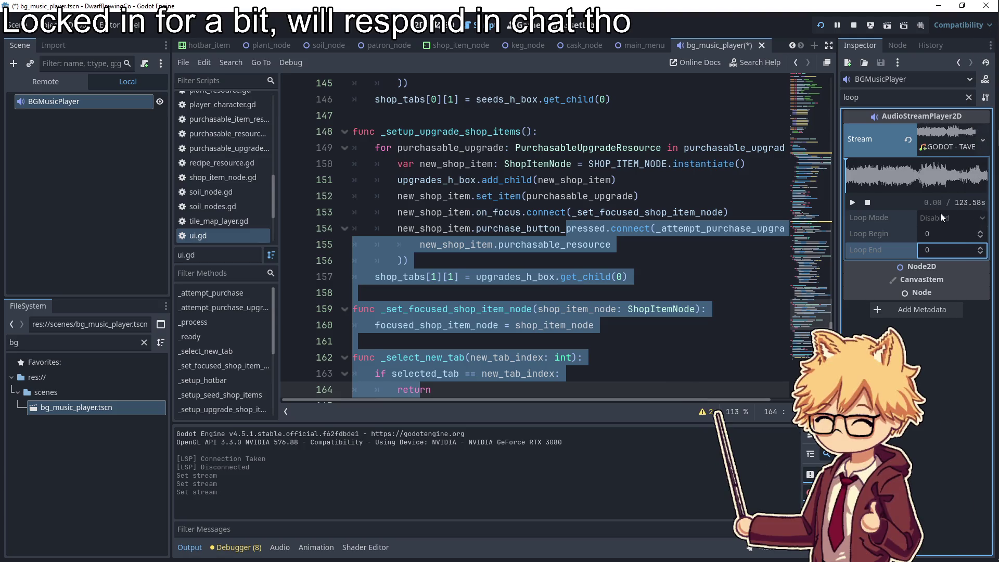
pyautogui.click(982, 25)
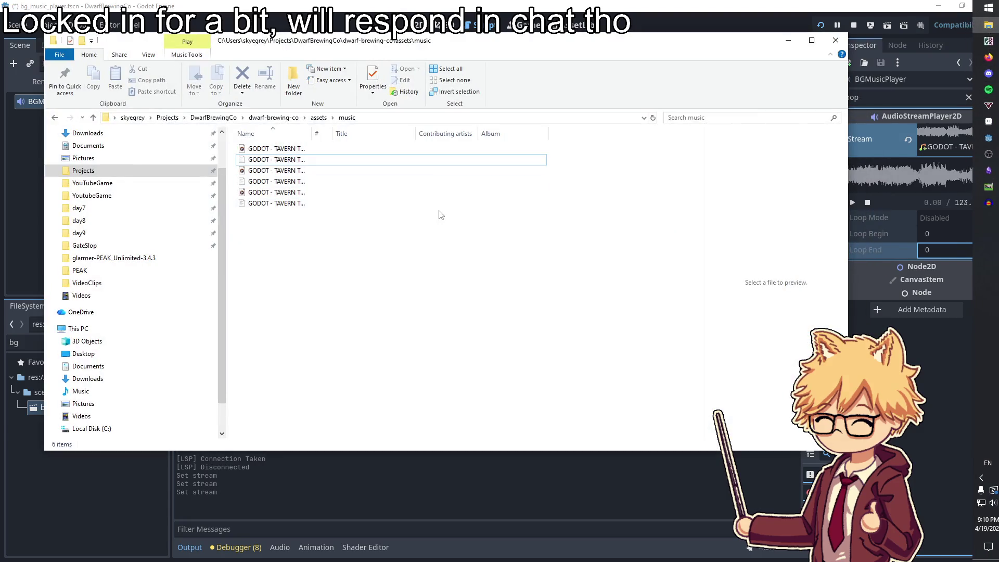
# Bring the Spotify window in front of the music folder
pyautogui.click(982, 90)
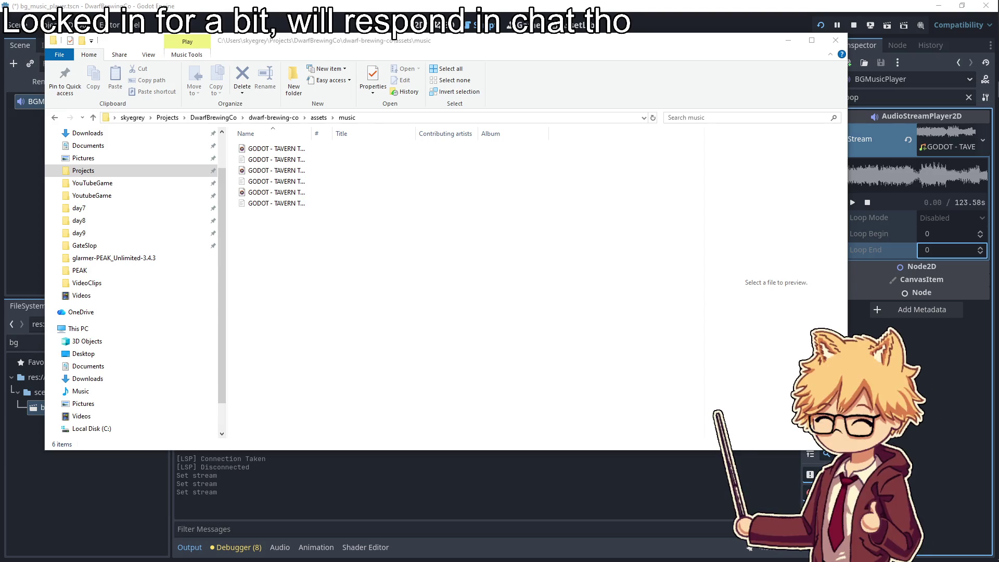
pyautogui.hotkey('alt', 'Tab')
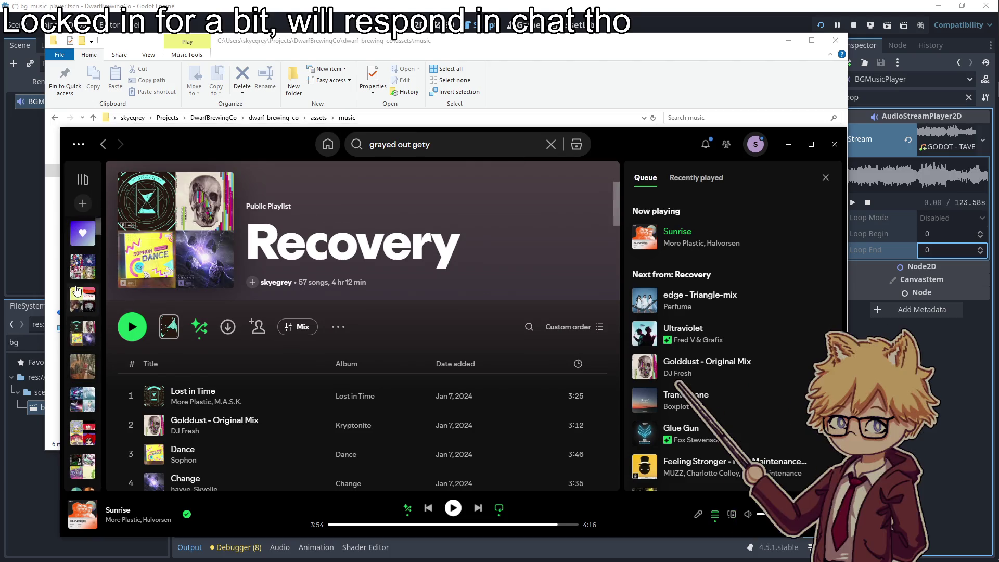
# Remove the Liked Songs playlist from downloads
pyautogui.click(83, 235)
pyautogui.click(196, 326)
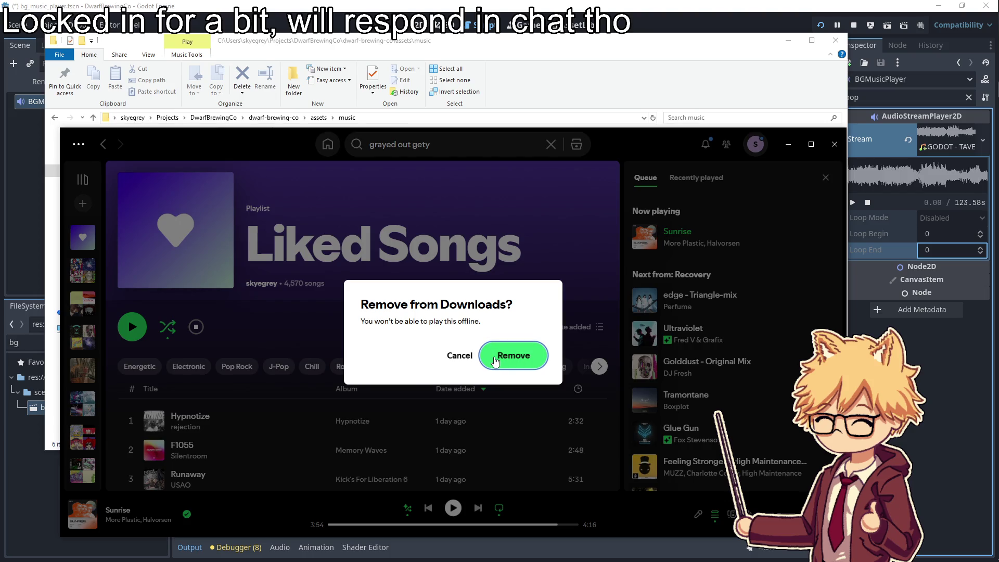
pyautogui.click(495, 360)
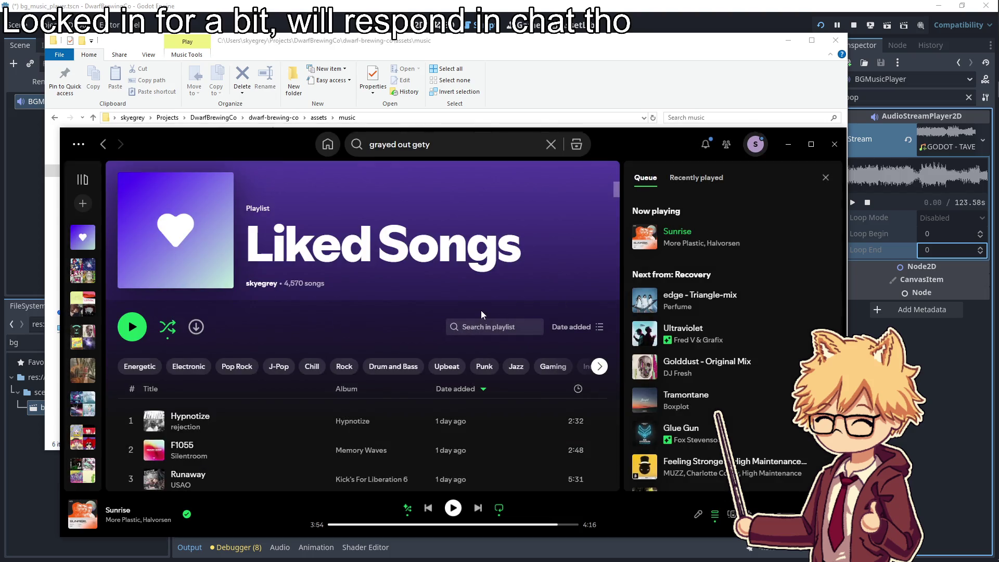
# Search for 'grayed' in Spotify and within the nyoom playlist
pyautogui.write('greyed')
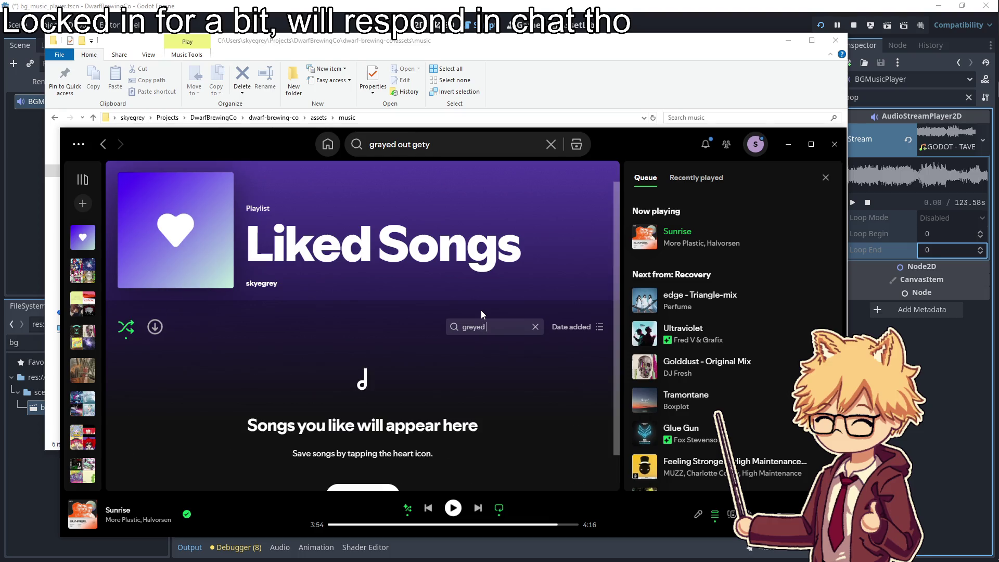
pyautogui.press('BackSpace')
pyautogui.press('BackSpace')
pyautogui.press('BackSpace')
pyautogui.write('ayed')
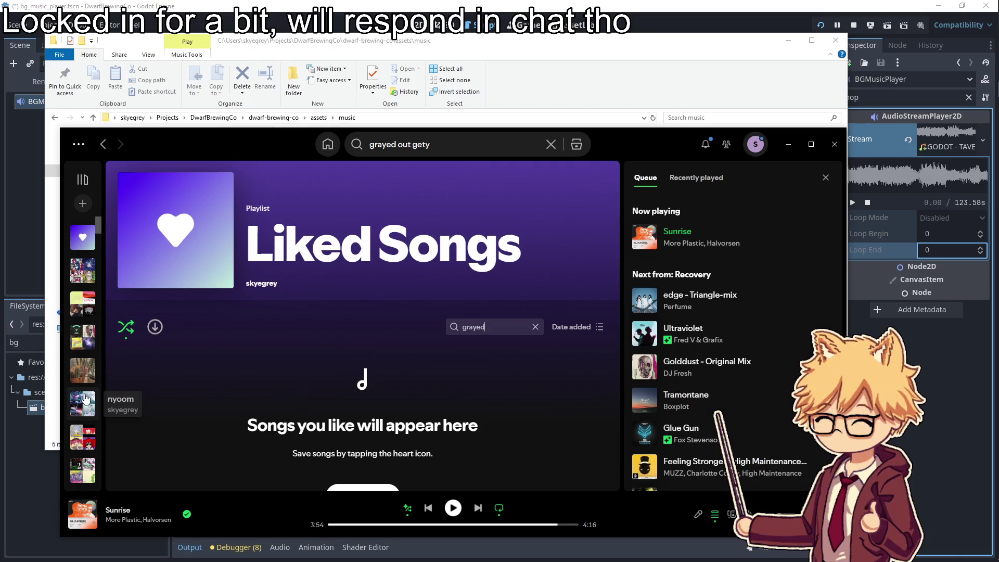
pyautogui.click(83, 405)
pyautogui.click(528, 327)
pyautogui.write('grayed')
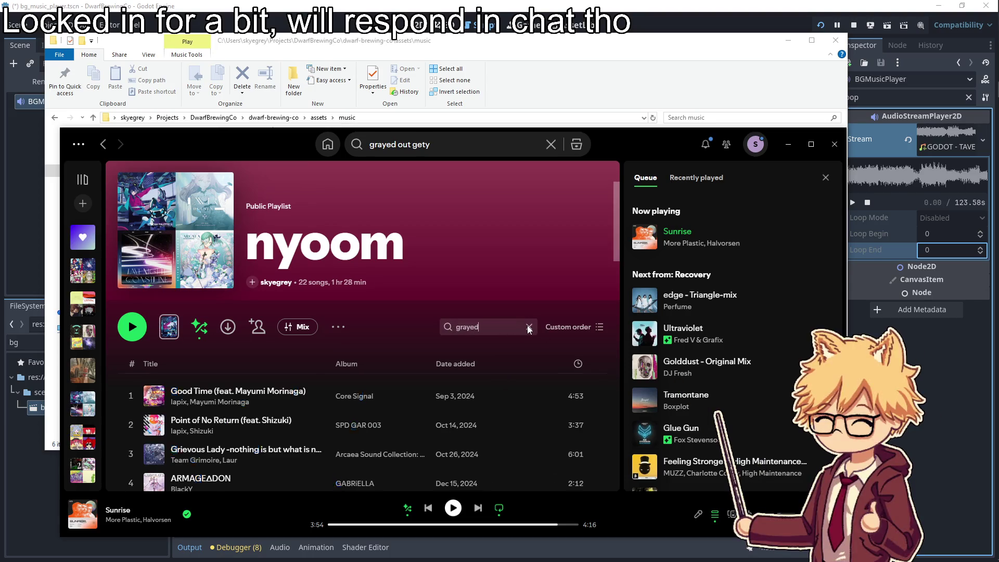
pyautogui.press('BackSpace')
pyautogui.press('BackSpace')
pyautogui.press('BackSpace')
pyautogui.write('ety')
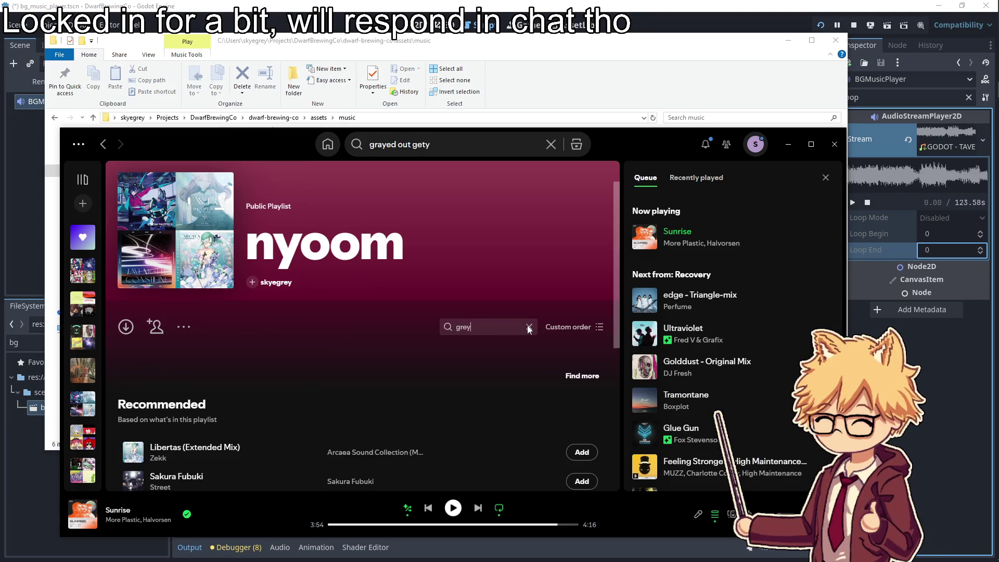
pyautogui.click(528, 327)
# Paste the corrected title, play Grayedout -Antifront- - Extended Mix, and minimize Spotify
pyautogui.moveTo(678, 131); pyautogui.dragTo(307, 131)
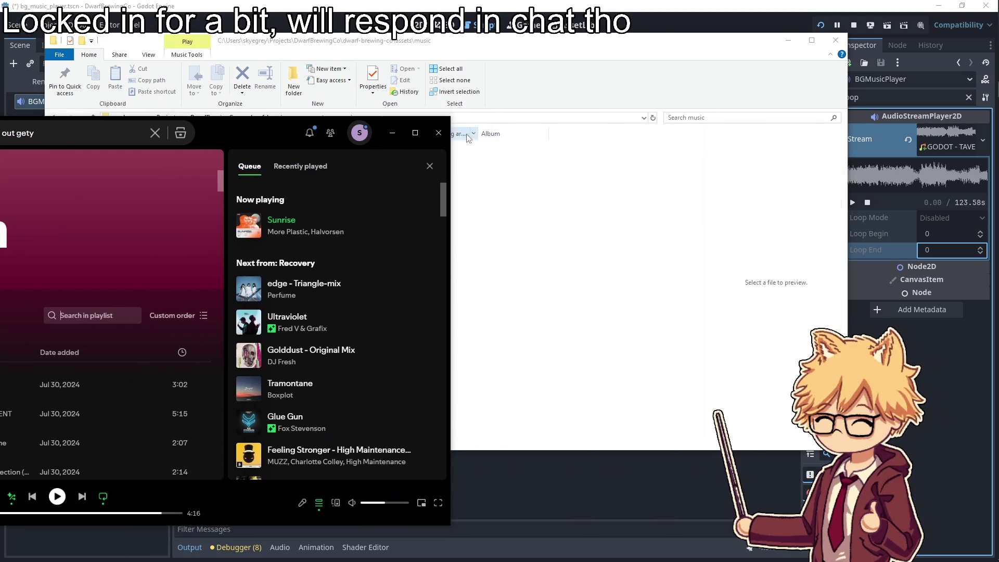
pyautogui.click(418, 144)
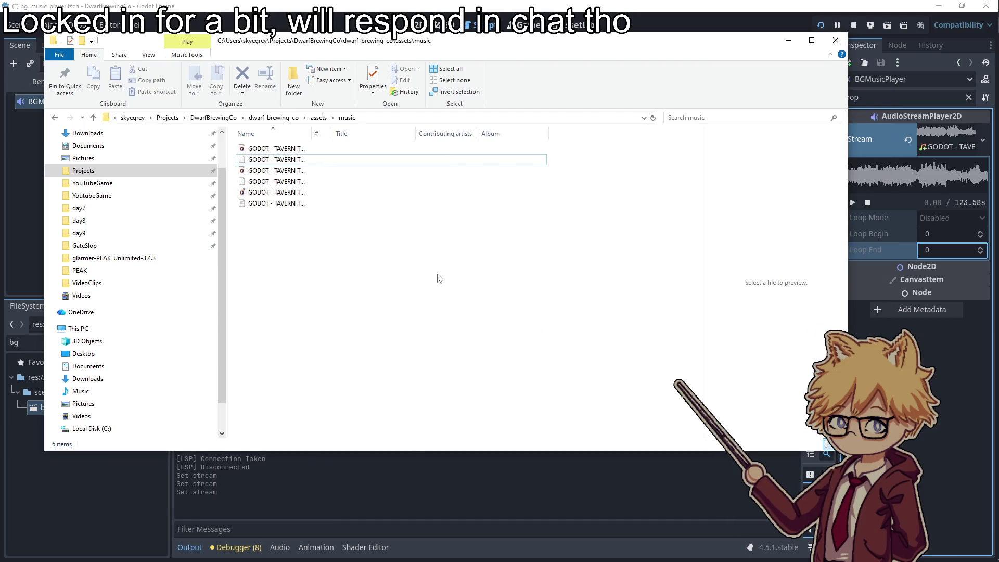
pyautogui.hotkey('alt', 'Tab')
pyautogui.click(512, 140)
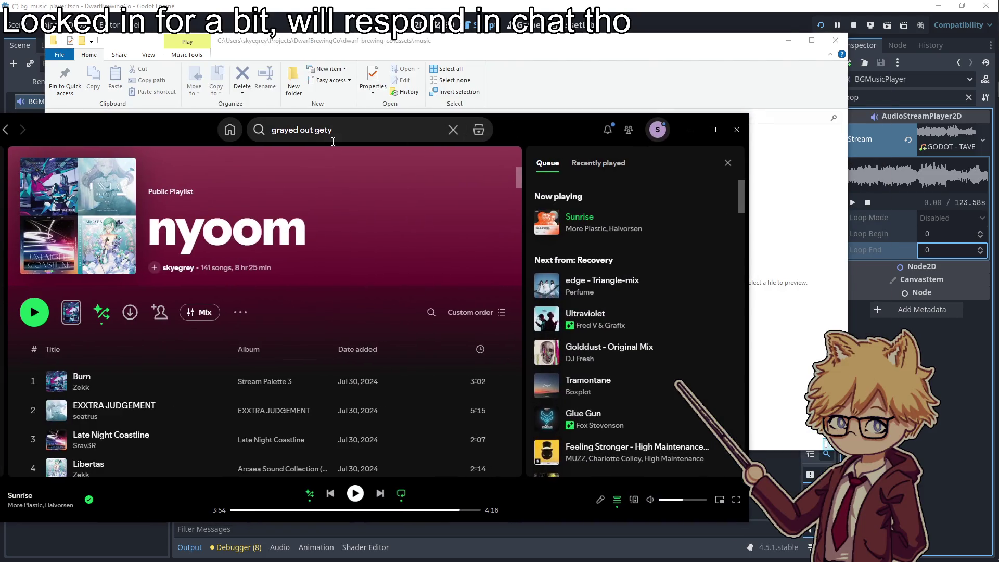
pyautogui.click(334, 136)
pyautogui.write('Grayed Out-Antifront')
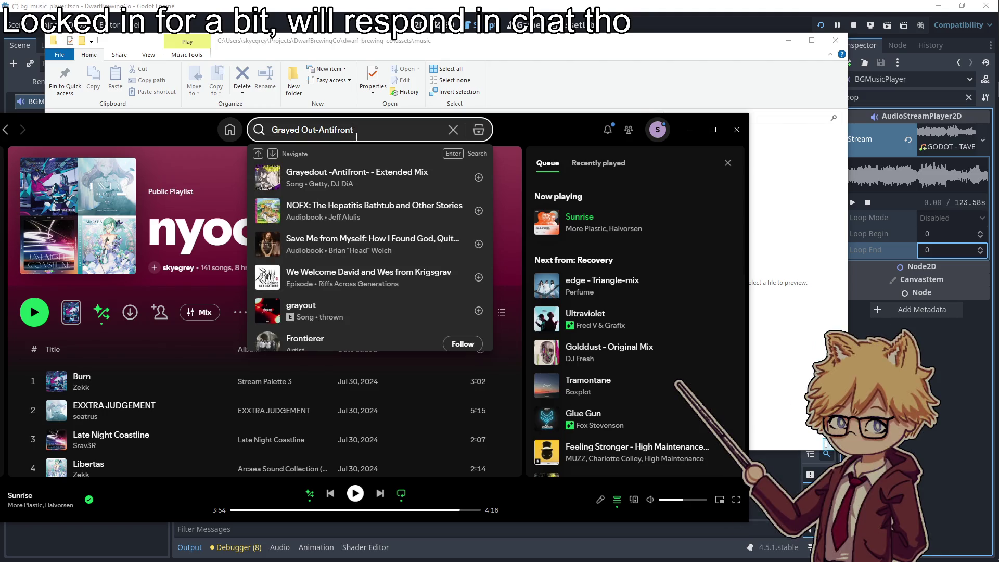
pyautogui.click(268, 177)
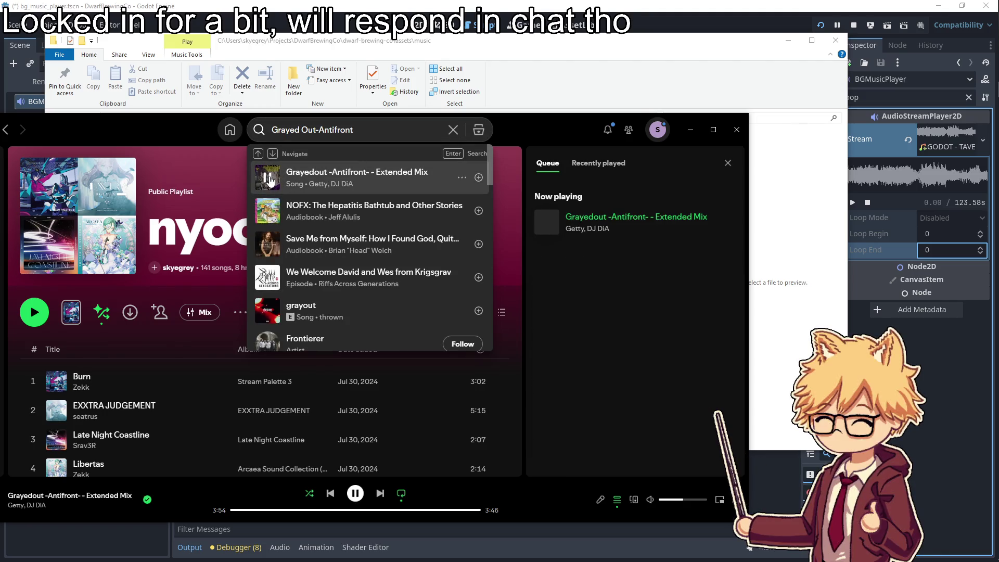
pyautogui.click(181, 134)
pyautogui.moveTo(181, 135); pyautogui.dragTo(334, 126)
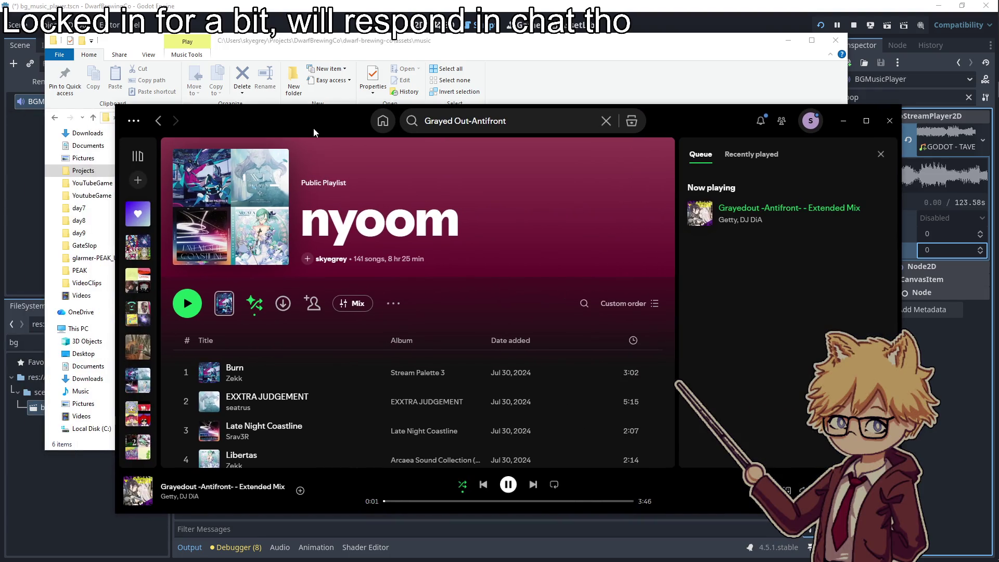
pyautogui.click(843, 120)
pyautogui.click(788, 41)
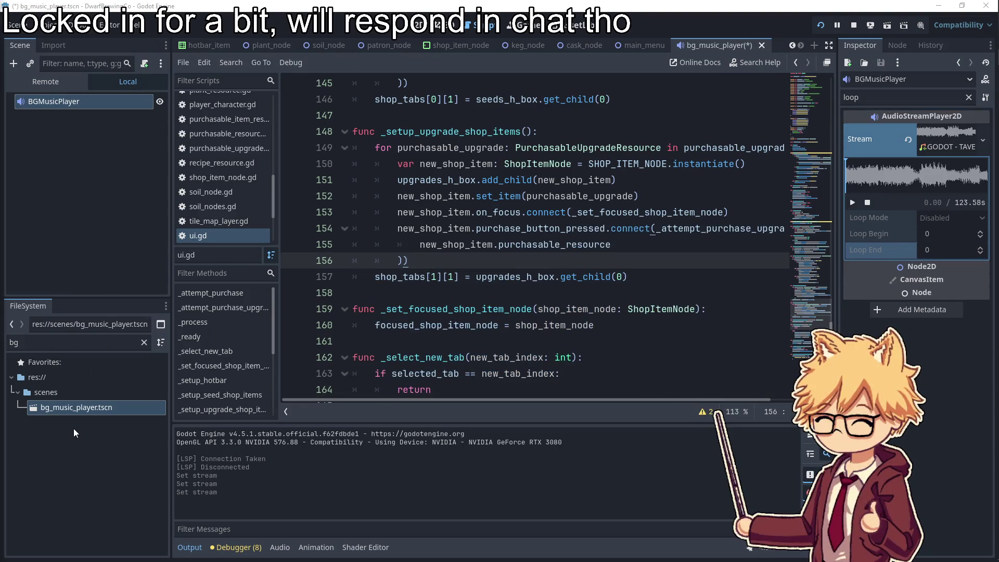
# Reimport the tavern theme mp3 with Loop enabled and drag it onto the Stream property
pyautogui.click(145, 342)
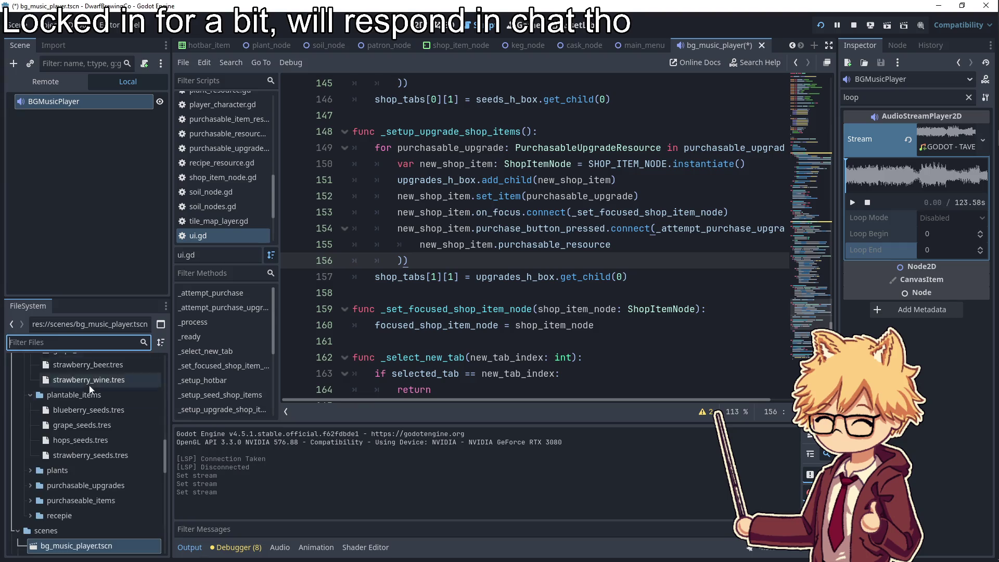
pyautogui.scroll(-10, 88, 452)
pyautogui.scroll(-3, 87, 455)
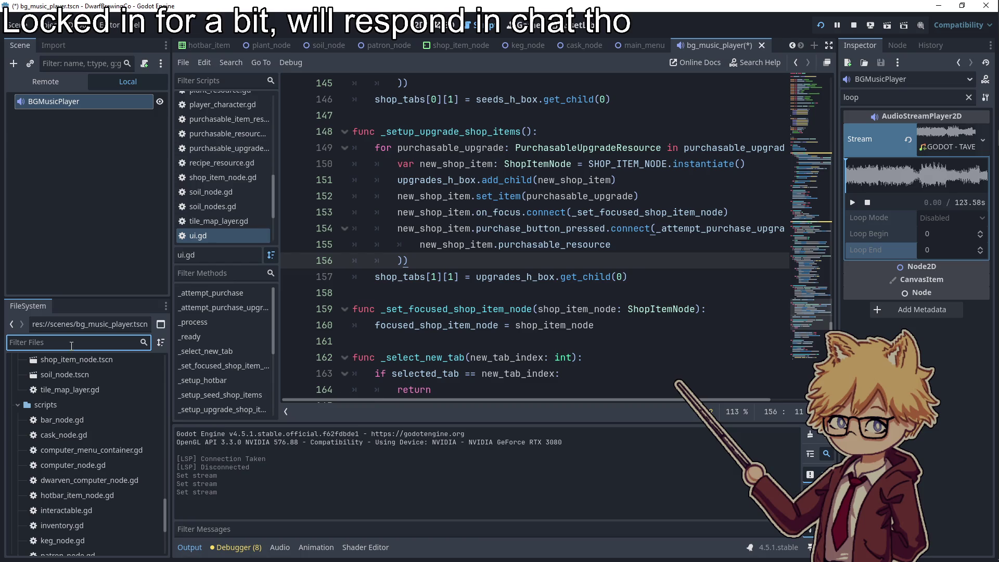
pyautogui.write('tav')
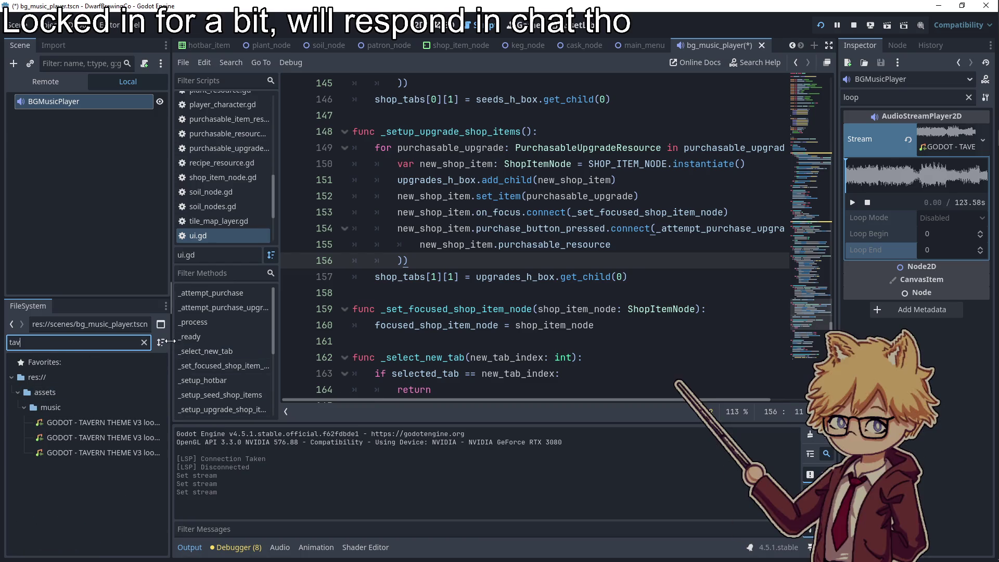
pyautogui.moveTo(170, 341); pyautogui.dragTo(331, 341)
pyautogui.doubleClick(163, 422)
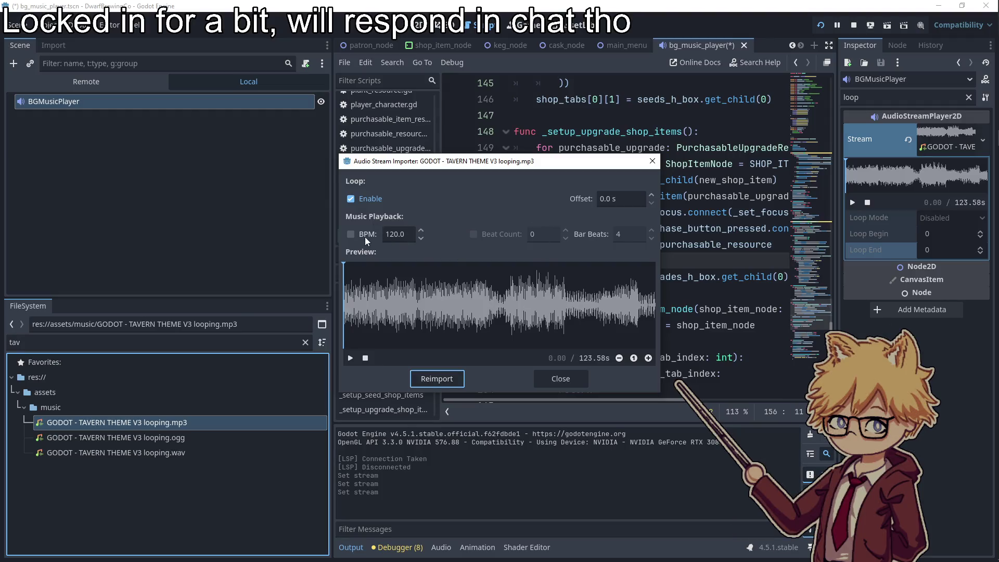
pyautogui.click(439, 380)
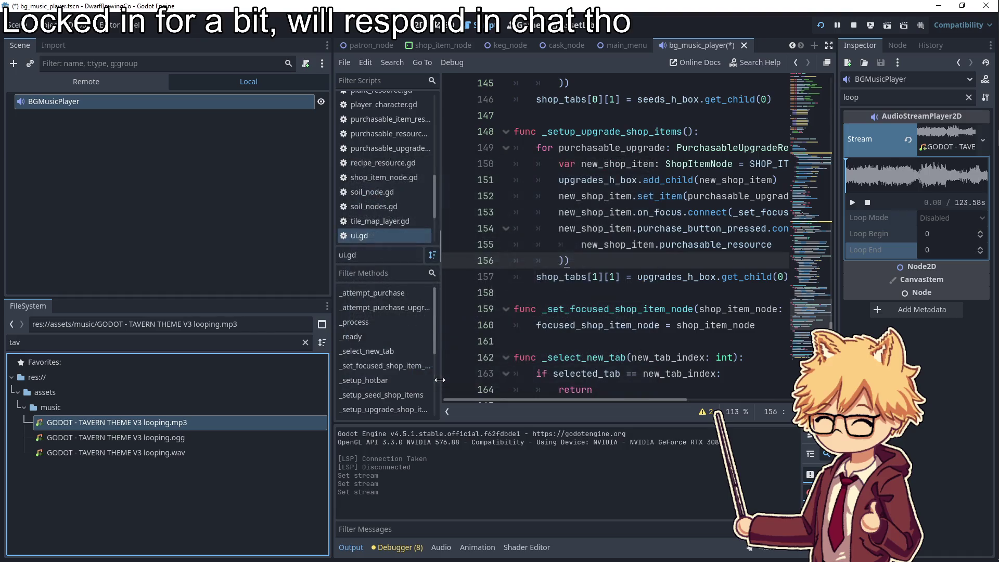
pyautogui.moveTo(176, 423)
pyautogui.mouseDown()
pyautogui.moveTo(625, 209)
pyautogui.moveTo(942, 149)
pyautogui.mouseUp()
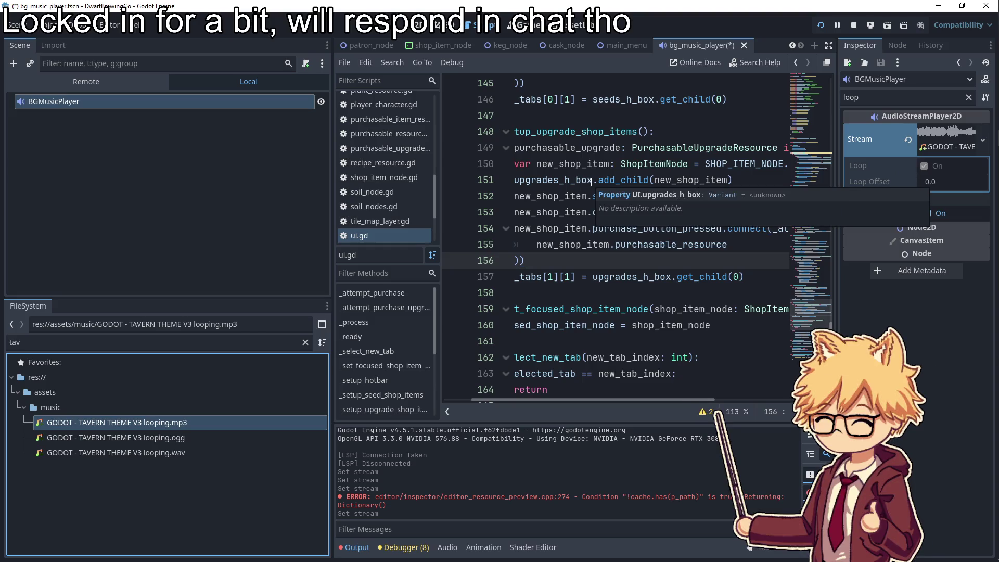
pyautogui.moveTo(575, 276); pyautogui.dragTo(449, 273)
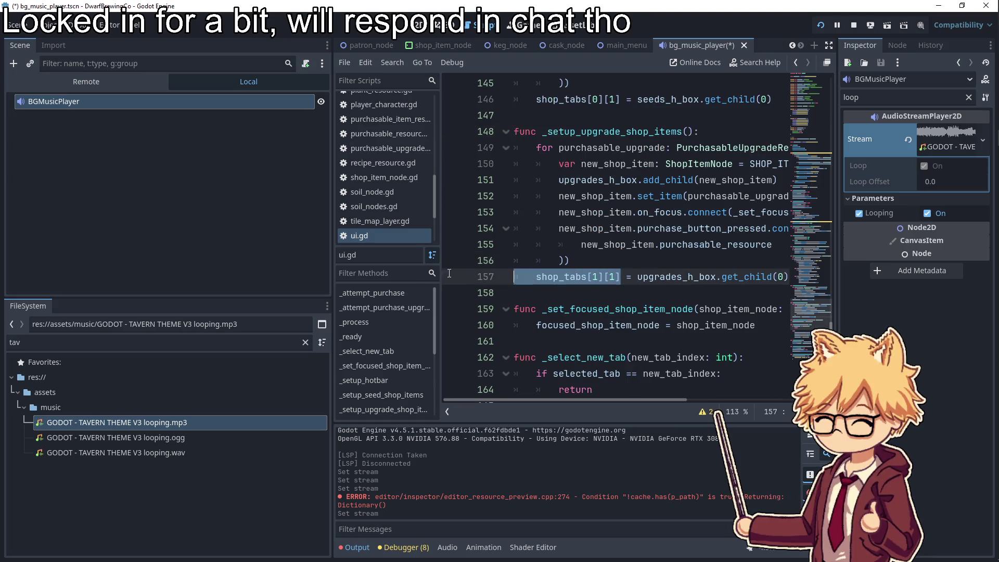
# Delete the .ogg and .wav tavern theme copies from the music folder
pyautogui.click(623, 238)
pyautogui.click(147, 439)
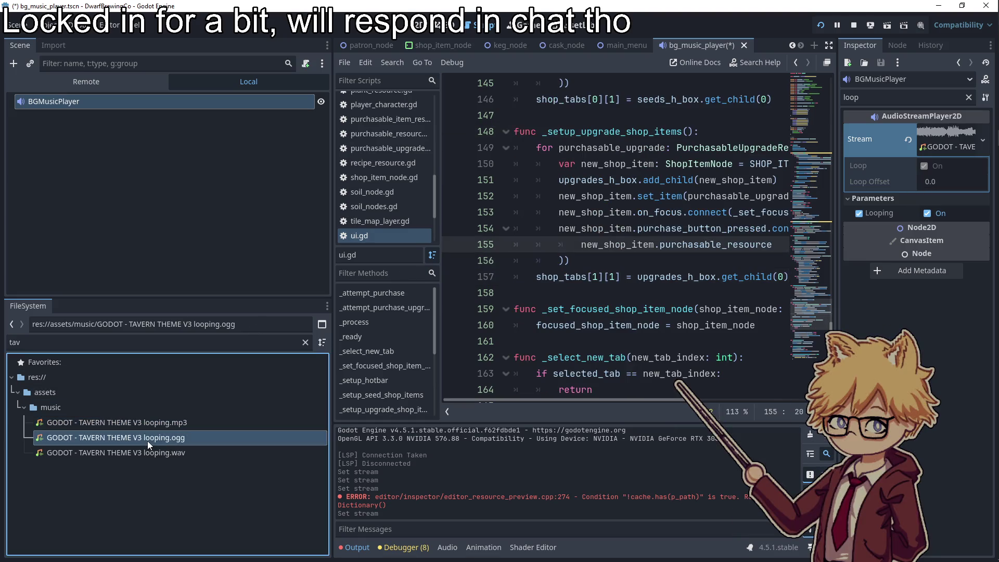
pyautogui.keyDown('shift'); pyautogui.click(146, 451); pyautogui.keyUp('shift')
pyautogui.press('Delete')
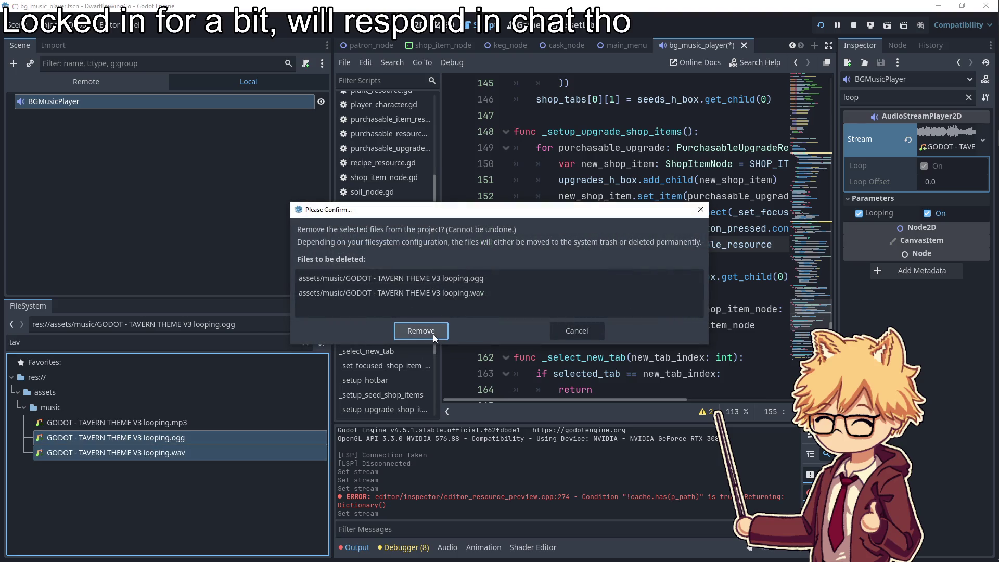
pyautogui.click(433, 333)
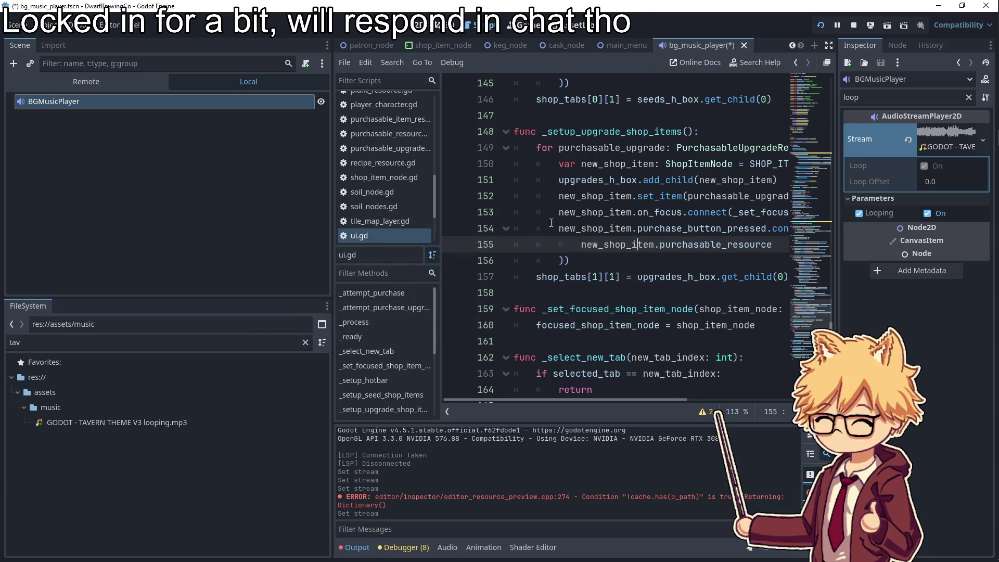
# Run the game with F5 and try the pause menu's music volume slider
pyautogui.press('F5')
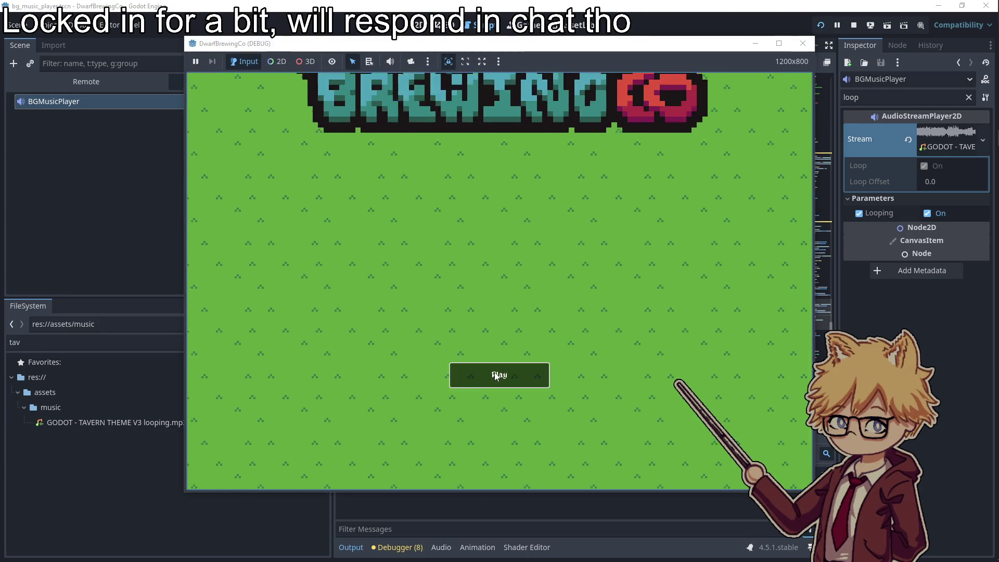
pyautogui.click(499, 374)
pyautogui.press('Escape')
pyautogui.press('Escape')
pyautogui.moveTo(437, 191)
pyautogui.mouseDown()
pyautogui.moveTo(352, 193)
pyautogui.moveTo(653, 192)
pyautogui.mouseUp()
pyautogui.press('Escape')
pyautogui.click(801, 43)
# Route BGMusicPlayer's Bus to the Music audio bus
pyautogui.click(968, 97)
pyautogui.scroll(-5, 931, 261)
pyautogui.click(931, 357)
pyautogui.click(931, 385)
# Rerun the game and check the Music Volume slider, leaving it about a third
pyautogui.click(819, 25)
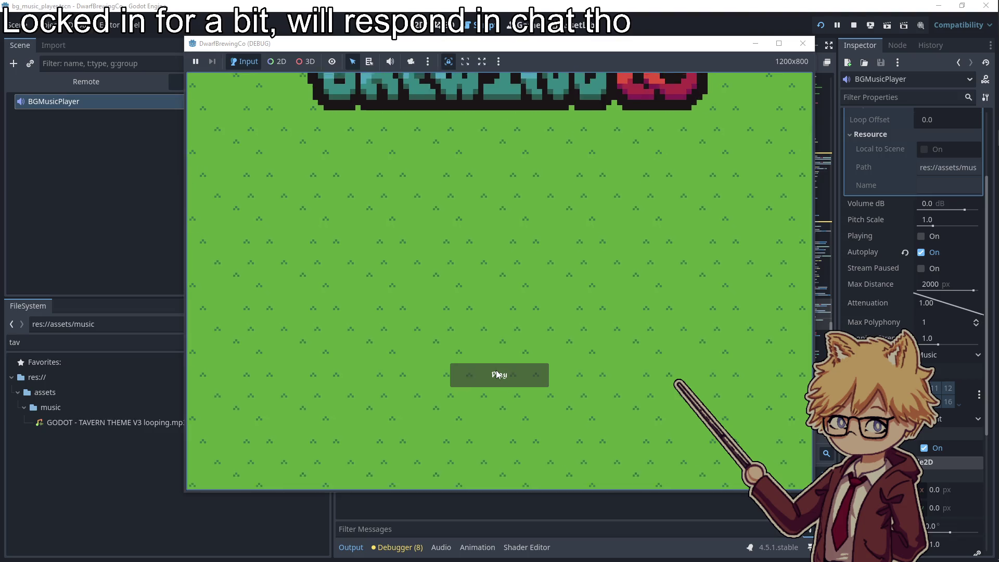
pyautogui.click(495, 370)
pyautogui.press('Escape')
pyautogui.moveTo(508, 192)
pyautogui.mouseDown()
pyautogui.moveTo(379, 192)
pyautogui.moveTo(506, 192)
pyautogui.moveTo(441, 192)
pyautogui.mouseUp()
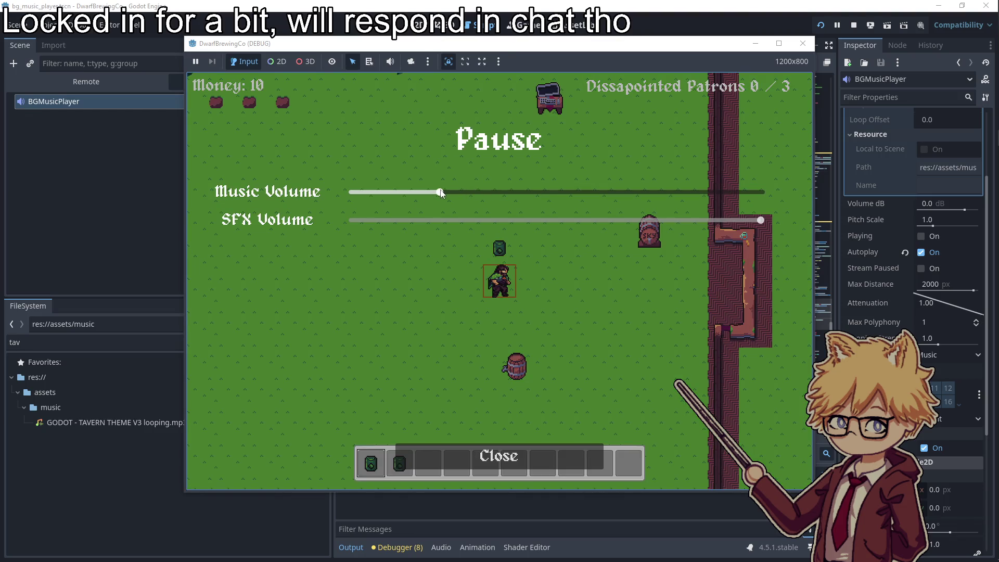
pyautogui.press('Escape')
pyautogui.press('Escape')
pyautogui.click(803, 43)
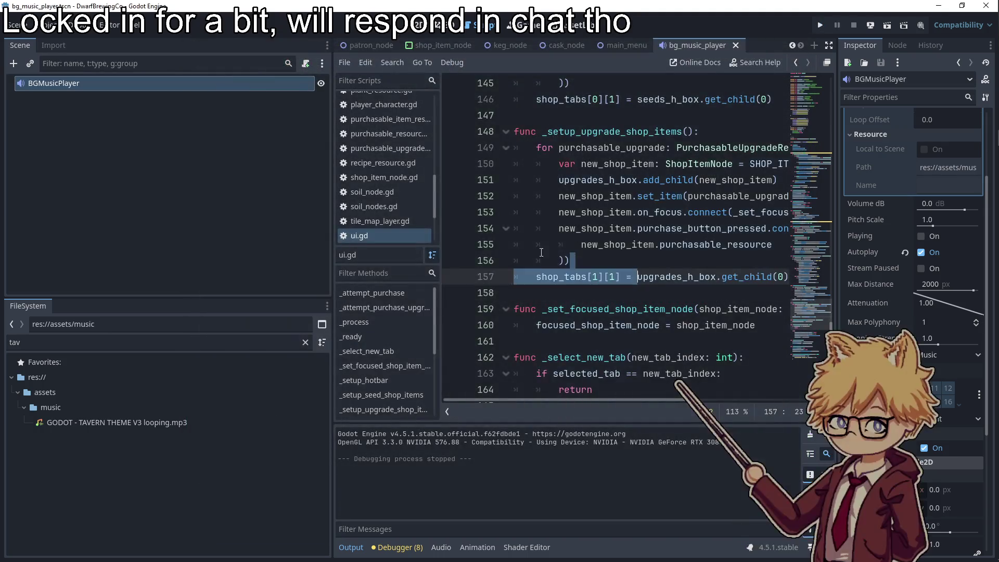
# Start exporting the web build from Project > Export
pyautogui.click(567, 196)
pyautogui.click(58, 25)
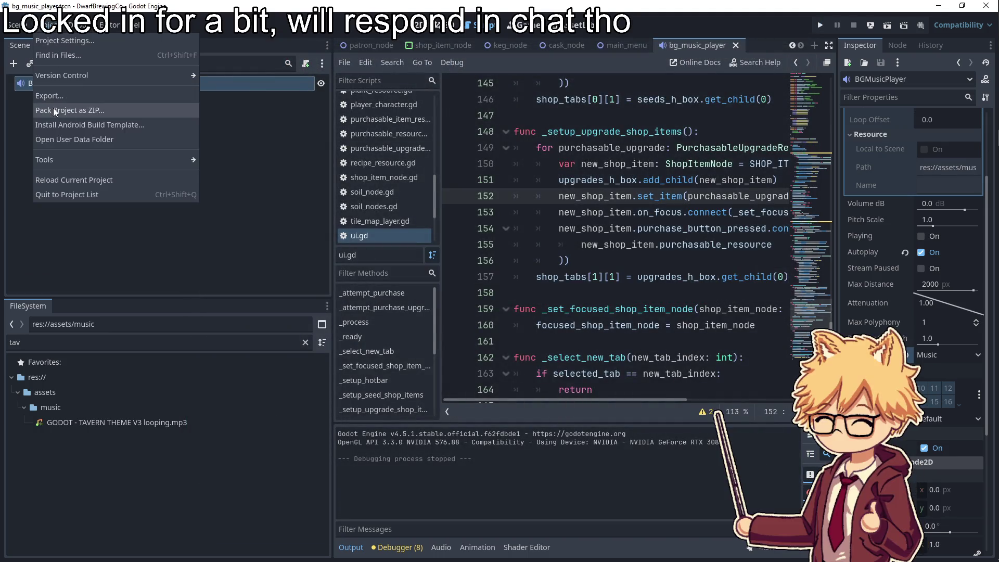
pyautogui.click(52, 96)
pyautogui.click(454, 398)
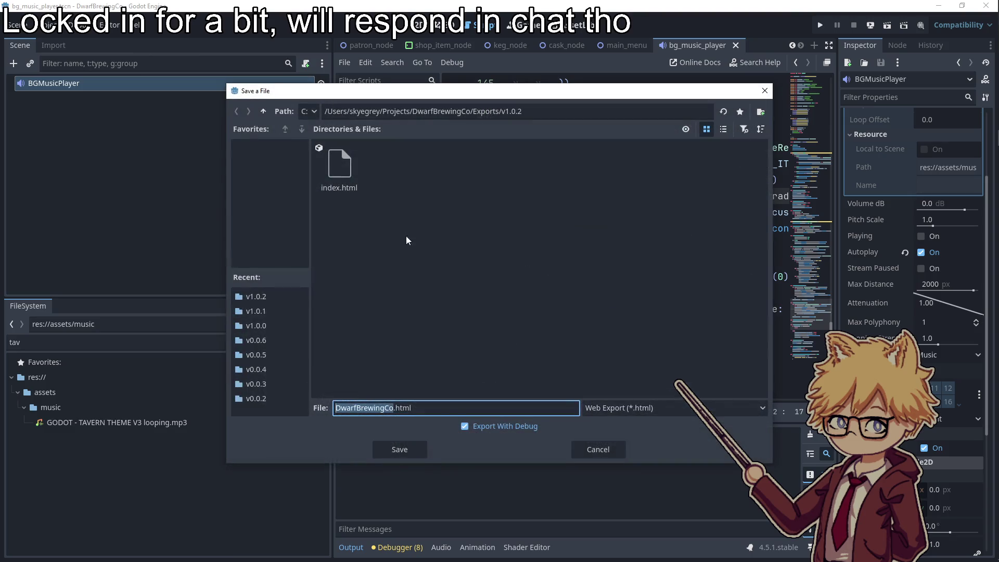
# Create a v1.0.3 folder under Exports and save the web export into it
pyautogui.click(262, 111)
pyautogui.rightClick(390, 265)
pyautogui.click(422, 271)
pyautogui.write('.0.3')
pyautogui.press('Return')
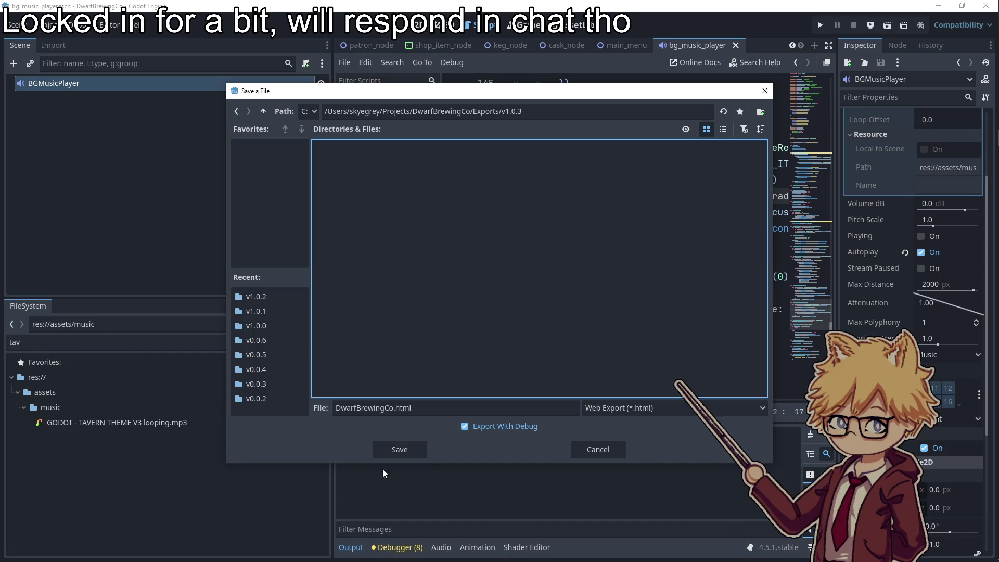
pyautogui.click(385, 447)
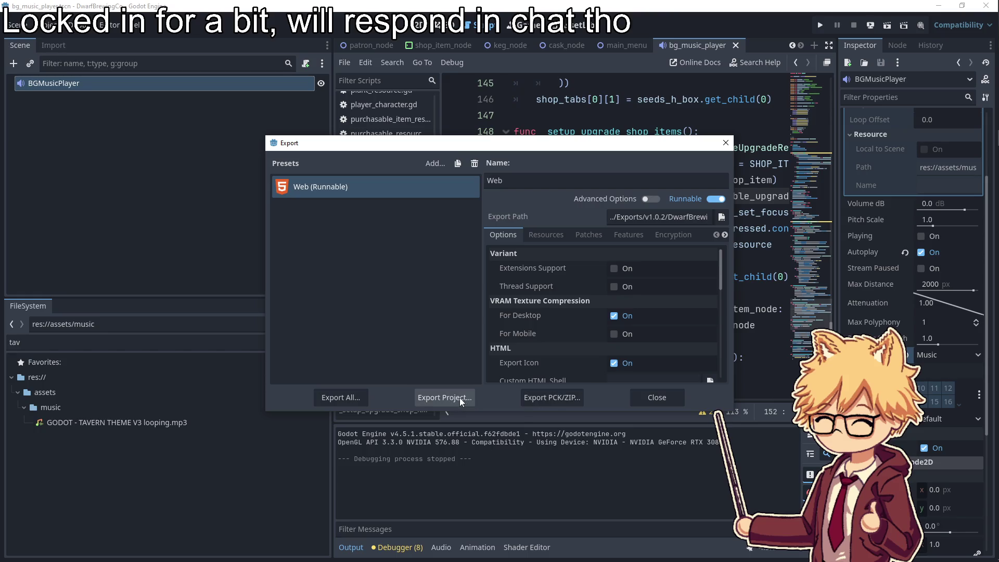
pyautogui.click(982, 26)
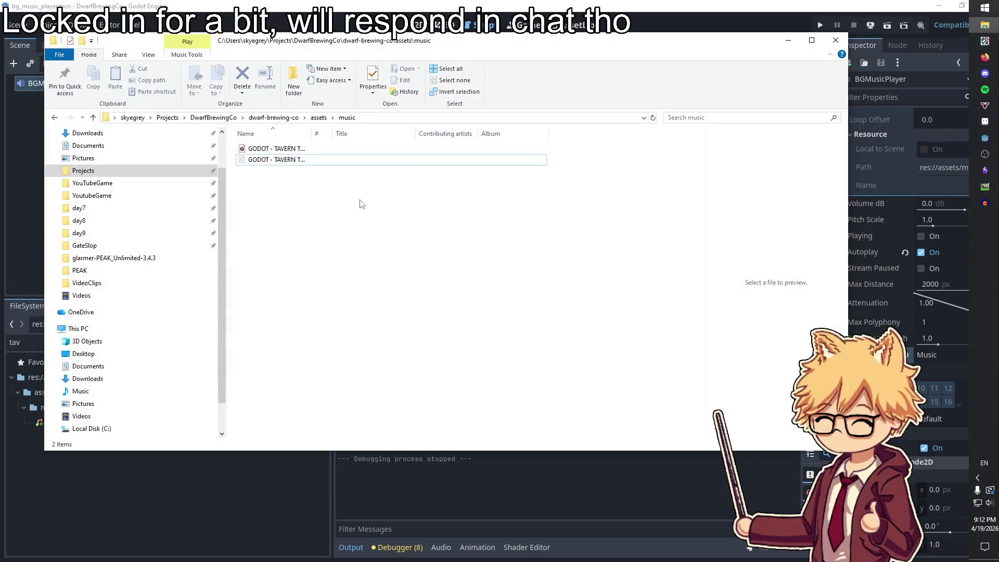
# Go up two levels from assets\music to the DwarfBrewingCo root folder
pyautogui.click(271, 117)
pyautogui.click(213, 117)
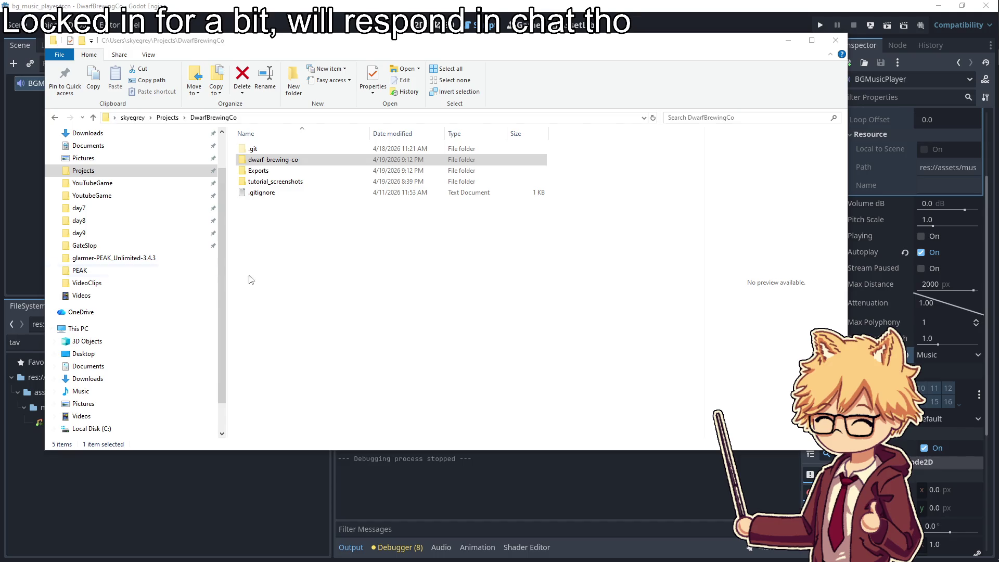
pyautogui.click(354, 264)
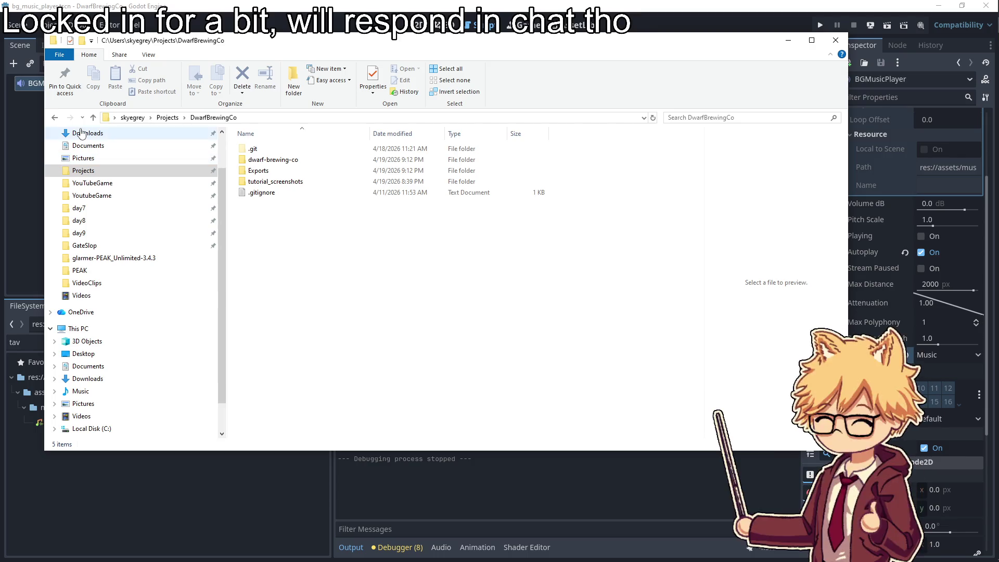
# In Exports\v1.0.3, rename DwarfBrewingCo.html to index.html
pyautogui.doubleClick(263, 171)
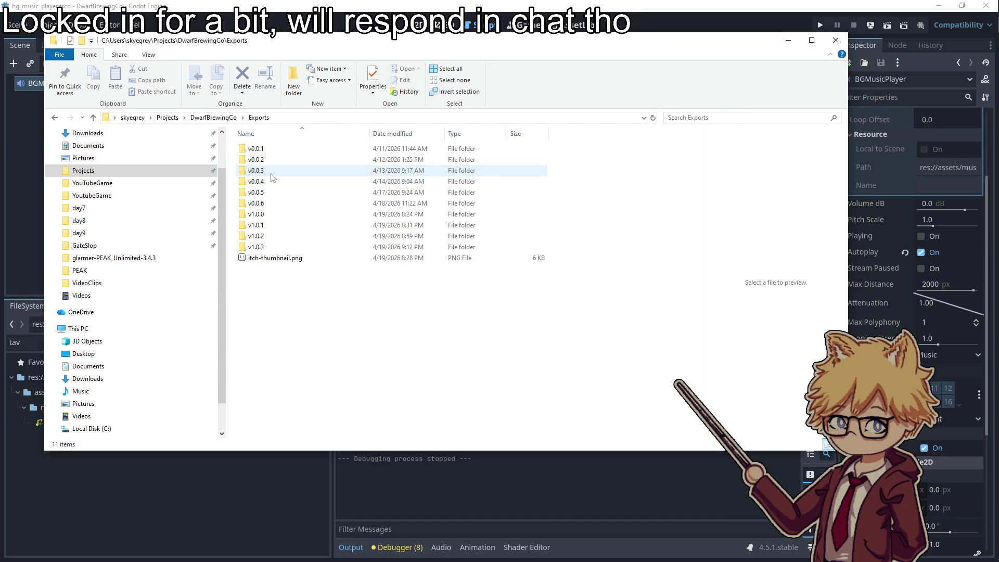
pyautogui.doubleClick(275, 247)
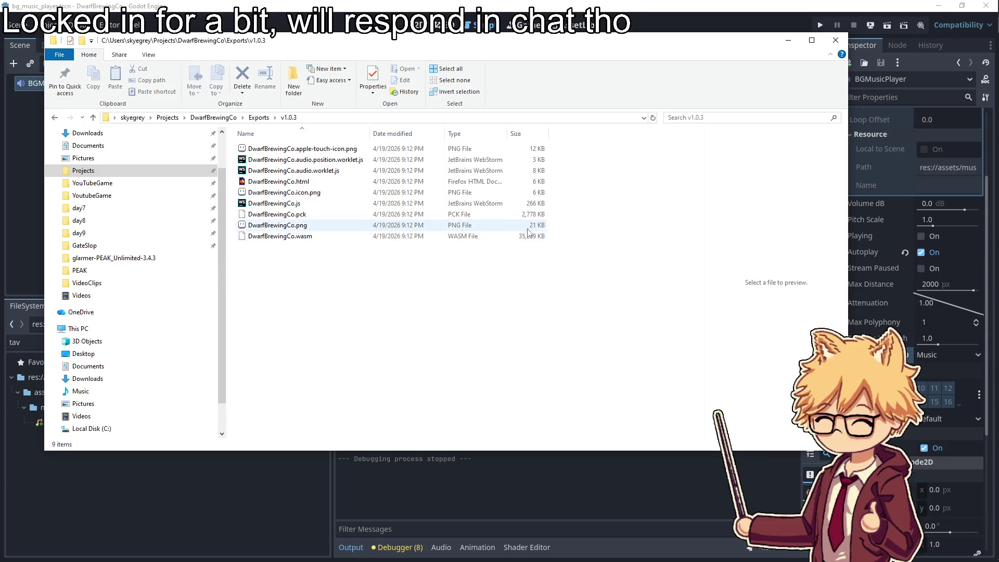
pyautogui.click(291, 181)
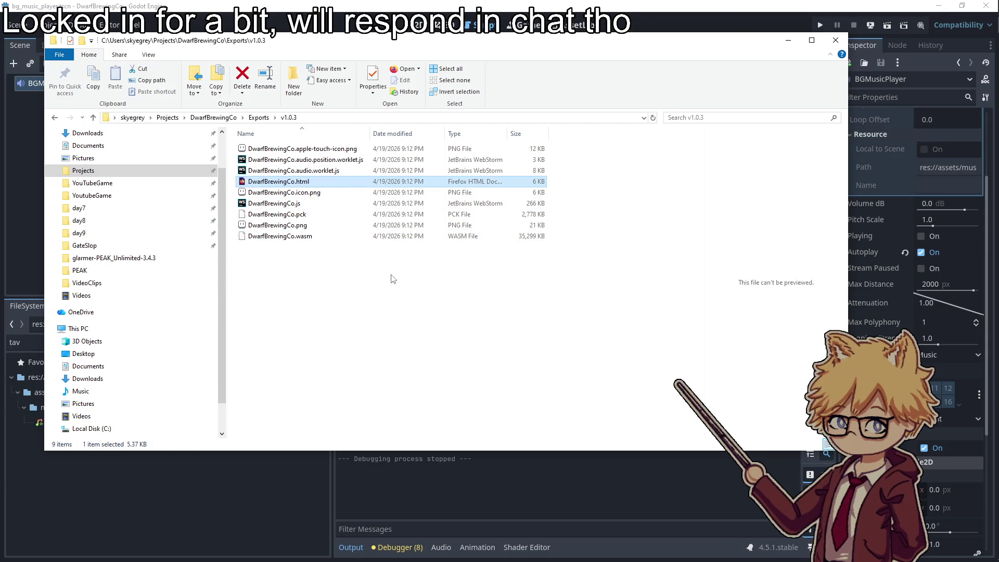
pyautogui.rightClick(299, 179)
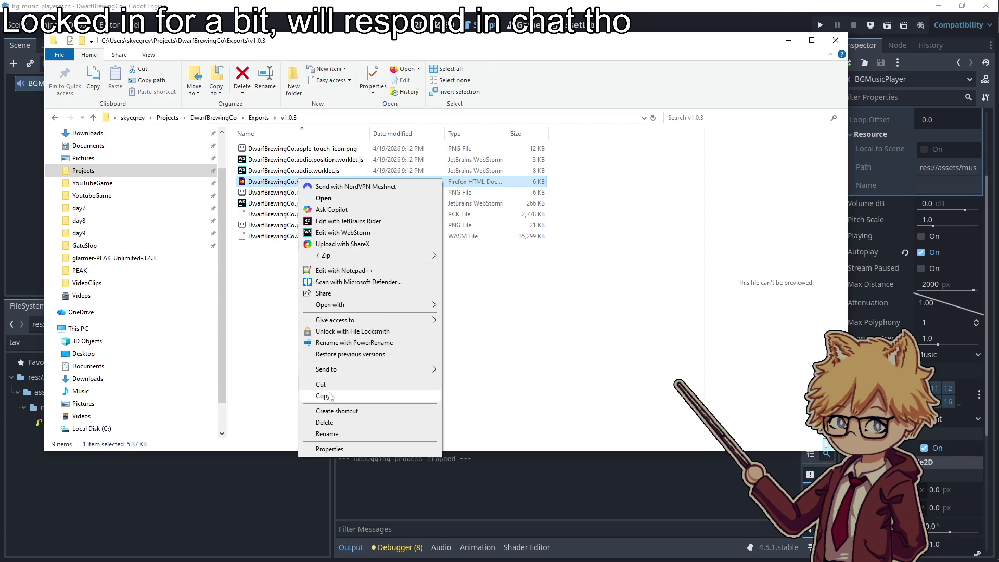
pyautogui.click(327, 434)
pyautogui.write('index')
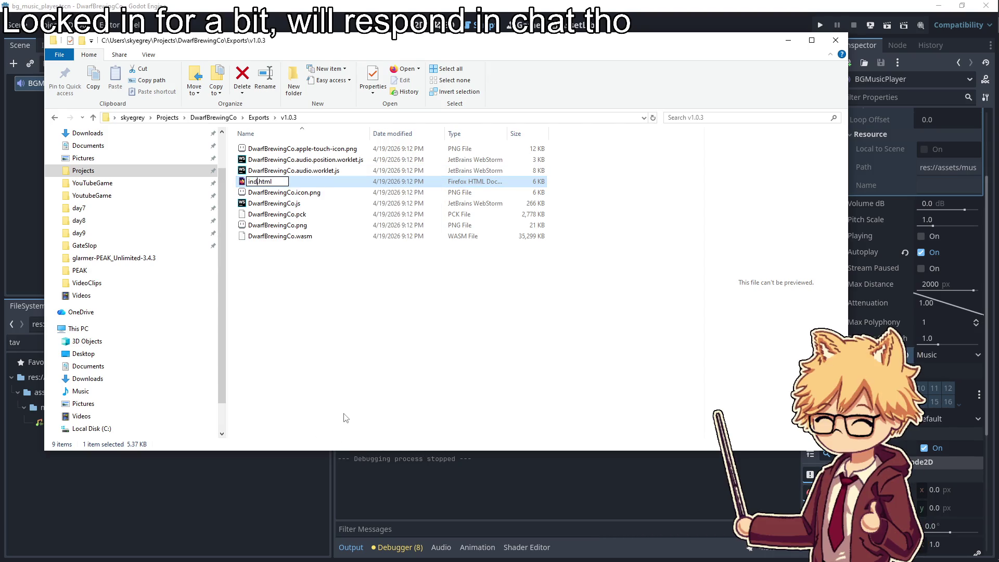
pyautogui.press('Return')
# Zip all nine build files into v1.0.3.zip with 7-Zip
pyautogui.hotkey('ctrl', 'a')
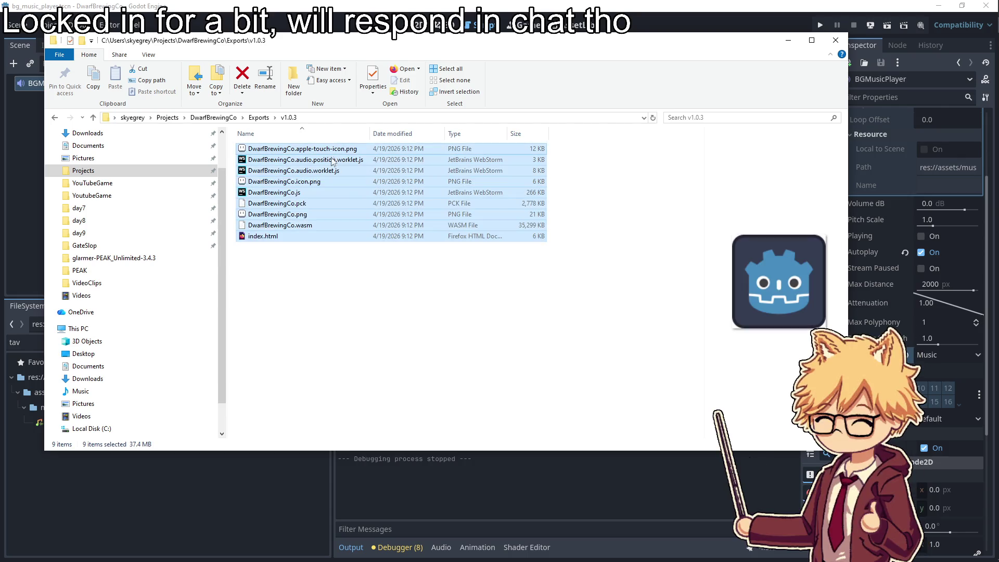
pyautogui.rightClick(332, 167)
pyautogui.moveTo(382, 230)
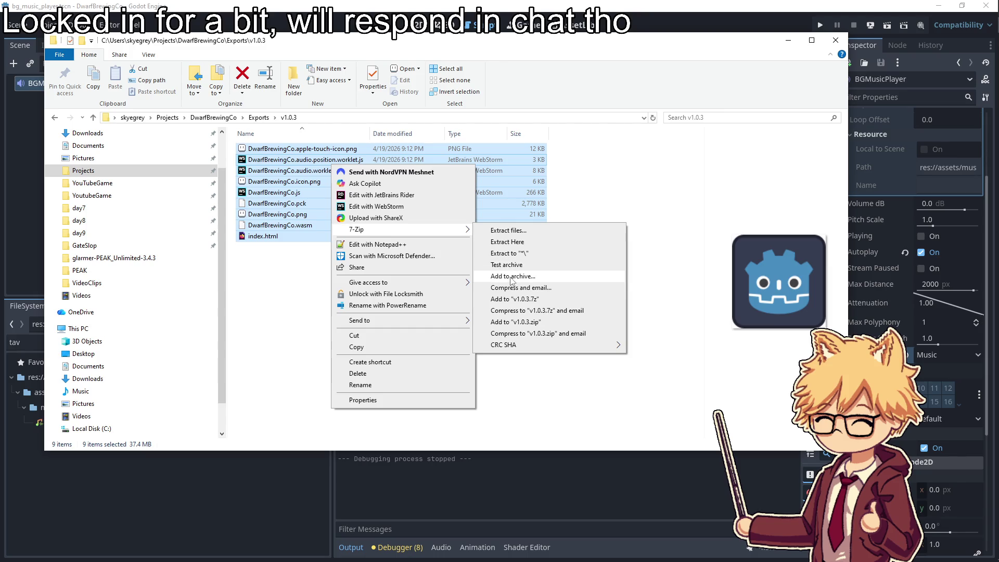
pyautogui.click(513, 277)
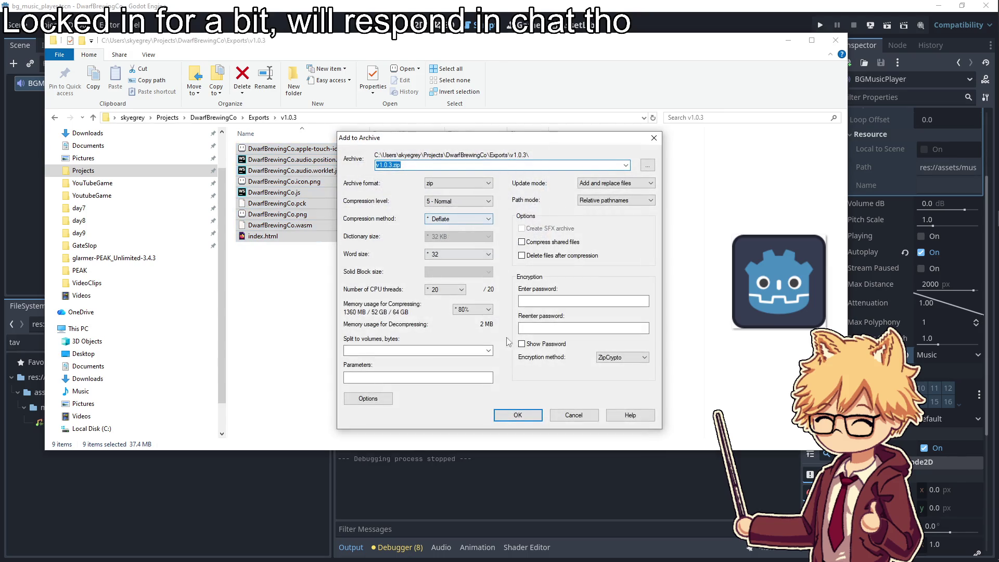
pyautogui.click(517, 415)
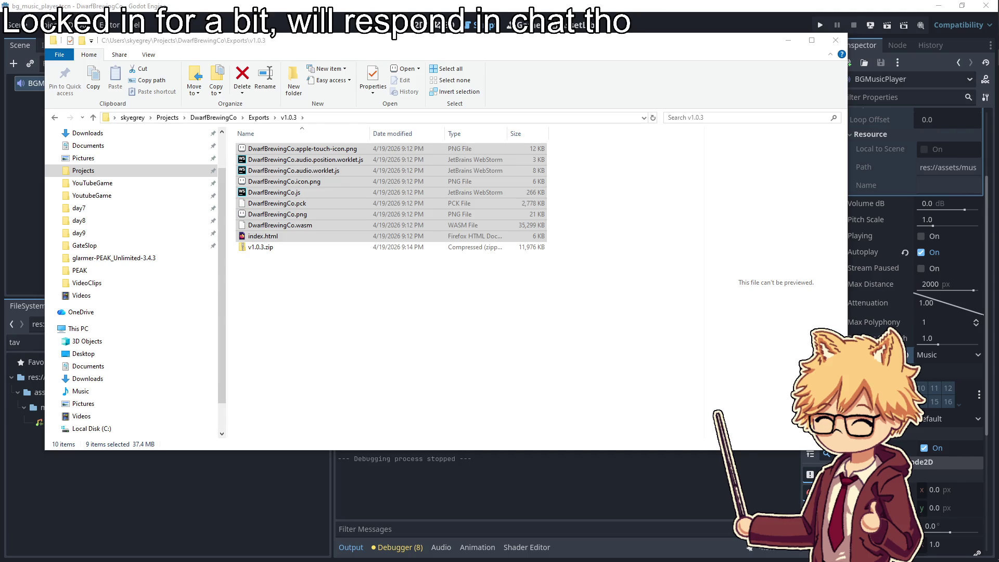
pyautogui.hotkey('alt', 'Tab')
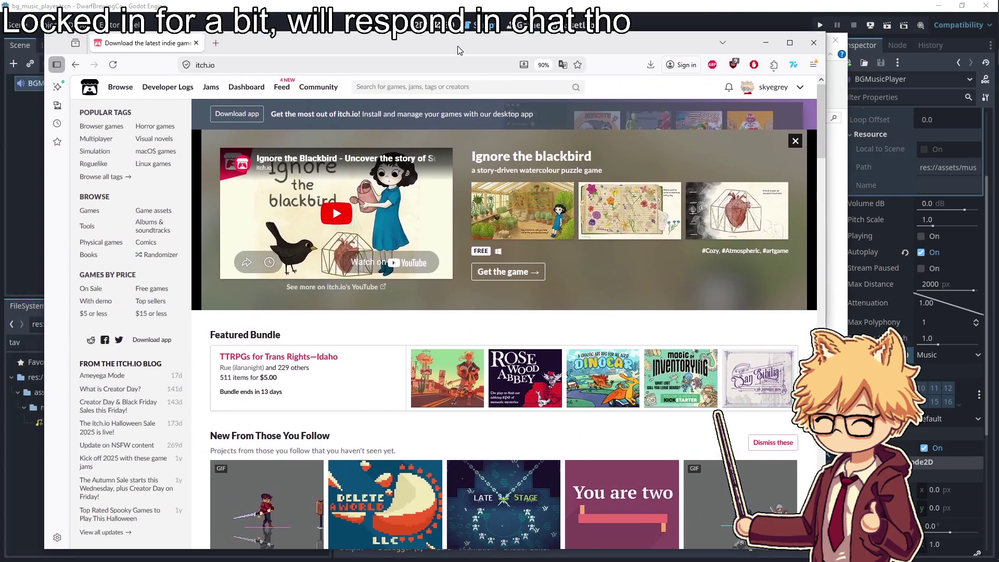
# Open Dwarf Brewing Co's edit page from the dashboard and upload v1.0.3.zip
pyautogui.click(245, 86)
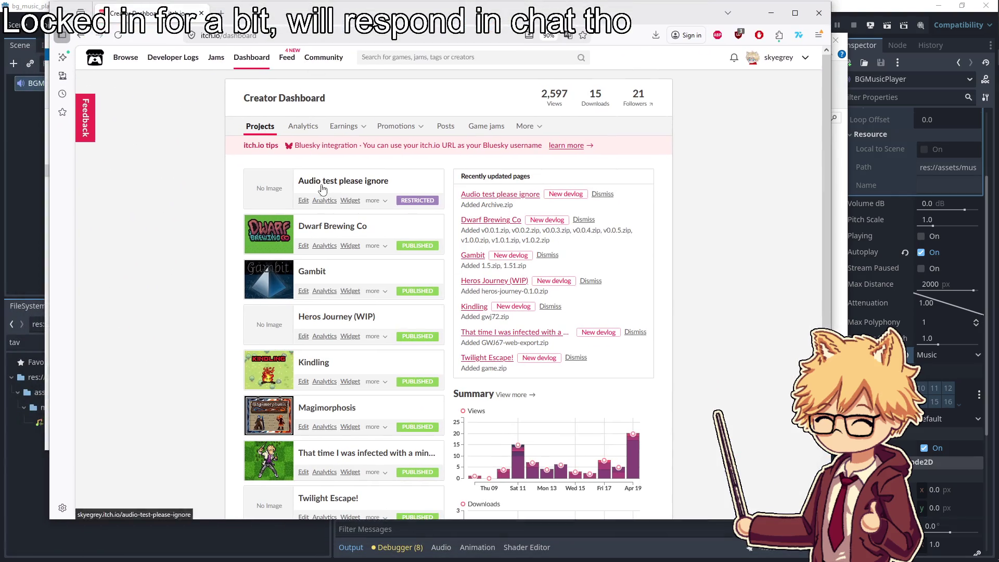
pyautogui.click(303, 246)
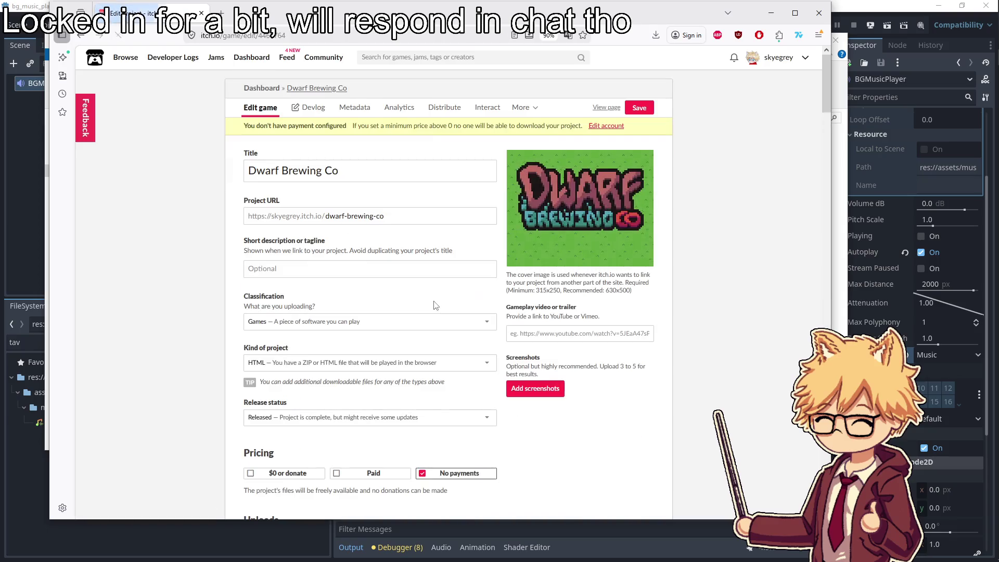
pyautogui.scroll(-15, 437, 304)
pyautogui.click(274, 267)
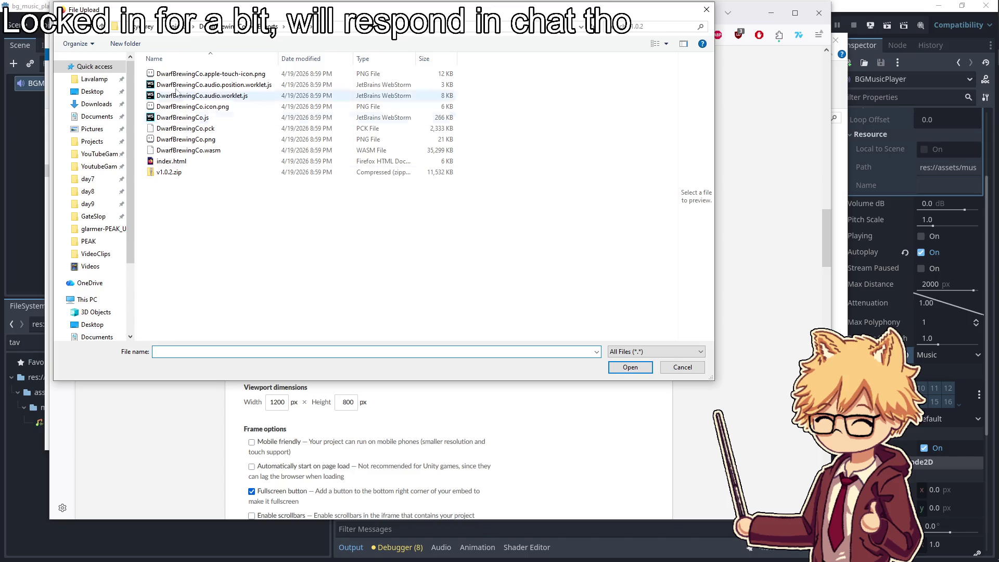
pyautogui.click(270, 26)
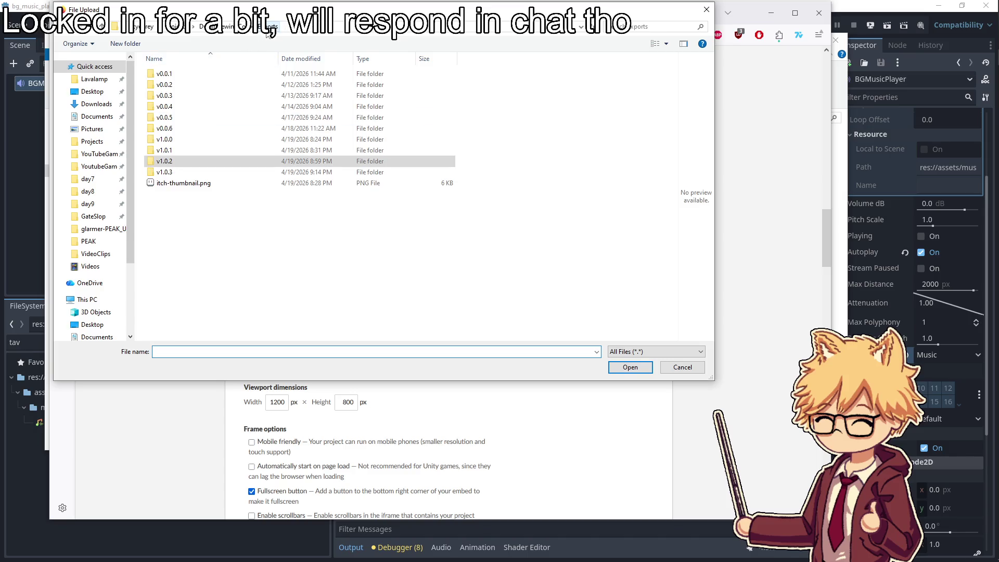
pyautogui.click(317, 261)
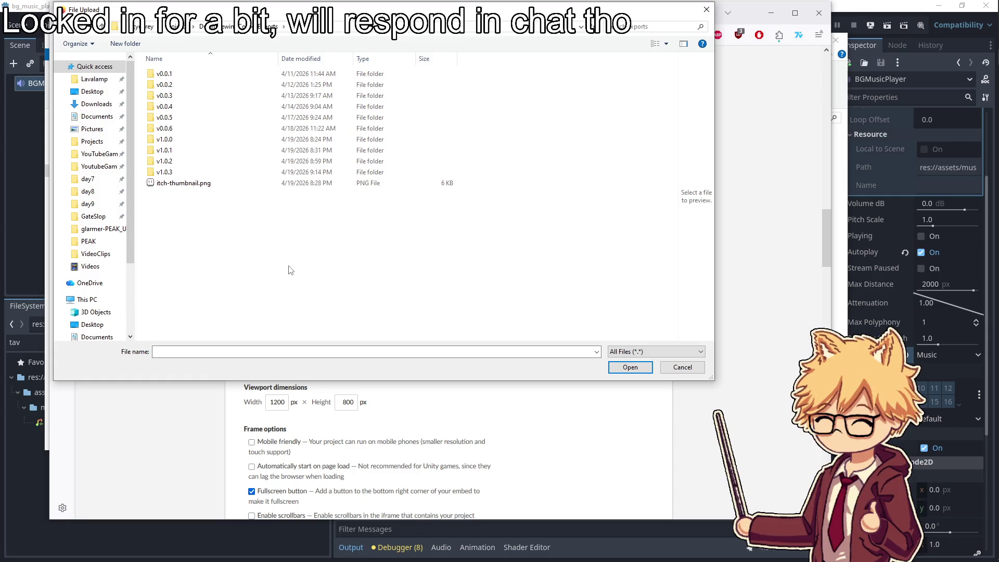
pyautogui.doubleClick(177, 171)
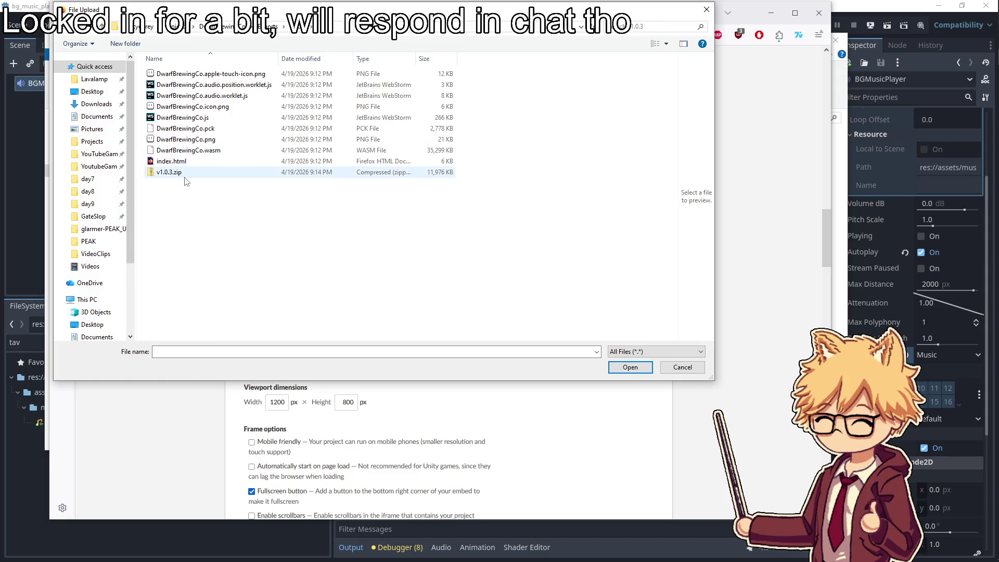
pyautogui.doubleClick(177, 193)
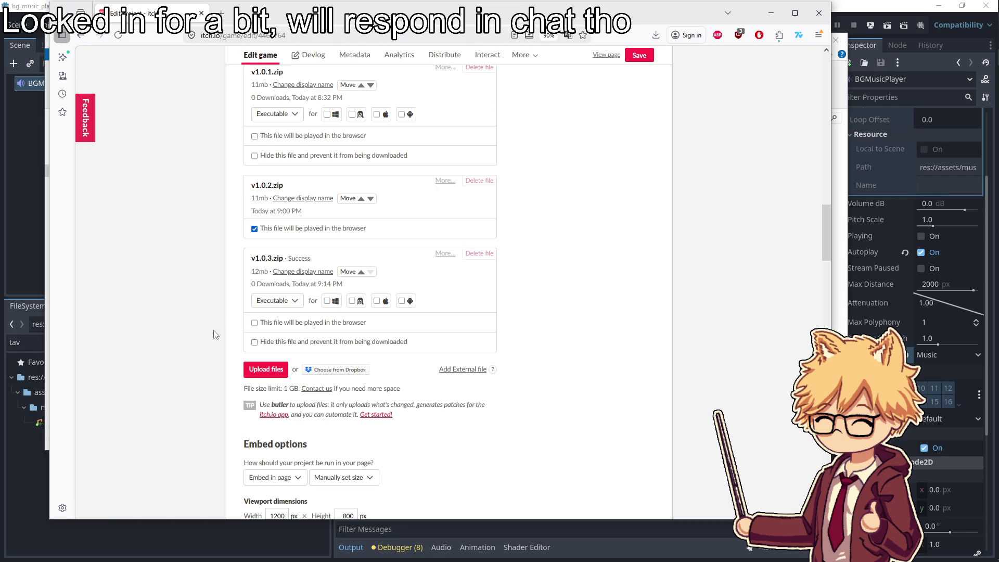
# Mark v1.0.3.zip as the file played in the browser and save the page
pyautogui.click(254, 323)
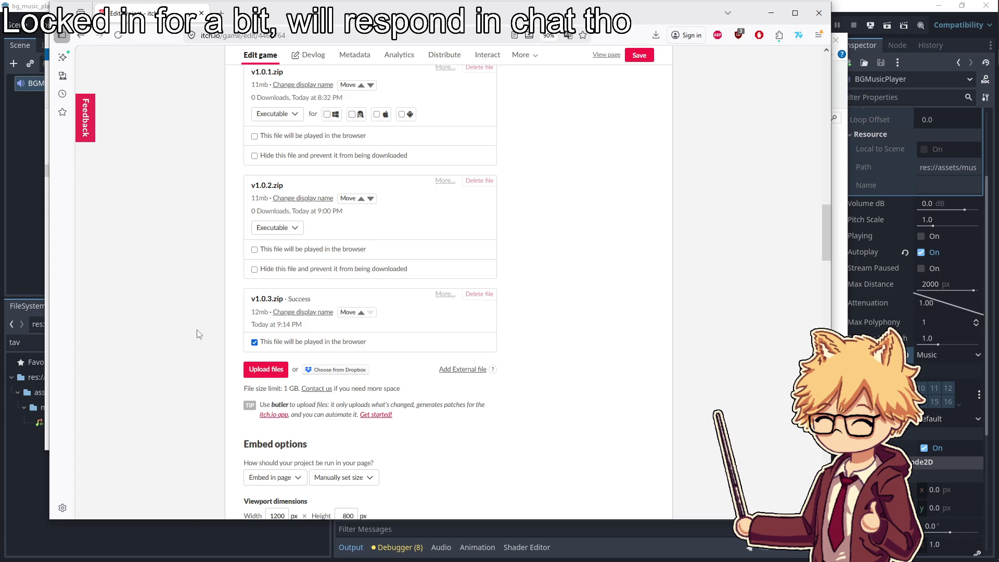
pyautogui.scroll(-2, 197, 334)
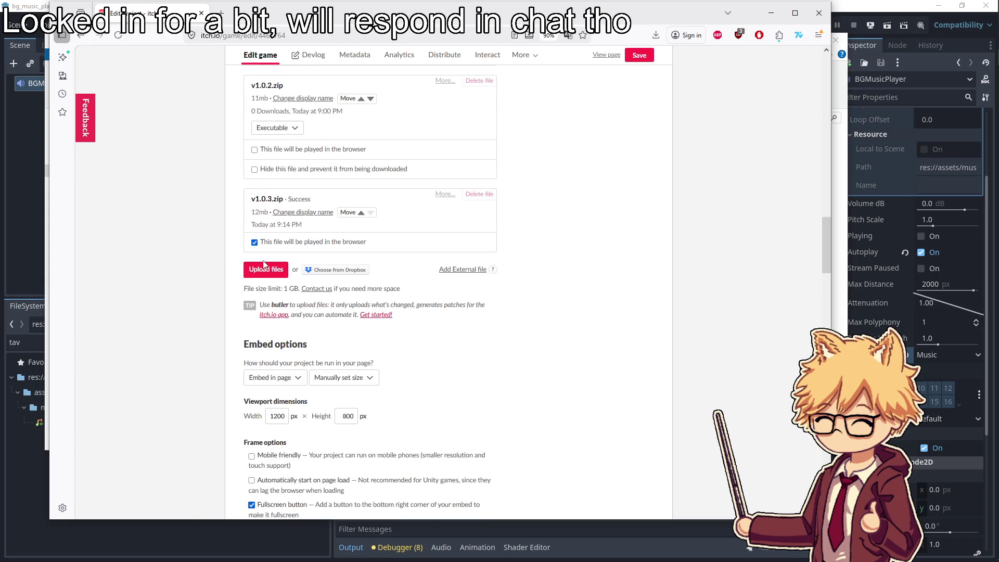
pyautogui.click(631, 61)
pyautogui.scroll(3, 472, 284)
pyautogui.scroll(12, 474, 282)
pyautogui.scroll(3, 455, 294)
pyautogui.scroll(-15, 187, 234)
pyautogui.scroll(-10, 190, 236)
pyautogui.scroll(-15, 191, 244)
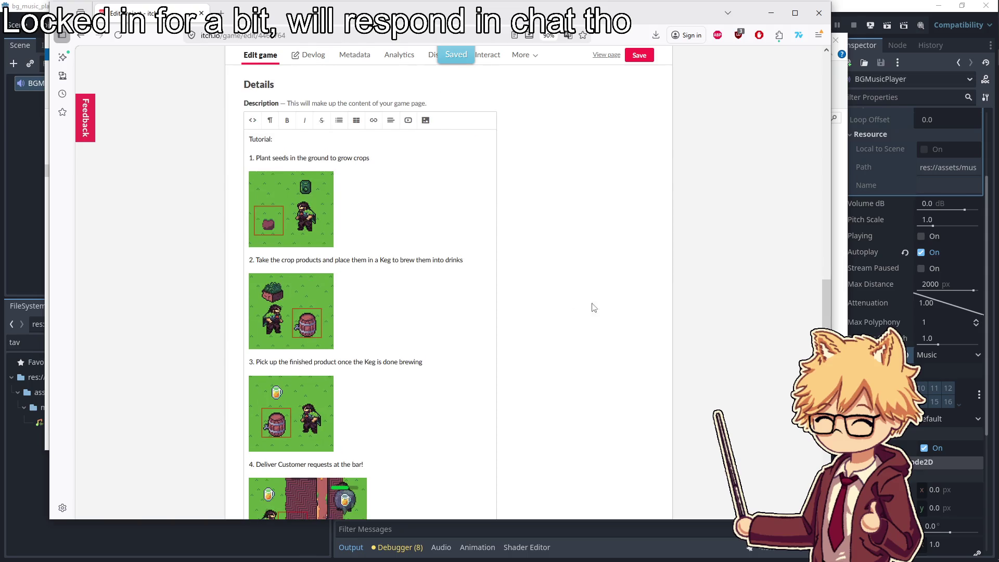
pyautogui.scroll(5, 587, 238)
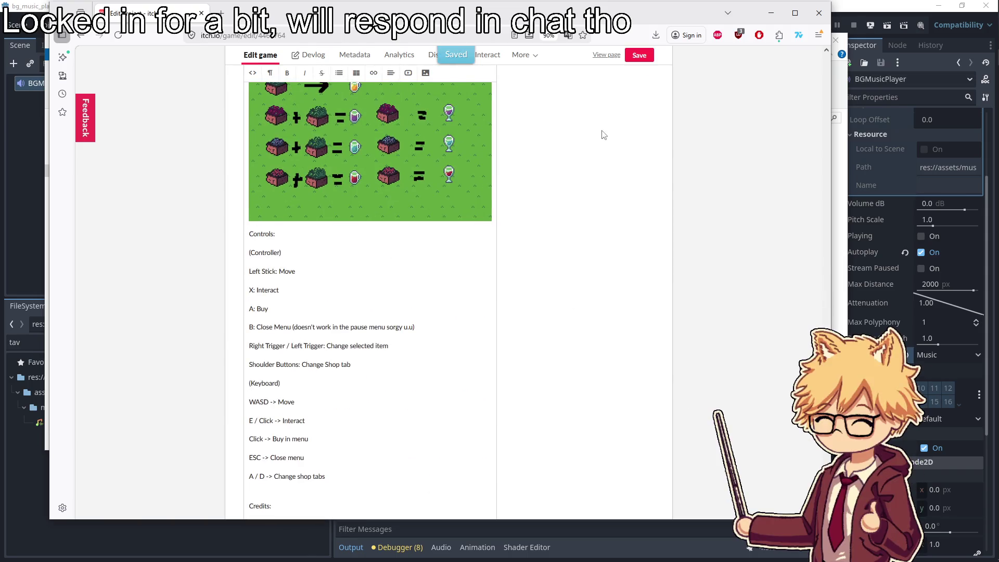
# Open the public game page in a new tab and switch to it
pyautogui.rightClick(605, 54)
pyautogui.click(632, 64)
pyautogui.click(271, 13)
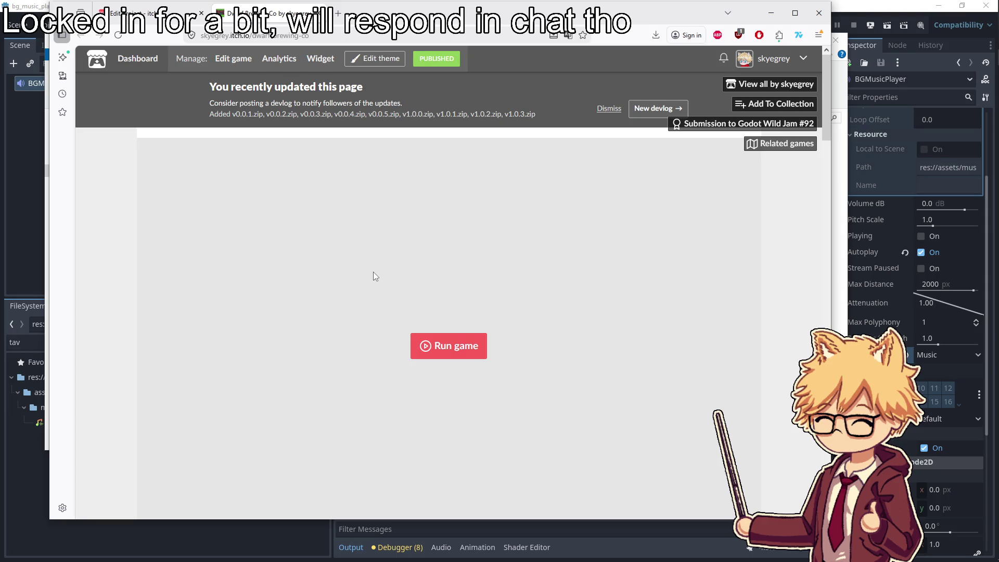
# Check the game's edit page, then return to the public Dwarf Brewing Co page and scroll to its tutorial
pyautogui.click(153, 21)
pyautogui.scroll(-1, 178, 216)
pyautogui.scroll(3, 178, 215)
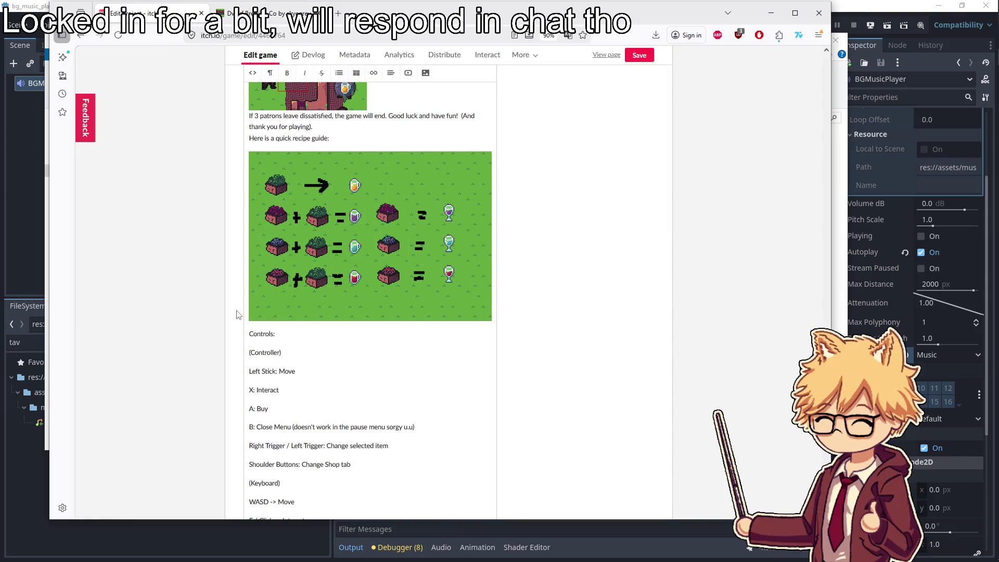
pyautogui.click(270, 7)
pyautogui.scroll(-2, 286, 286)
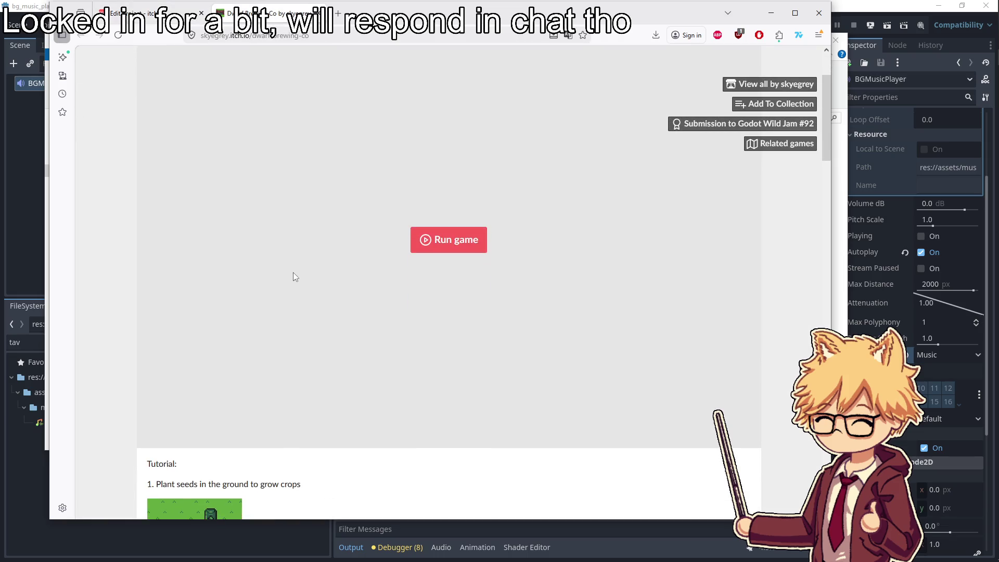
pyautogui.scroll(-10, 293, 256)
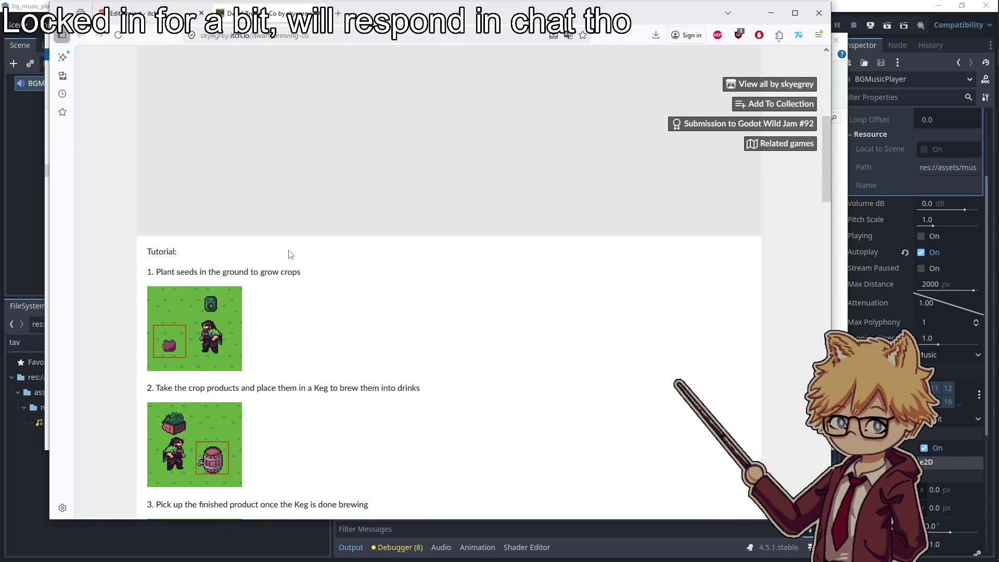
pyautogui.scroll(-4, 285, 317)
pyautogui.scroll(15, 332, 298)
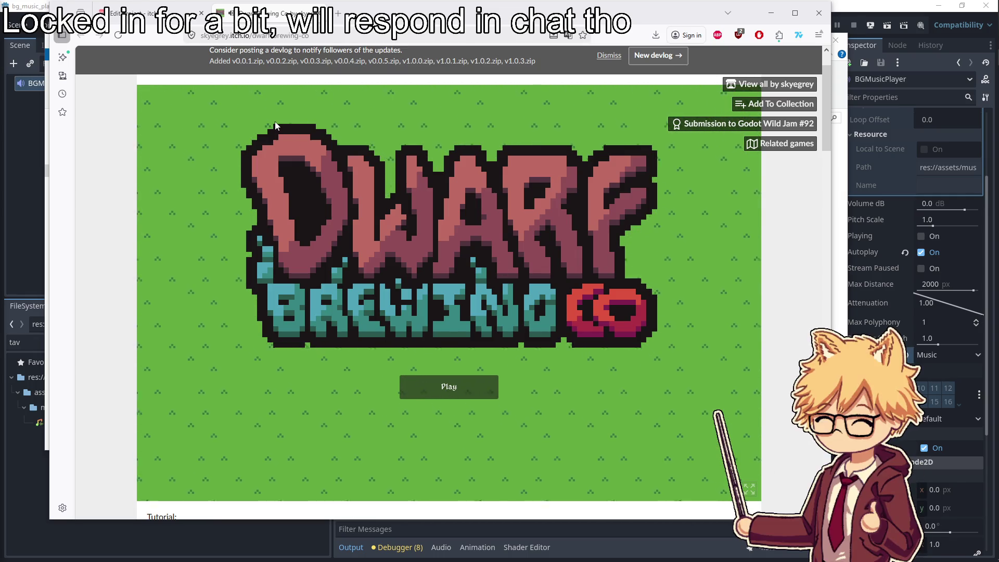
# Bring the v1.0.3 exports folder back into view
pyautogui.hotkey('alt', 'Tab')
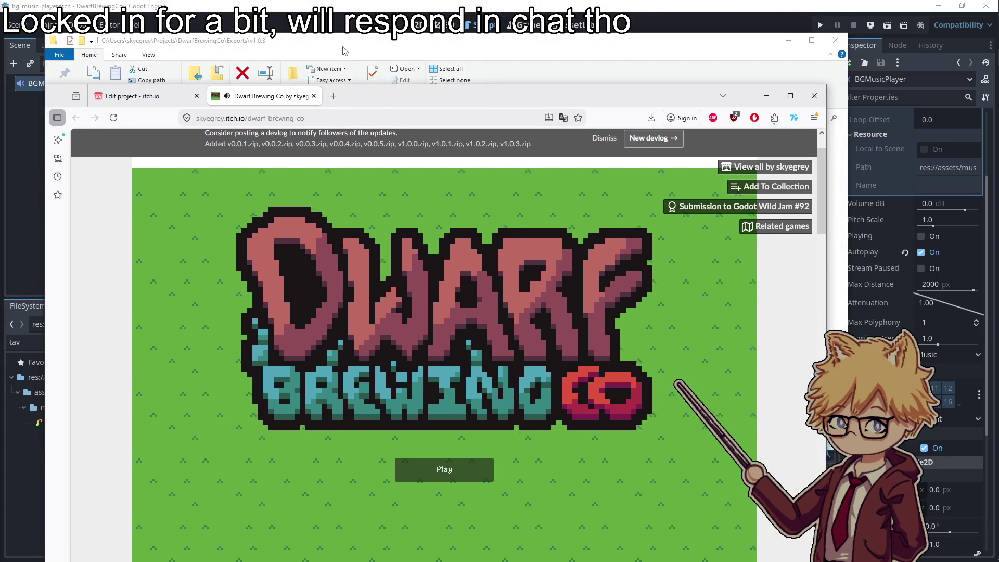
# Return to the Dwarf Brewing Co page and close the stray YouTube channel window
pyautogui.hotkey('alt', 'Tab')
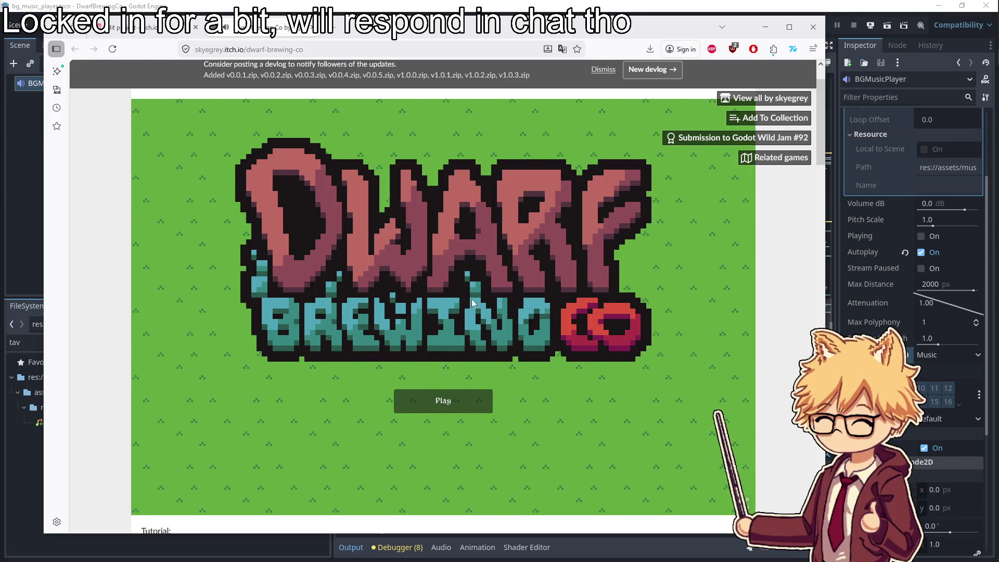
pyautogui.moveTo(983, 56)
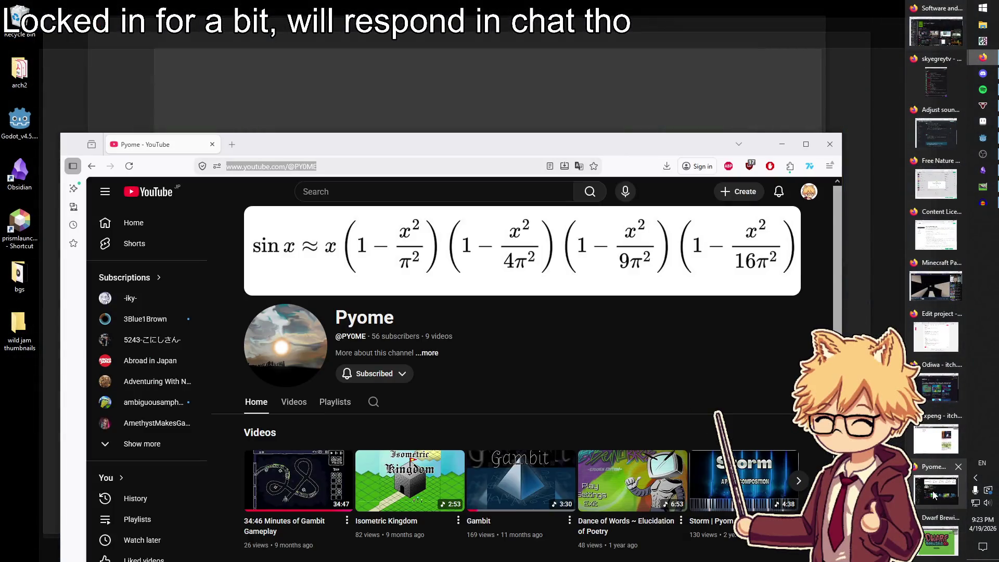
pyautogui.click(934, 495)
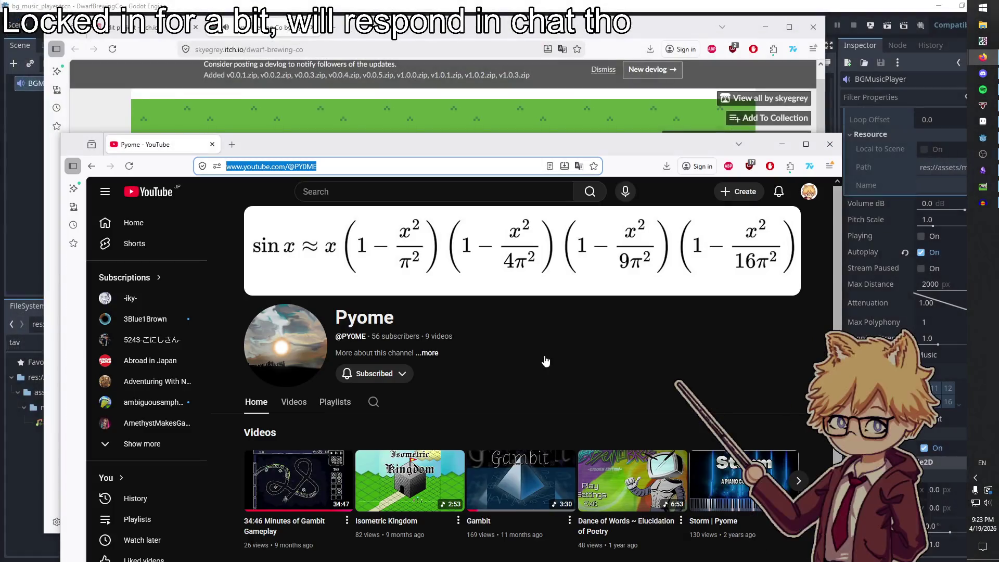
pyautogui.click(830, 144)
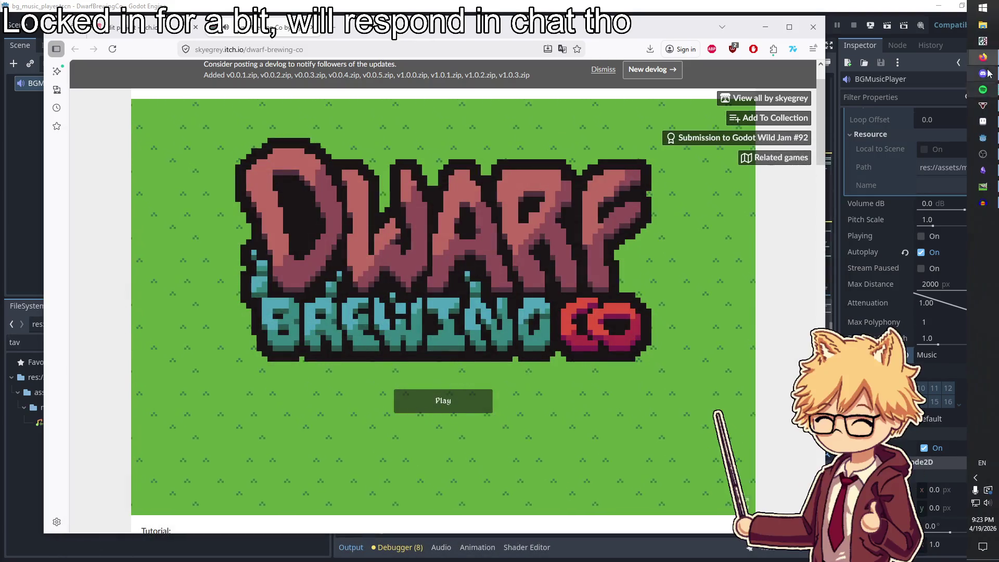
# Close the leftover itch.io, Pixabay license and nature sound-effect browser windows
pyautogui.moveTo(983, 57)
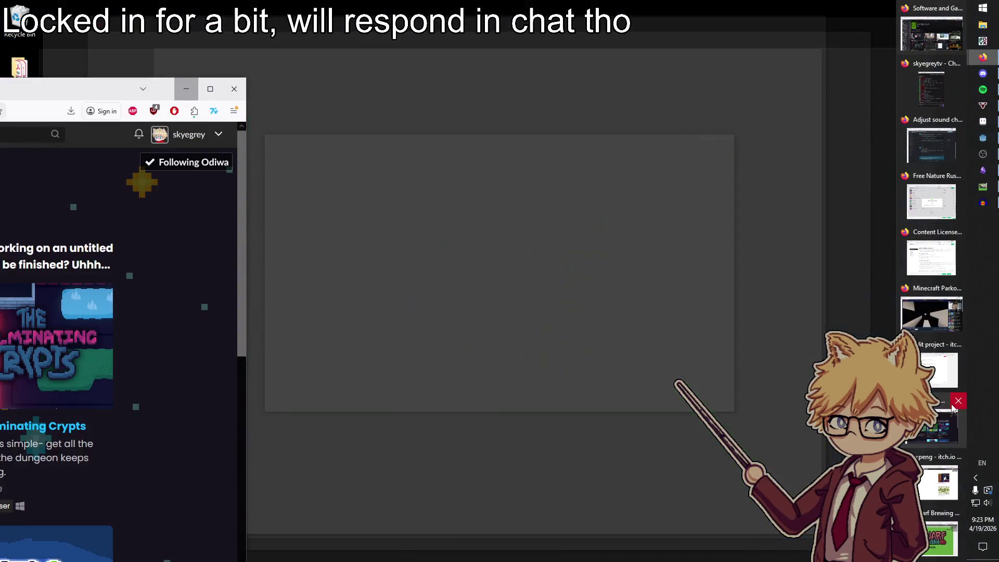
pyautogui.click(957, 406)
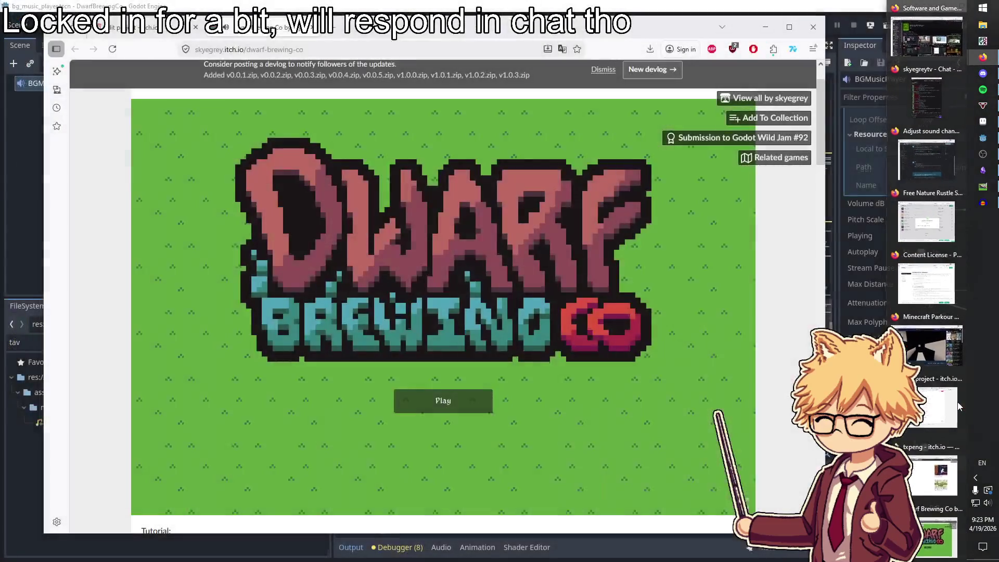
pyautogui.click(955, 446)
pyautogui.click(958, 383)
pyautogui.click(957, 320)
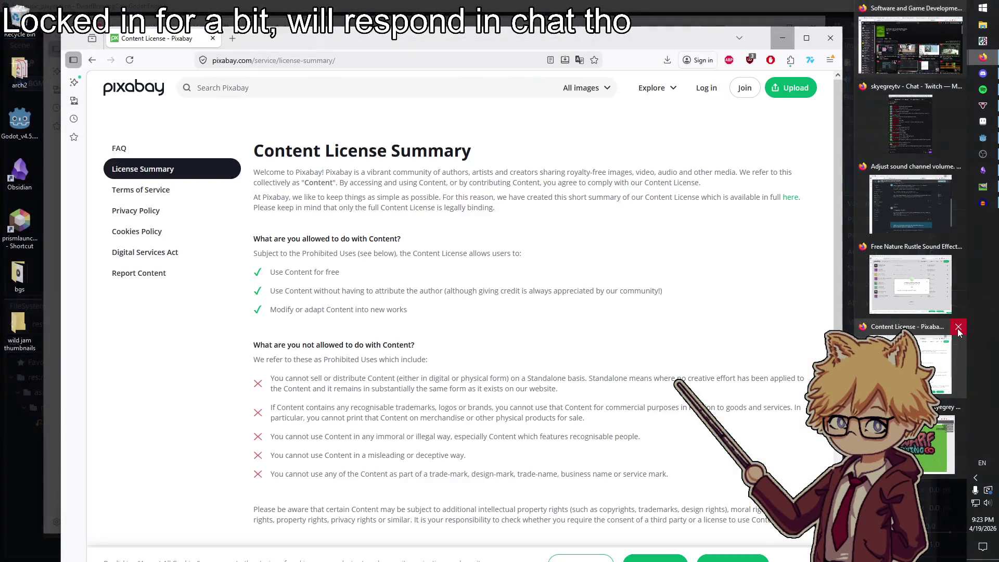
pyautogui.click(958, 326)
pyautogui.click(958, 246)
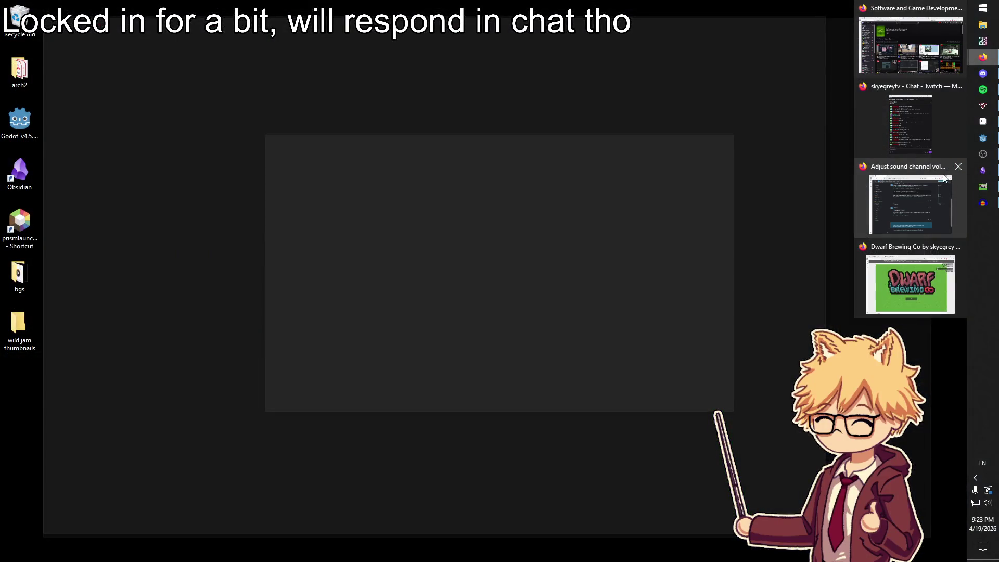
# Bring the Dwarf Brewing Co window forward and close the game's edit page tab
pyautogui.click(910, 283)
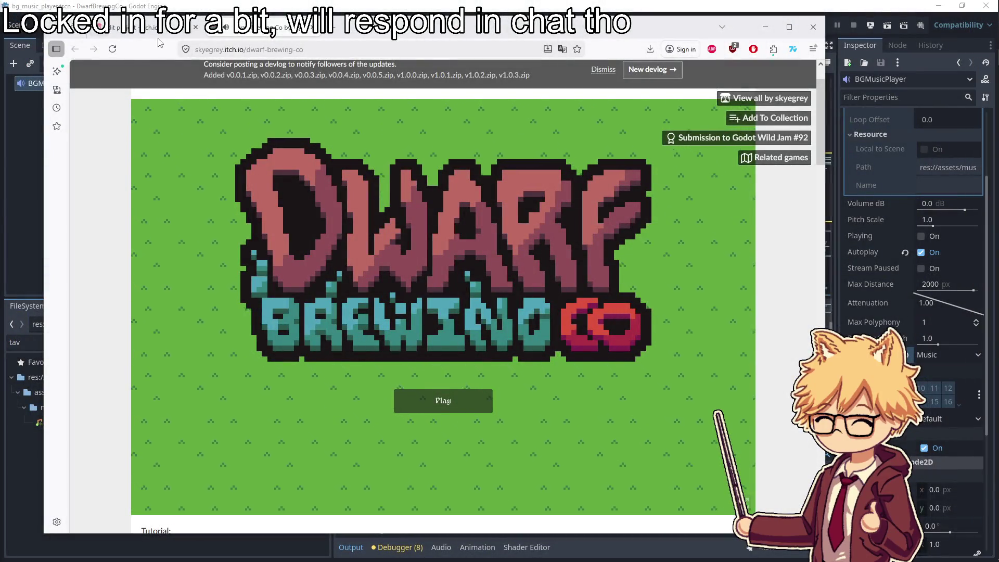
pyautogui.click(156, 32)
pyautogui.hotkey('ctrl', 'w')
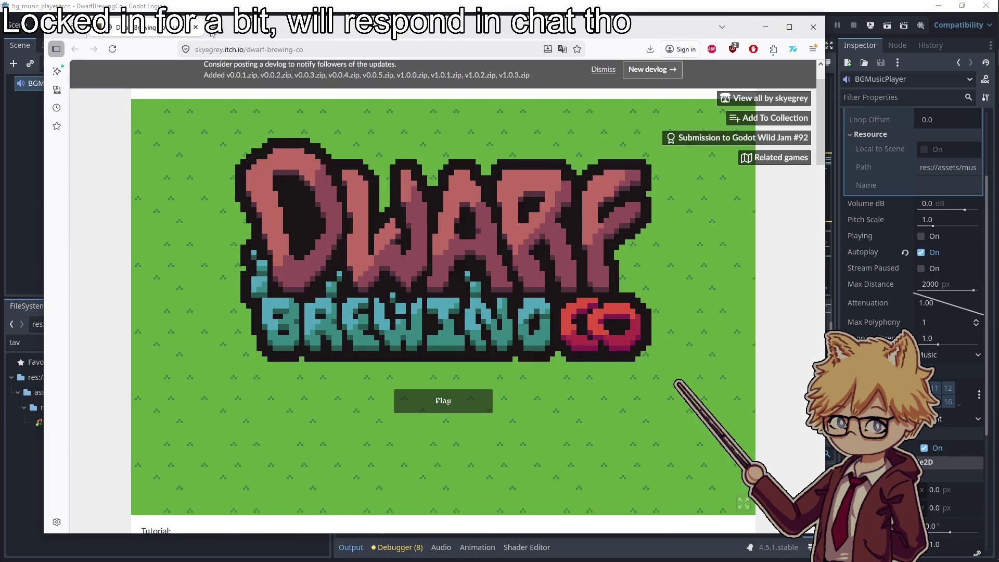
# Search 'tier list' in a new tab and start a single-use TierMaker template
pyautogui.hotkey('ctrl', 't')
pyautogui.write('tier list')
pyautogui.press('Return')
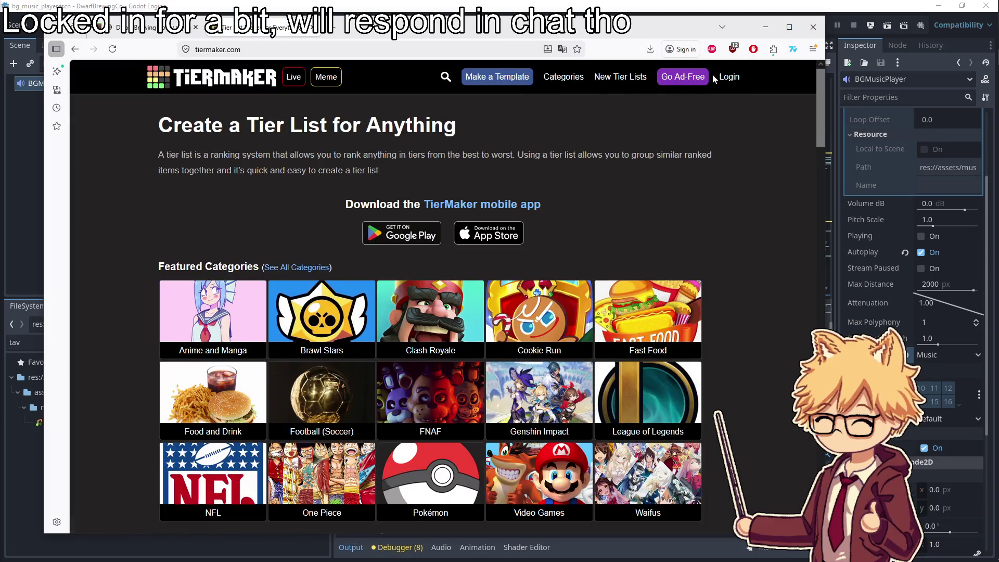
pyautogui.click(528, 78)
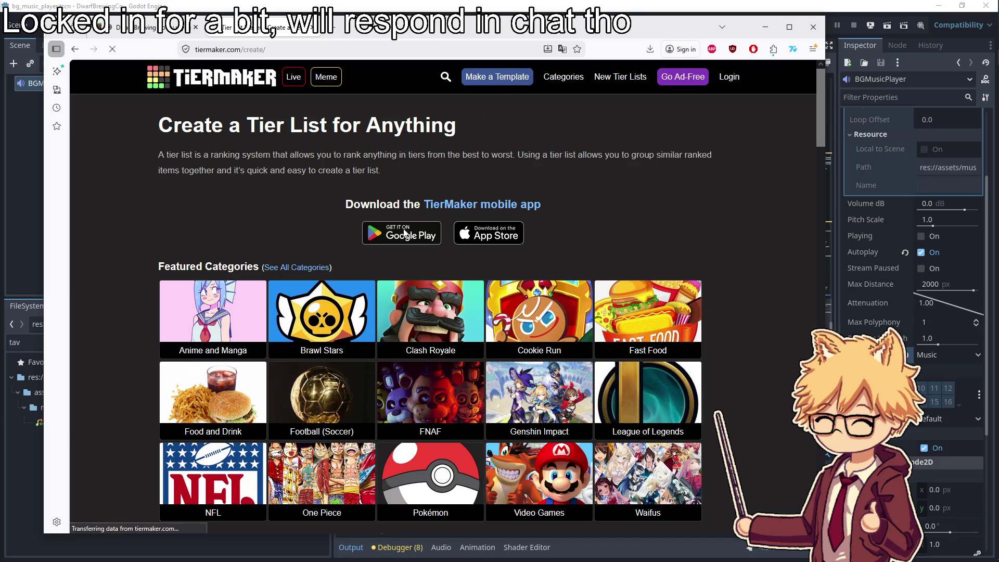
pyautogui.click(315, 439)
# Rename the top three tiers to 'I should put this on steam maybe?', 'Pre good' and 'Aight'
pyautogui.click(185, 261)
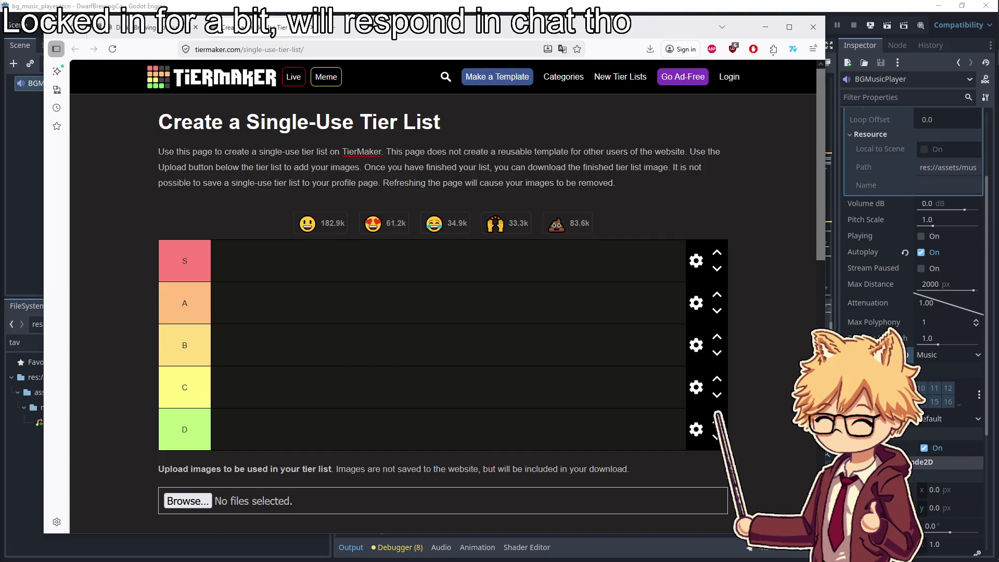
pyautogui.doubleClick(185, 261)
pyautogui.write('I should put this on steam maybe?')
pyautogui.press('Tab')
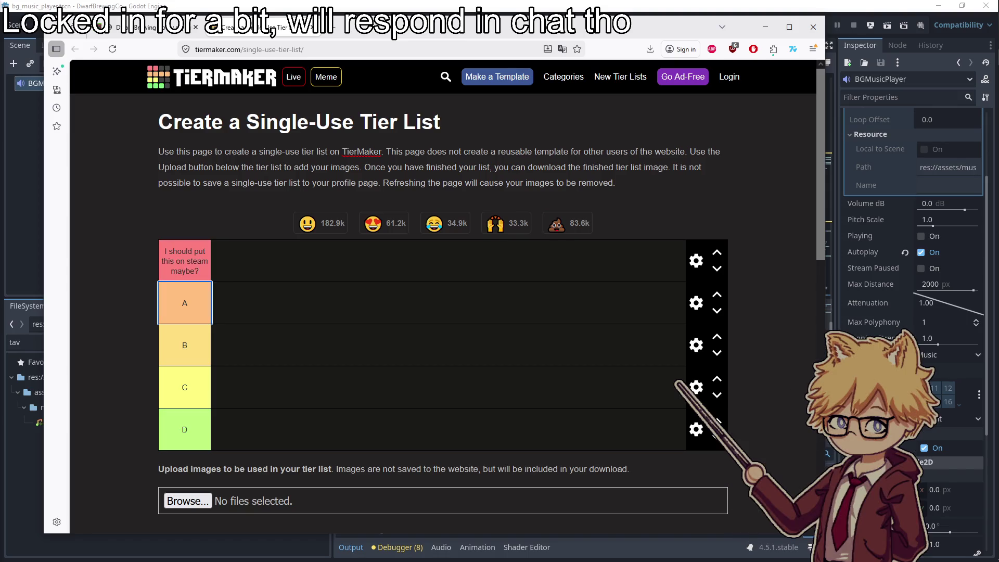
pyautogui.write('e good')
pyautogui.press('Tab')
pyautogui.write('Aight')
# Rename the last two tiers to 'Probably shouldn't have submitted that' and 'Kindling'
pyautogui.press('Tab')
pyautogui.write('Pro')
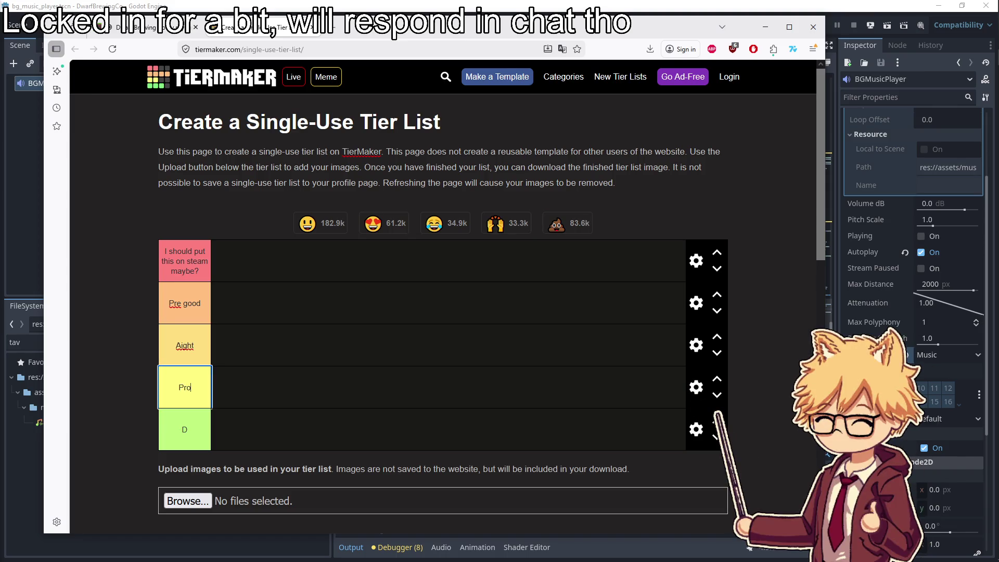
pyautogui.write("bably shouldn't have submitted that")
pyautogui.press('Tab')
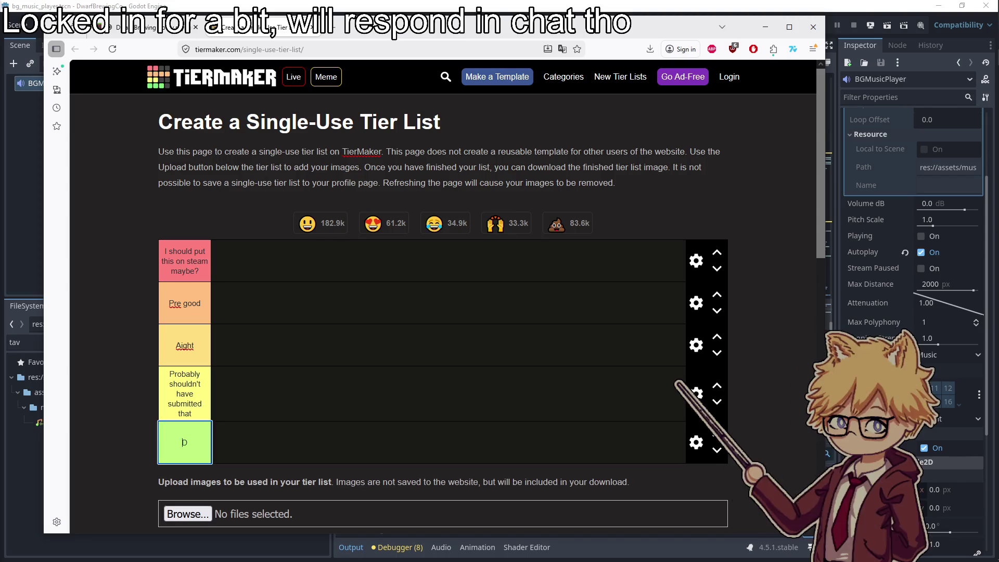
pyautogui.press('BackSpace')
pyautogui.write('Kindling')
pyautogui.hotkey('ctrl', 's')
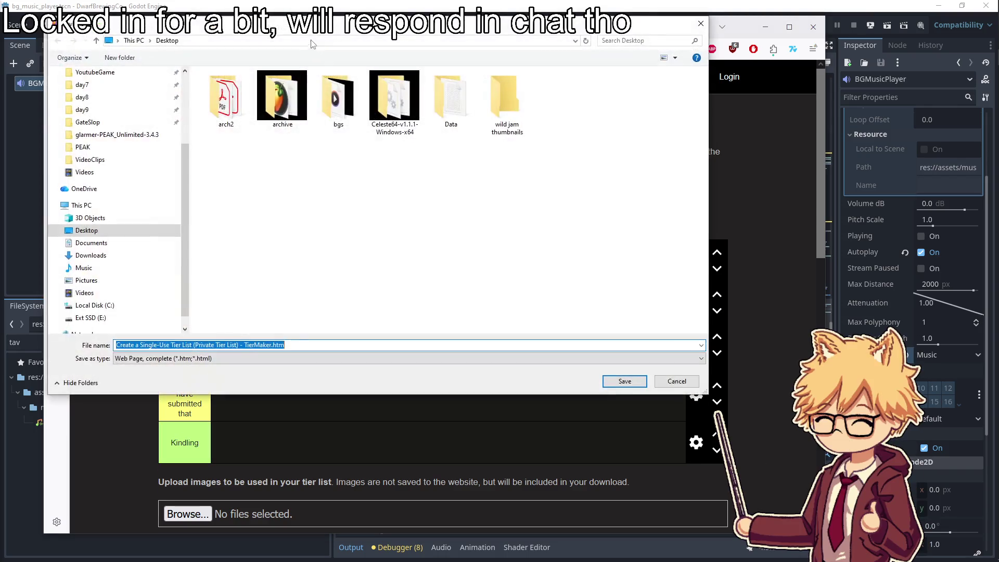
# Cancel the save-page dialog, move the TierMaker window aside, and bring the sprite editor forward
pyautogui.click(701, 31)
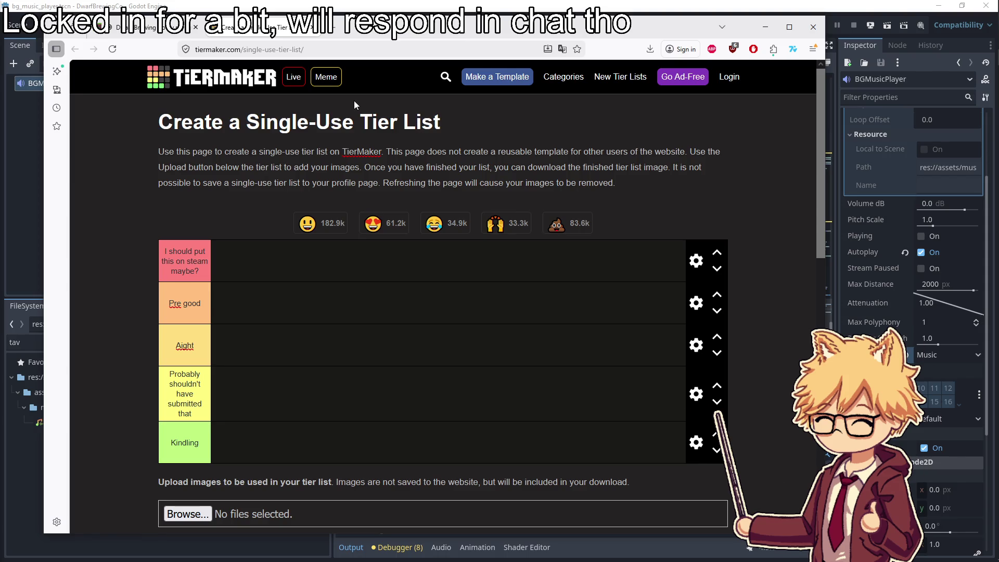
pyautogui.moveTo(327, 35)
pyautogui.mouseDown()
pyautogui.moveTo(0, 38)
pyautogui.moveTo(5, 48)
pyautogui.moveTo(348, 8)
pyautogui.moveTo(441, 59)
pyautogui.moveTo(441, 70)
pyautogui.moveTo(463, 70)
pyautogui.moveTo(441, 69)
pyautogui.mouseUp()
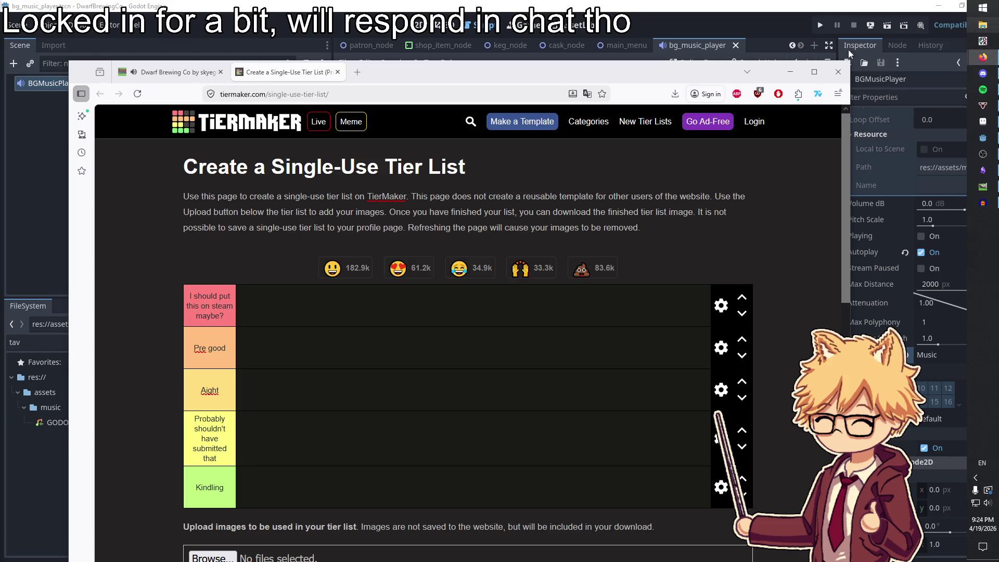
pyautogui.click(983, 32)
pyautogui.click(835, 40)
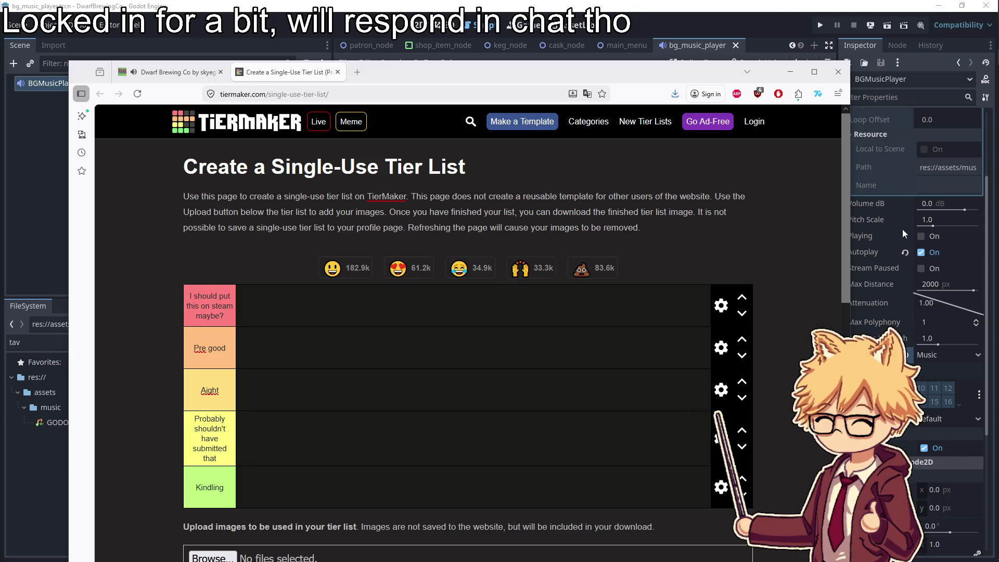
pyautogui.click(988, 121)
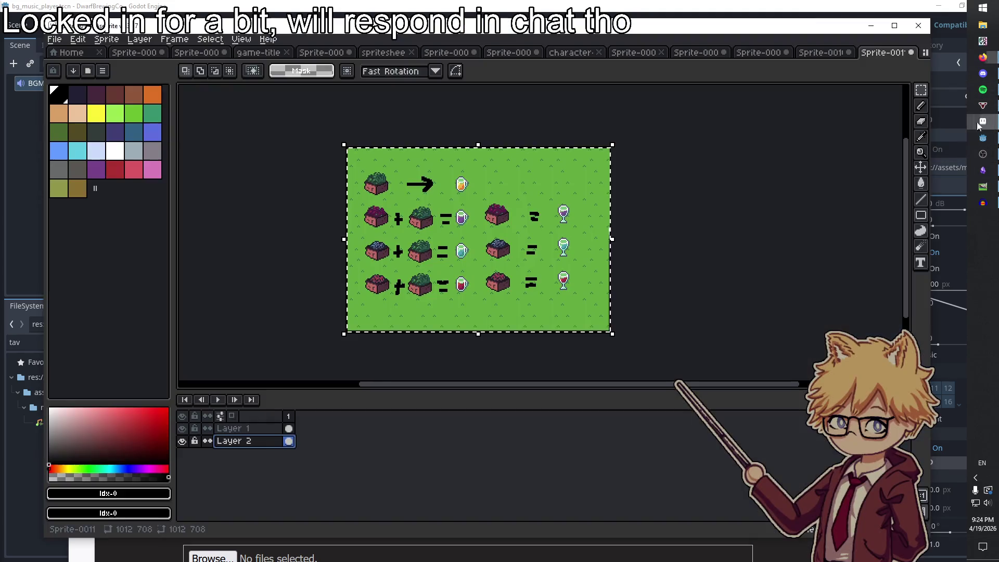
# Create a new 315×250 transparent RGBA sprite
pyautogui.click(54, 39)
pyautogui.click(58, 50)
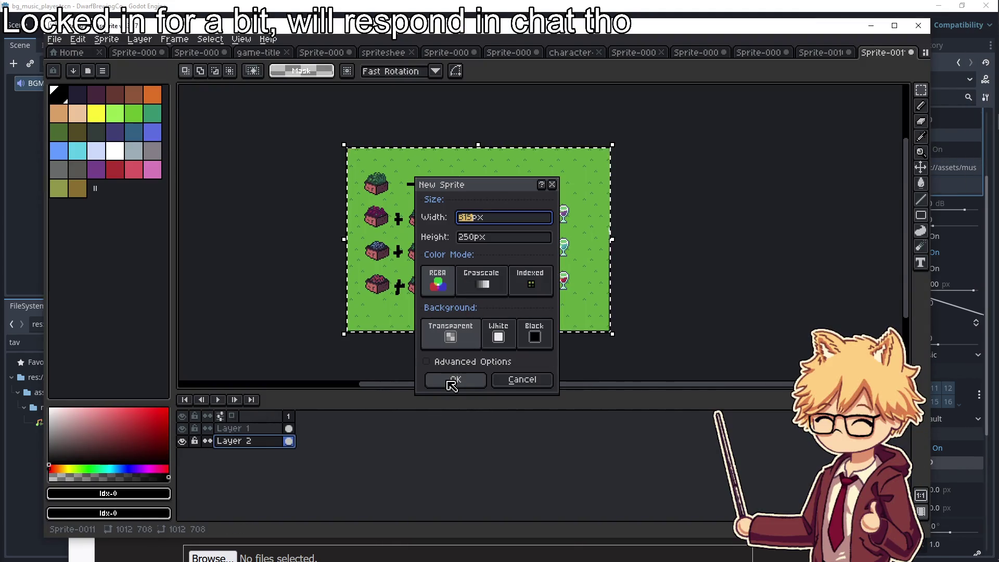
pyautogui.click(455, 379)
# Hand-write 'Heros Journey' in black with the Pencil tool across two lines
pyautogui.moveTo(436, 153); pyautogui.dragTo(439, 218)
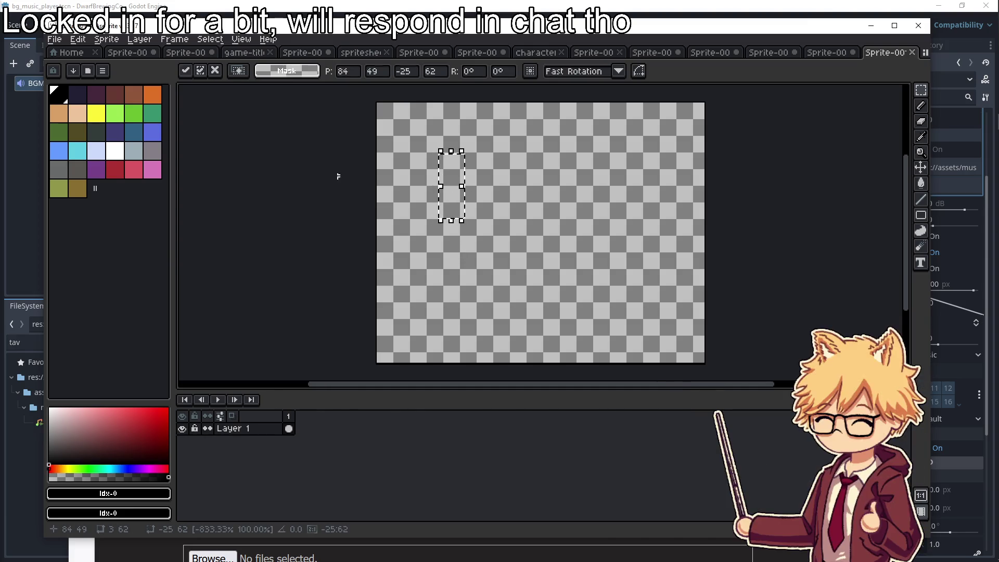
pyautogui.press('b')
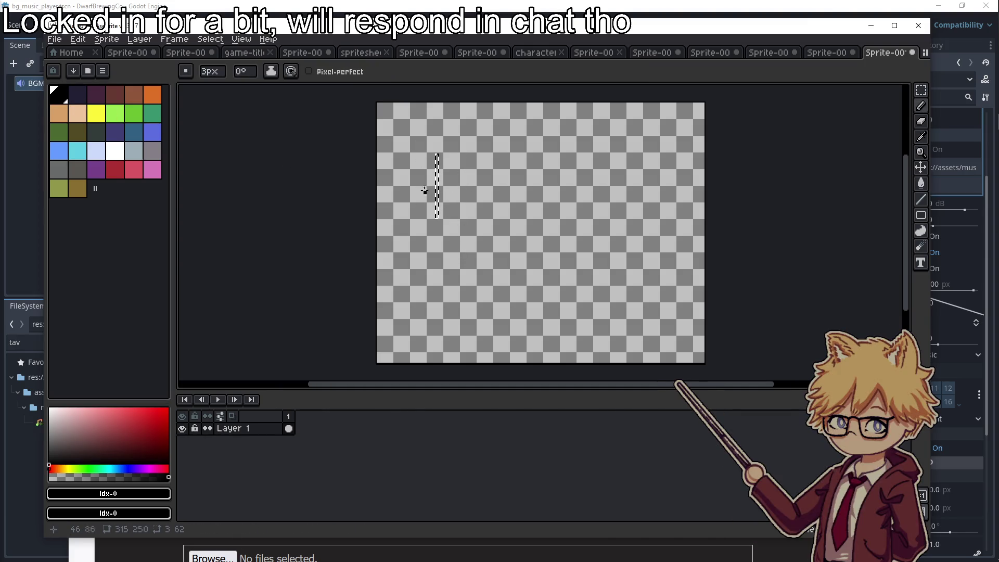
pyautogui.hotkey('ctrl', 'd')
pyautogui.moveTo(421, 139); pyautogui.dragTo(421, 192)
pyautogui.moveTo(422, 166)
pyautogui.mouseDown()
pyautogui.moveTo(450, 161)
pyautogui.moveTo(454, 185)
pyautogui.mouseUp()
pyautogui.moveTo(470, 178)
pyautogui.mouseDown()
pyautogui.moveTo(485, 158)
pyautogui.moveTo(578, 156)
pyautogui.moveTo(613, 193)
pyautogui.mouseUp()
pyautogui.moveTo(429, 234); pyautogui.dragTo(474, 233)
pyautogui.moveTo(460, 235)
pyautogui.mouseDown()
pyautogui.moveTo(462, 262)
pyautogui.moveTo(443, 271)
pyautogui.mouseUp()
pyautogui.moveTo(502, 260); pyautogui.dragTo(590, 256)
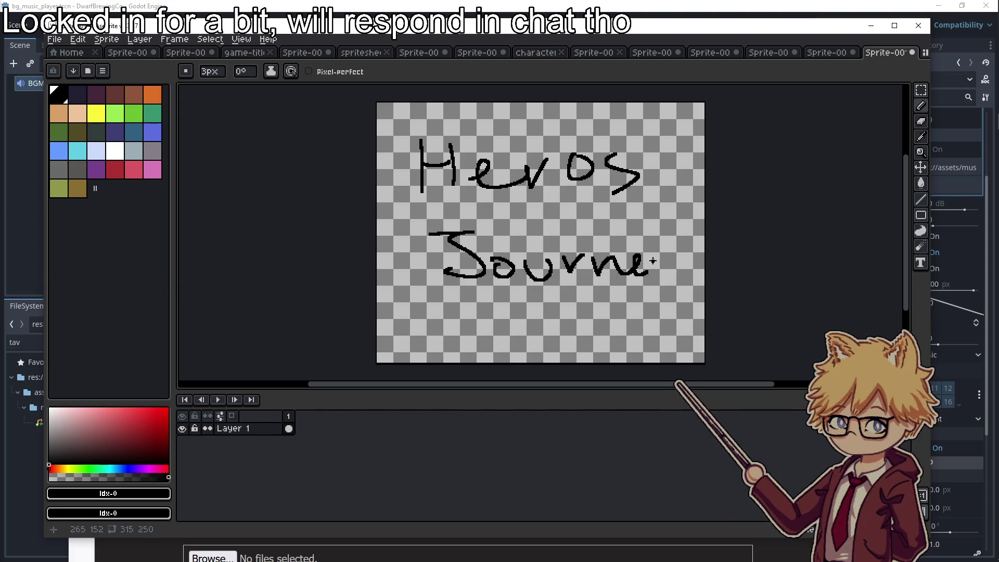